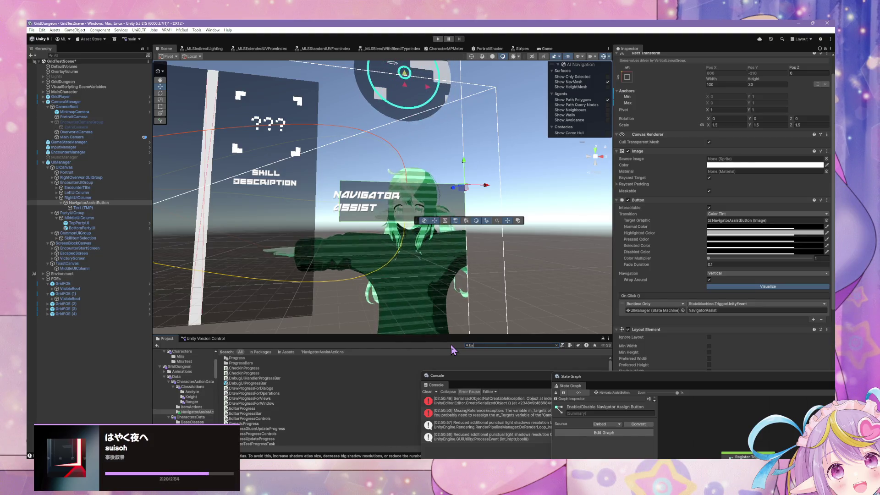
# - Search the Project window for 'bar' and scroll through the results
pyautogui.press('BackSpace')
pyautogui.press('BackSpace')
pyautogui.press('BackSpace')
pyautogui.write('bar')
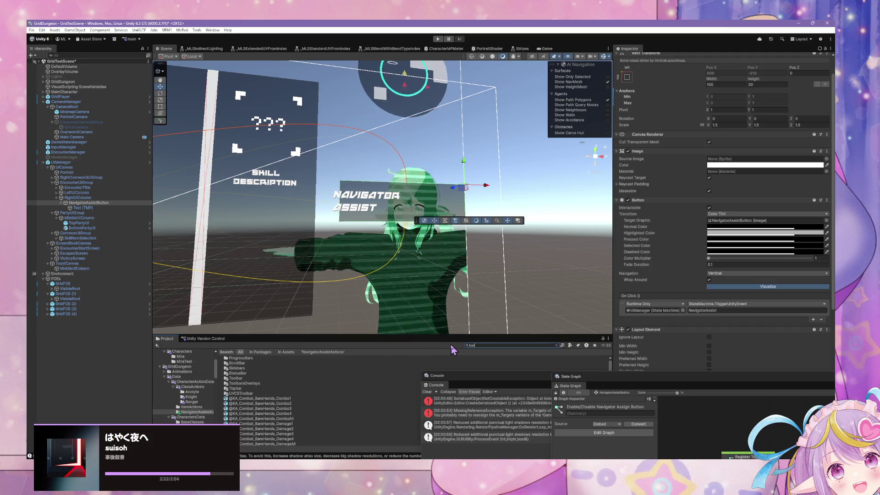
pyautogui.scroll(-3, 274, 389)
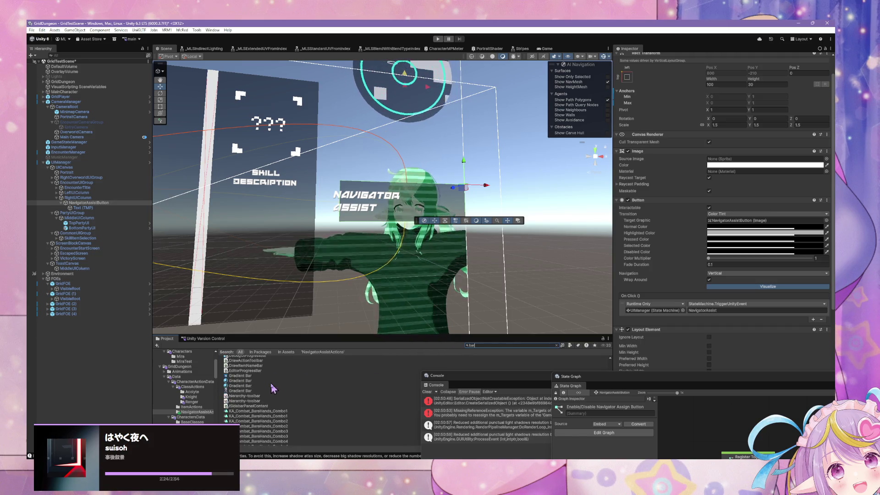
pyautogui.scroll(-6, 274, 387)
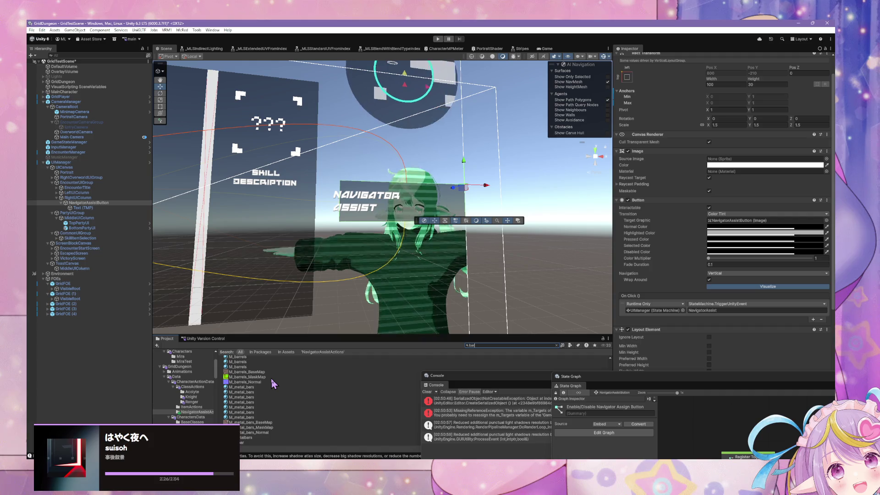
pyautogui.scroll(-10, 272, 380)
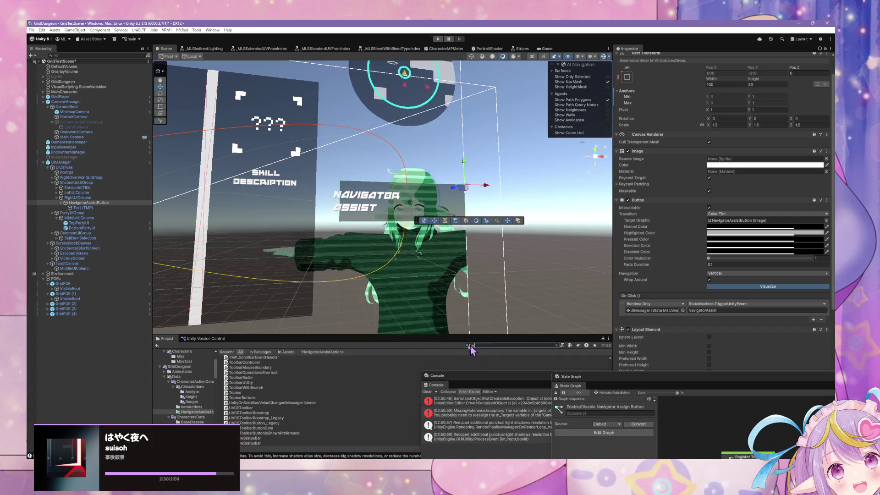
# - Change the search to 'ring' and scroll through the matching assets
pyautogui.write('ring')
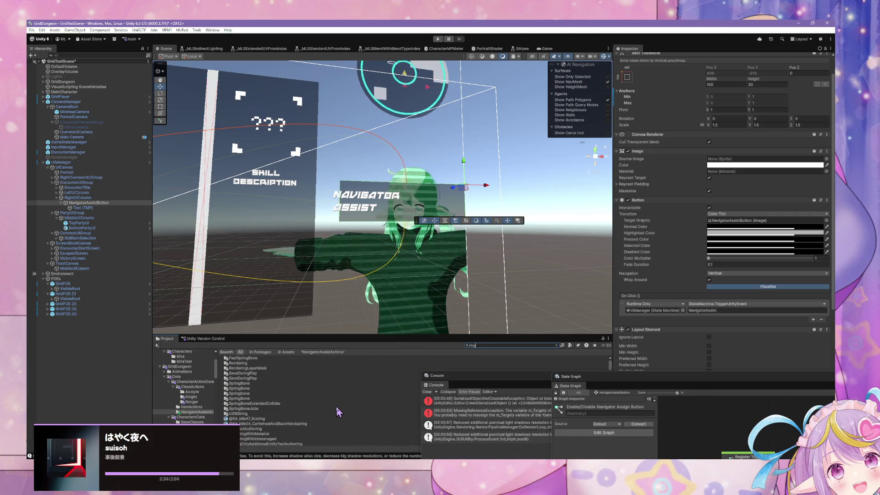
pyautogui.scroll(5, 335, 406)
pyautogui.scroll(-10, 335, 404)
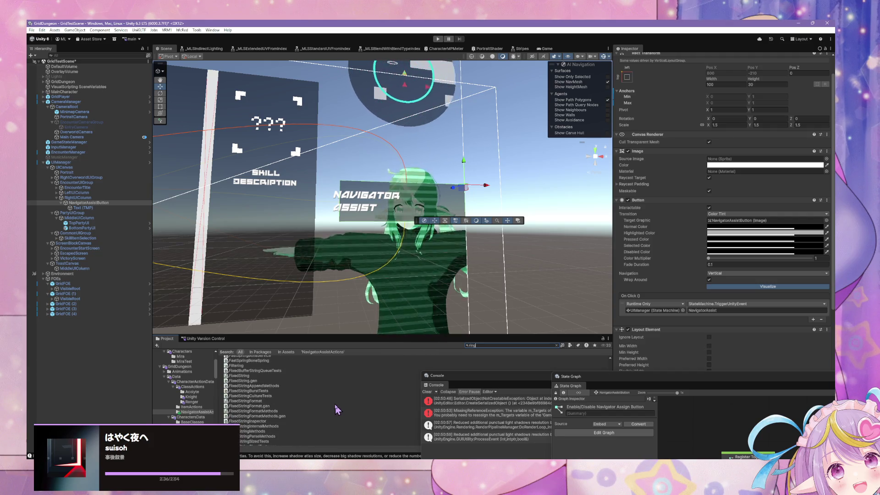
pyautogui.scroll(-5, 335, 404)
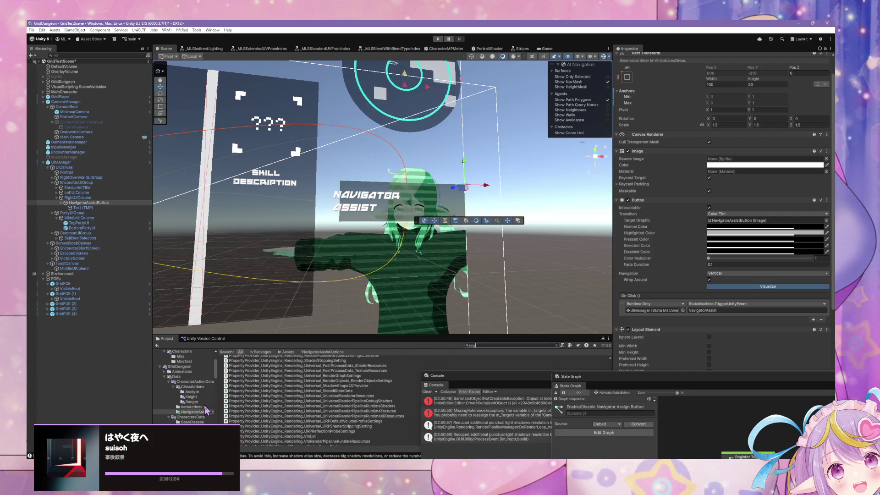
pyautogui.scroll(-3, 207, 410)
pyautogui.scroll(-3, 283, 403)
pyautogui.scroll(-15, 284, 403)
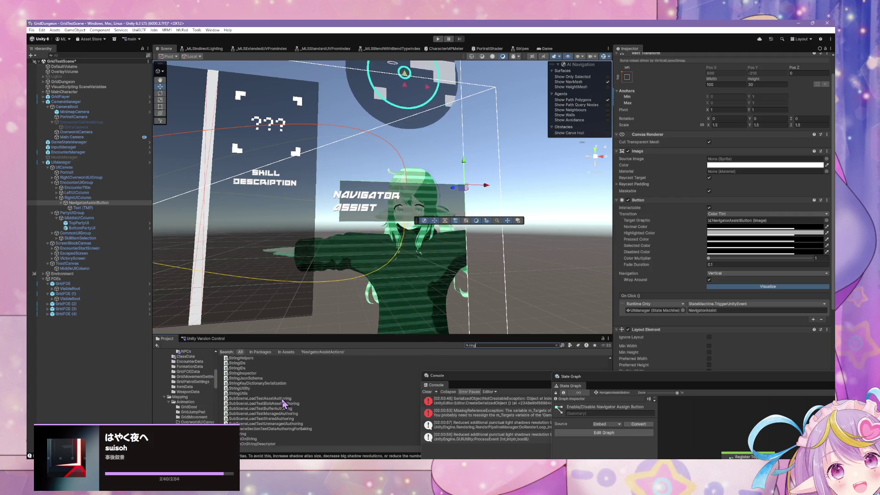
# - Check the label filter, then limit the search results to shaders with the type filter
pyautogui.click(579, 345)
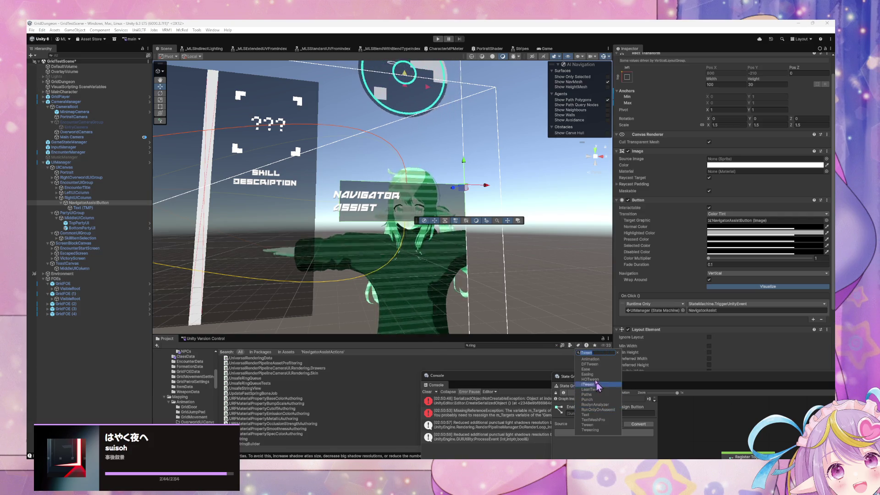
pyautogui.click(570, 345)
pyautogui.click(570, 345)
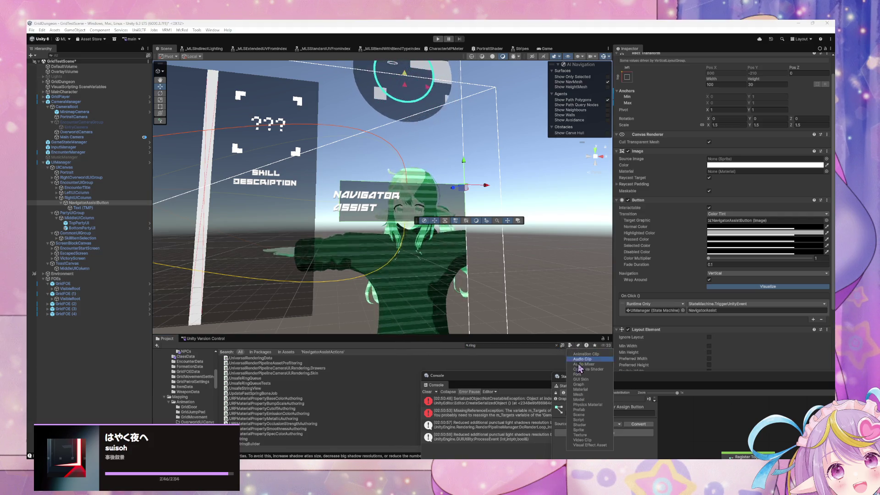
pyautogui.click(590, 426)
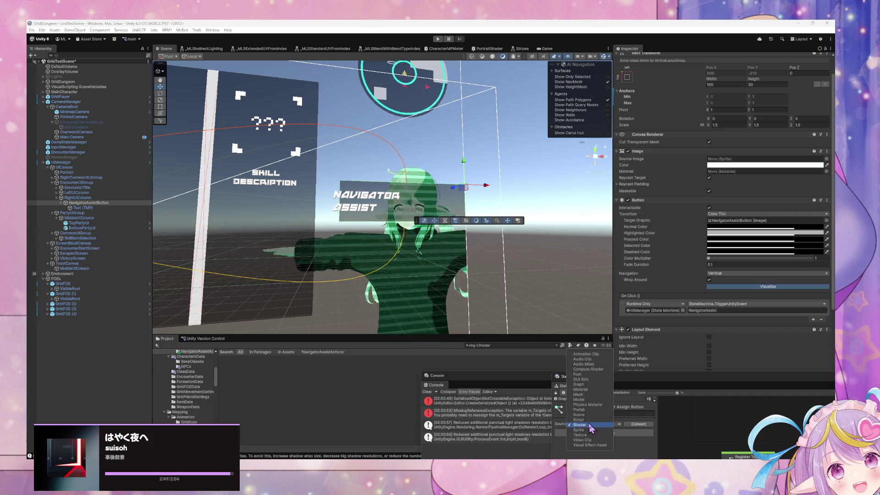
pyautogui.click(527, 346)
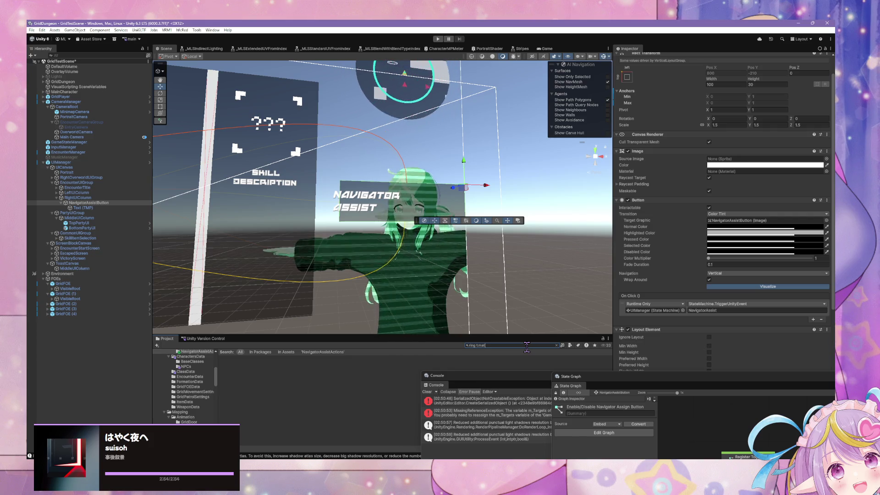
# - Search 'progress t:material' and select the Progress Circle material
pyautogui.write('erial')
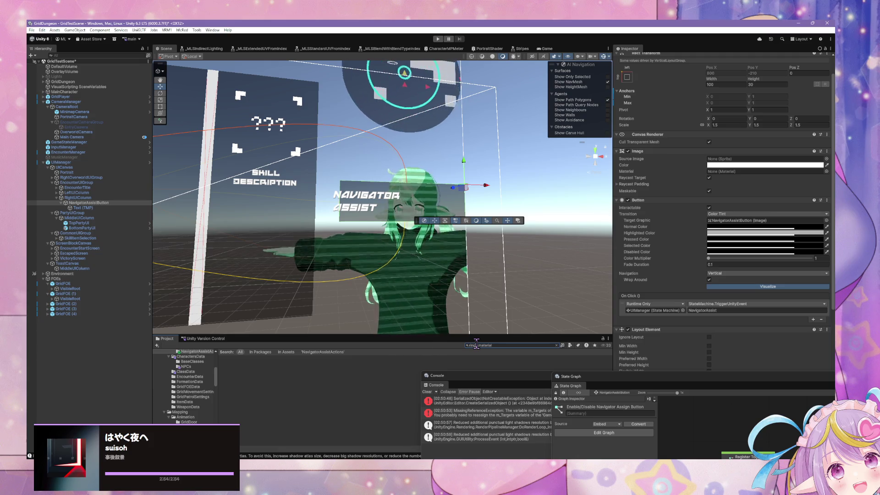
pyautogui.doubleClick(477, 345)
pyautogui.write('progress')
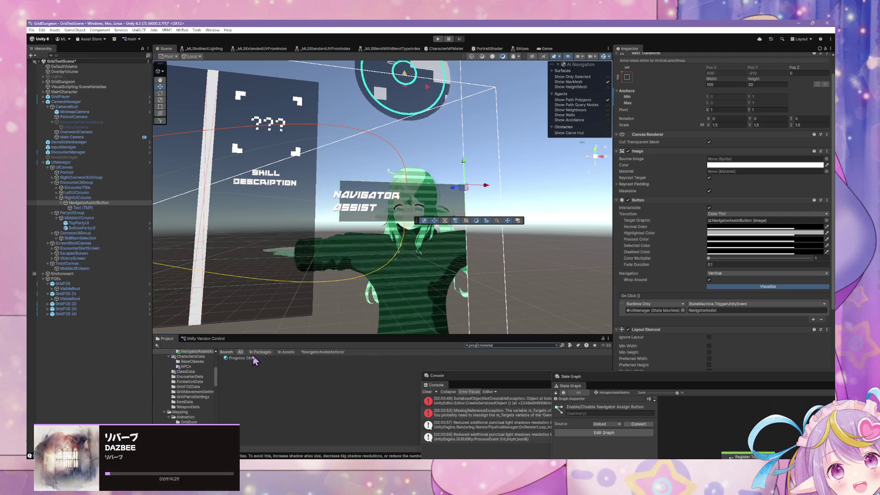
pyautogui.click(247, 359)
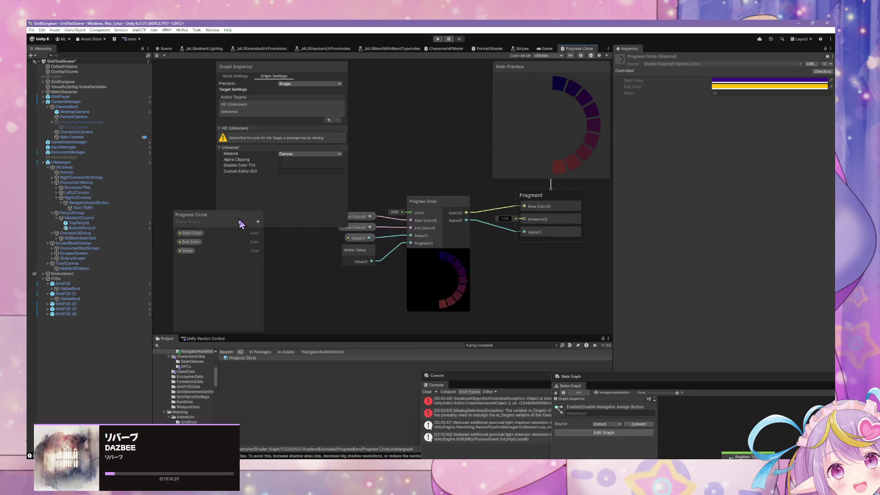
# - Move the Blackboard to the top-right and look inside the Progress Circle subgraph, then return
pyautogui.moveTo(226, 228)
pyautogui.mouseDown()
pyautogui.moveTo(520, 161)
pyautogui.moveTo(568, 117)
pyautogui.mouseUp()
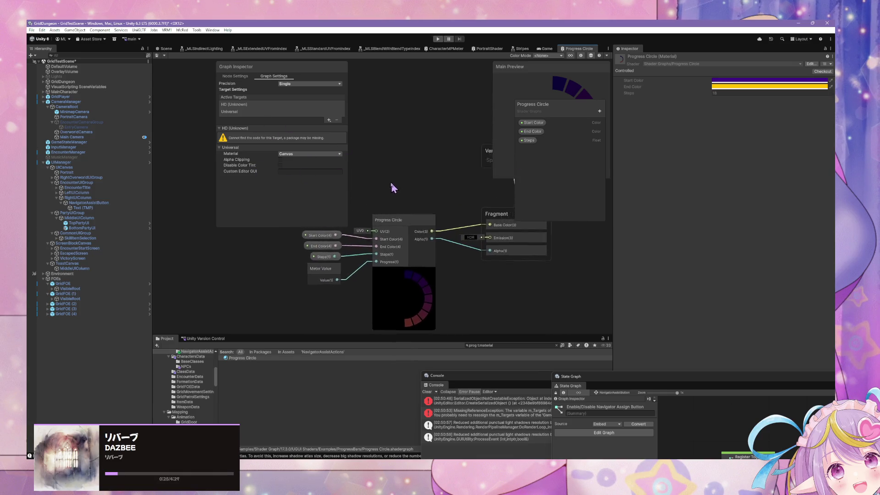
pyautogui.click(404, 227)
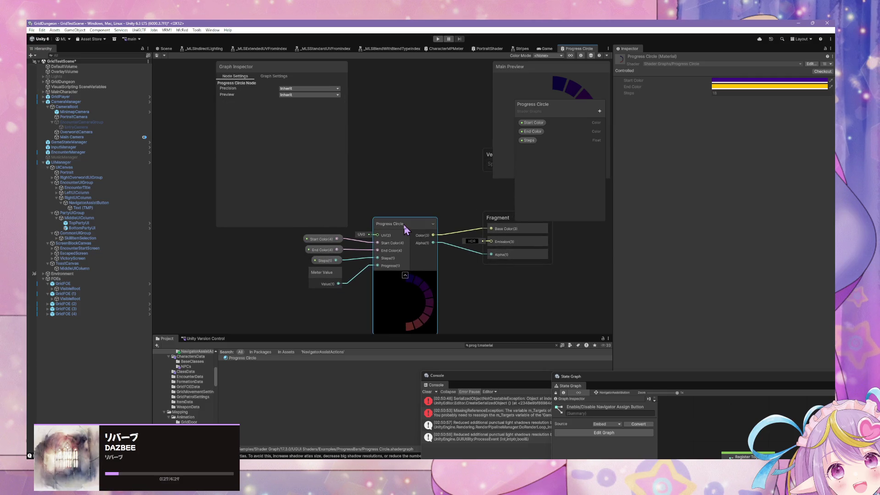
pyautogui.doubleClick(405, 227)
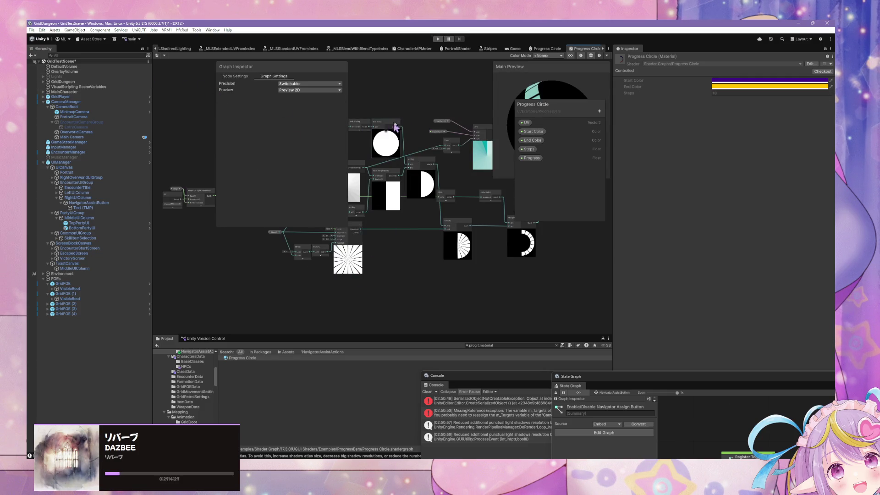
pyautogui.click(546, 49)
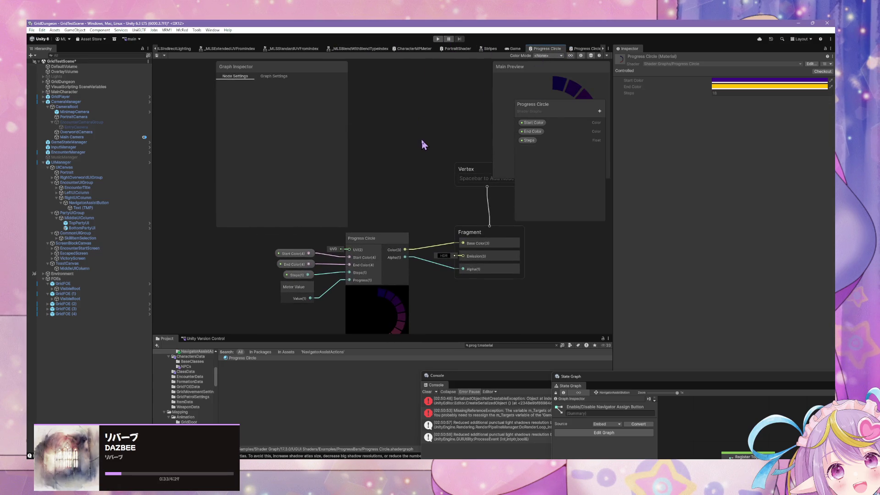
# - Inspect the Meter Value node, then select DefaultVolume and return to the Scene view
pyautogui.click(308, 294)
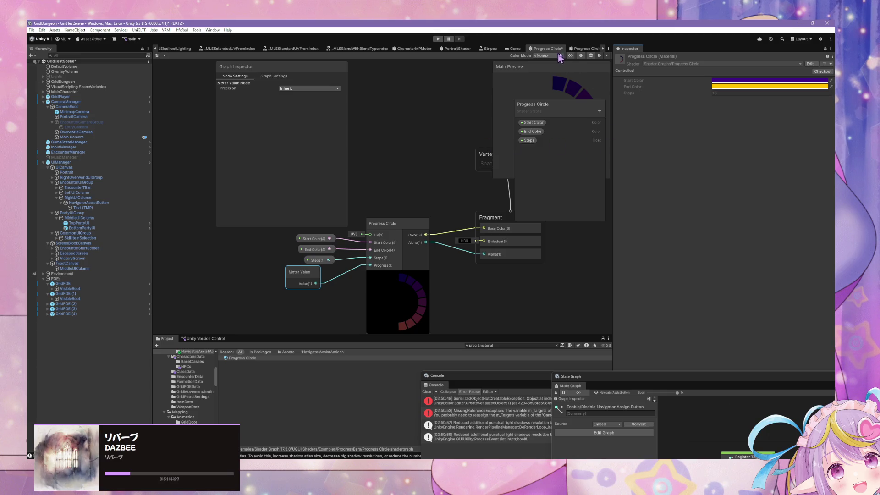
pyautogui.moveTo(462, 152); pyautogui.dragTo(436, 137)
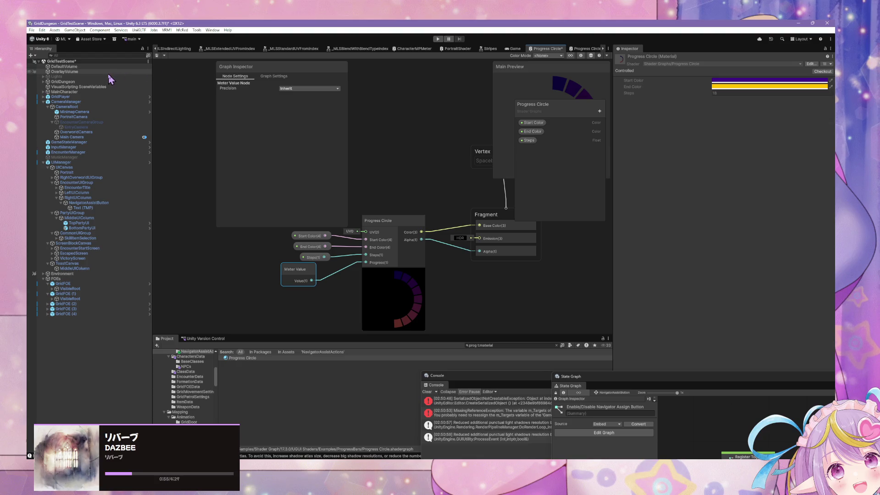
pyautogui.click(56, 67)
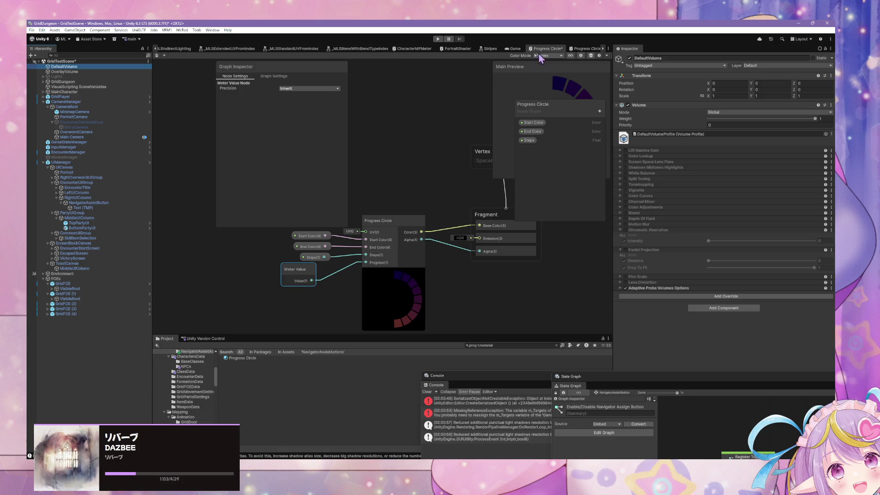
pyautogui.click(157, 52)
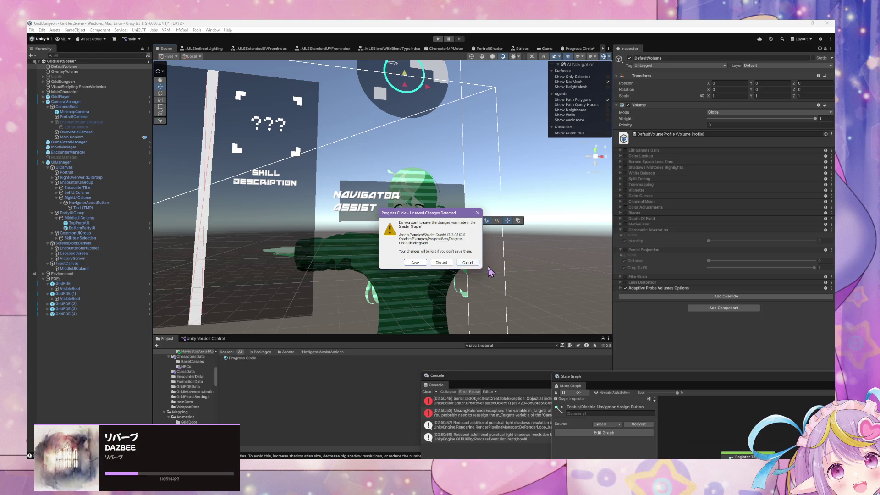
# - Cancel the save prompt to keep the graph unsaved, then pan around the UI scene
pyautogui.click(470, 262)
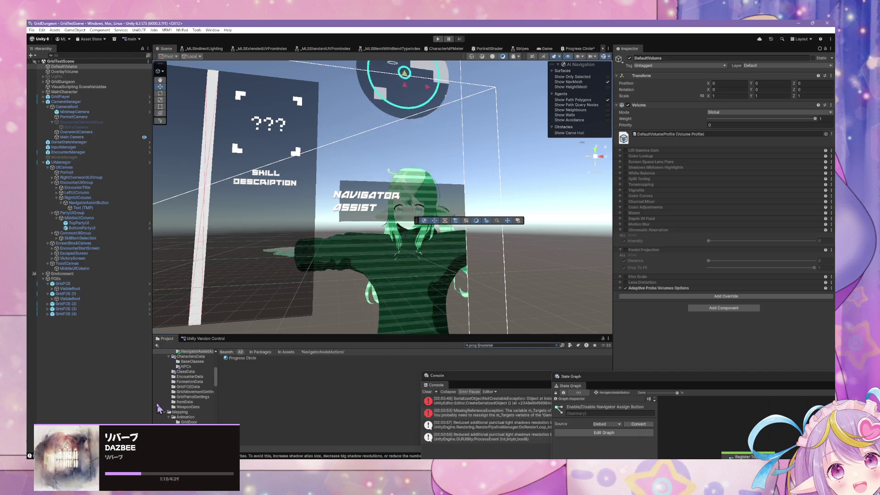
pyautogui.scroll(10, 155, 376)
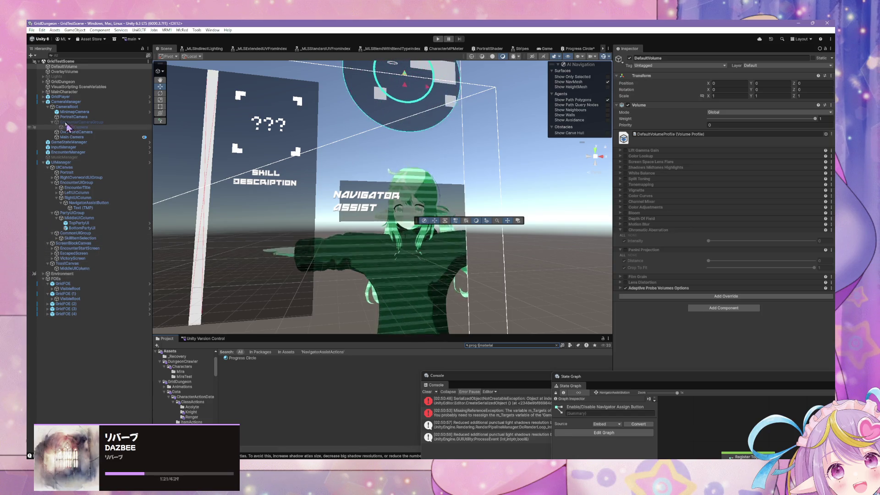
pyautogui.moveTo(429, 182); pyautogui.dragTo(263, 197)
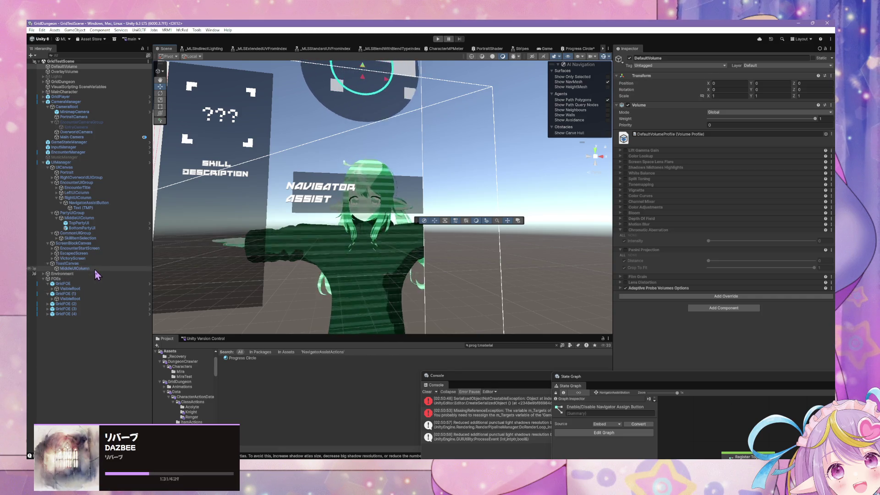
pyautogui.moveTo(238, 263); pyautogui.dragTo(273, 262)
pyautogui.press('Right')
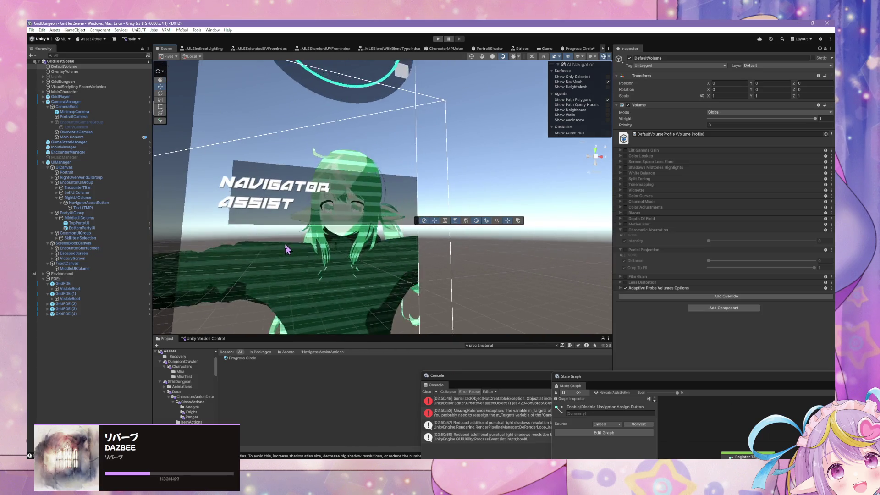
pyautogui.press('Left')
pyautogui.press('Left')
pyautogui.press('Left')
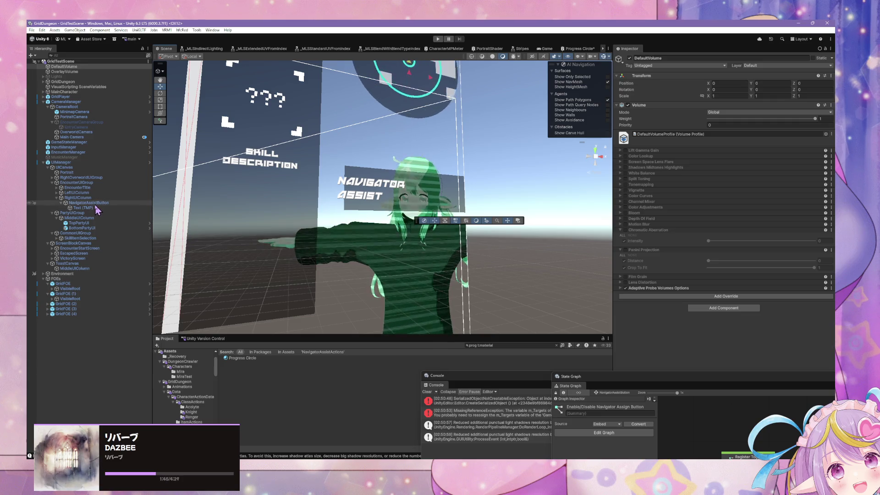
# - Create a UI (Canvas) > ShaderGraph Samples > Meter under NavigatorAssistButton and frame it
pyautogui.rightClick(95, 203)
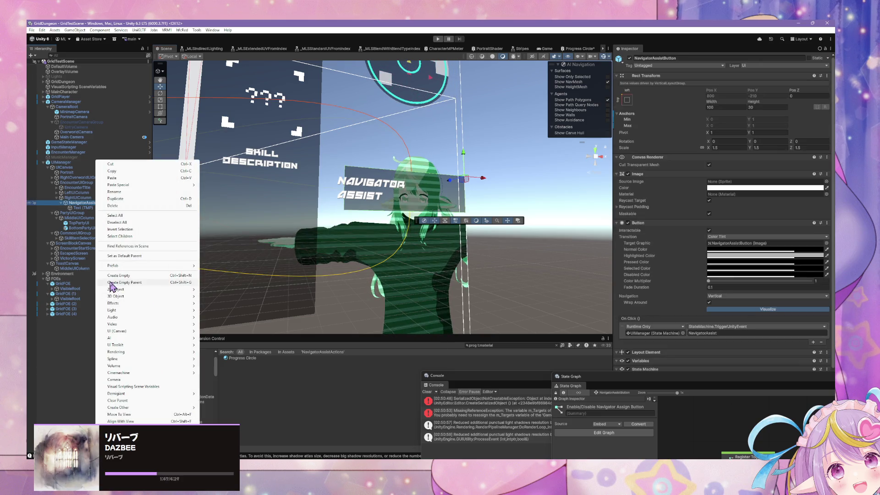
pyautogui.moveTo(156, 337)
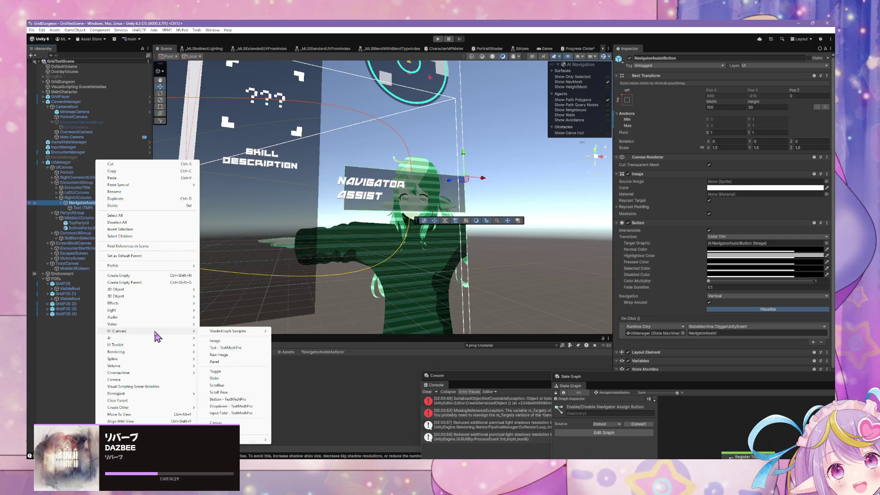
pyautogui.moveTo(241, 331)
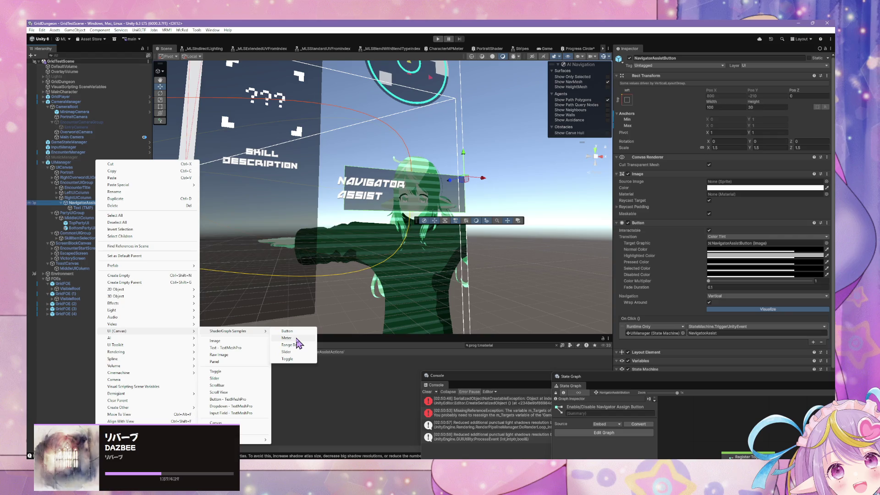
pyautogui.click(297, 339)
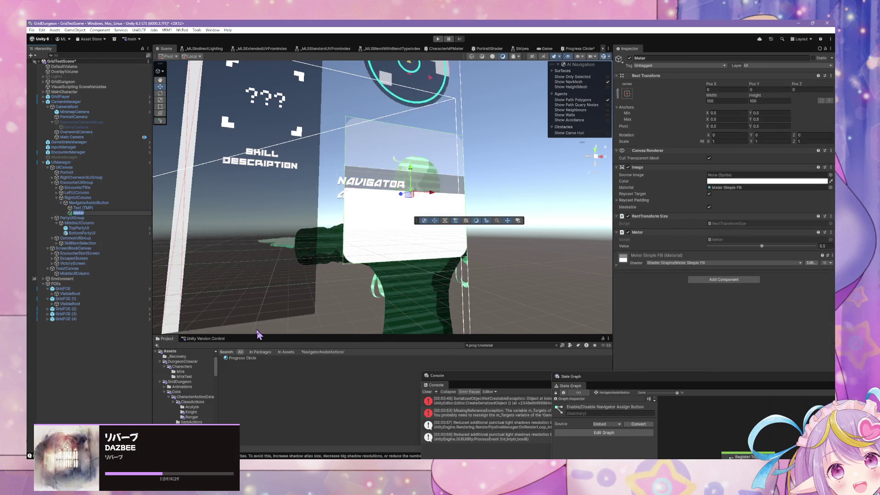
pyautogui.press('f')
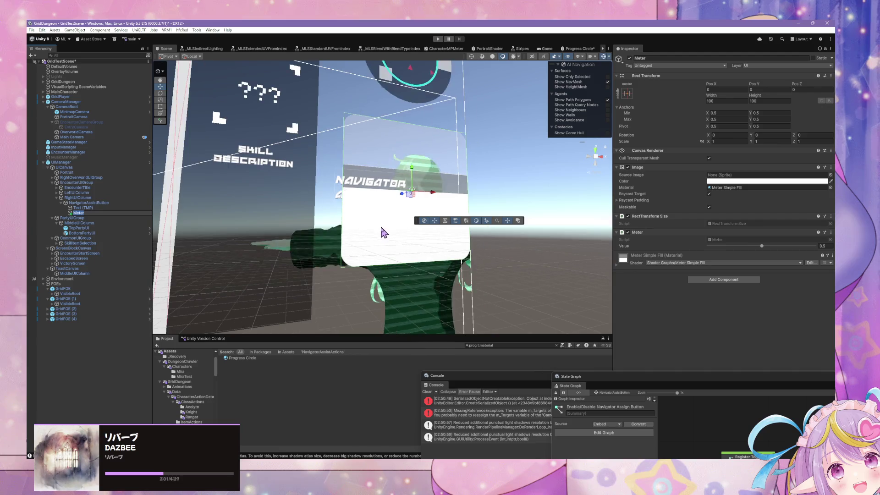
pyautogui.click(831, 188)
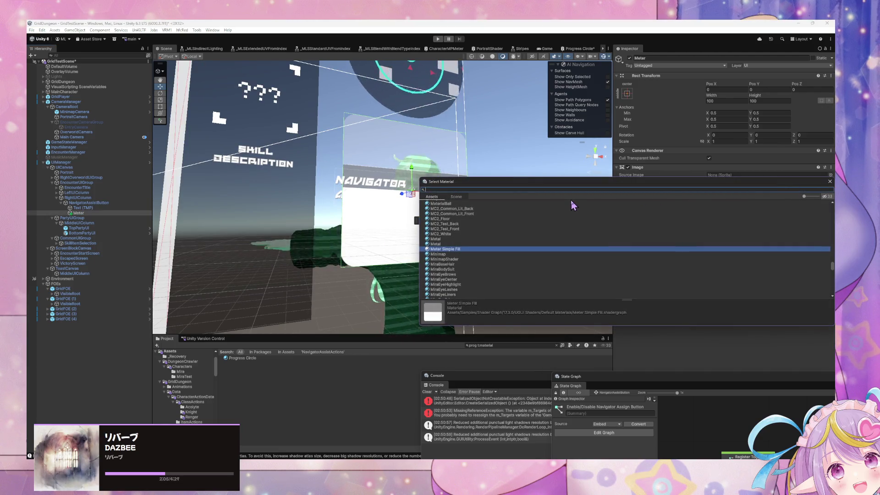
# - Assign the Progress Circle material to the Meter image and set its shader to Shader Graphs/Progress Circle
pyautogui.write('ring')
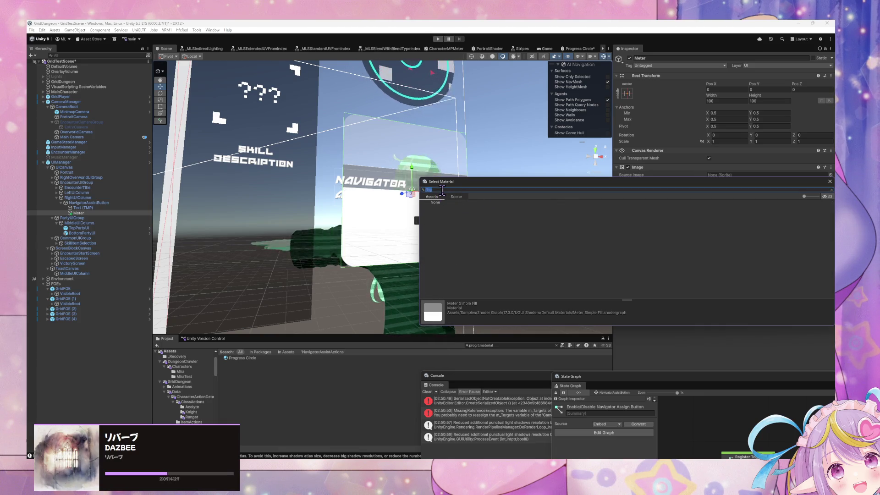
pyautogui.doubleClick(437, 208)
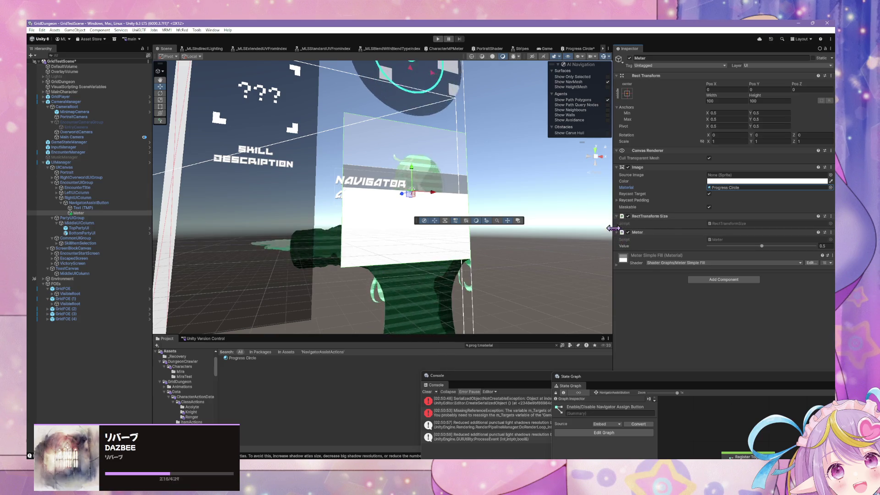
pyautogui.click(663, 264)
pyautogui.write('prog')
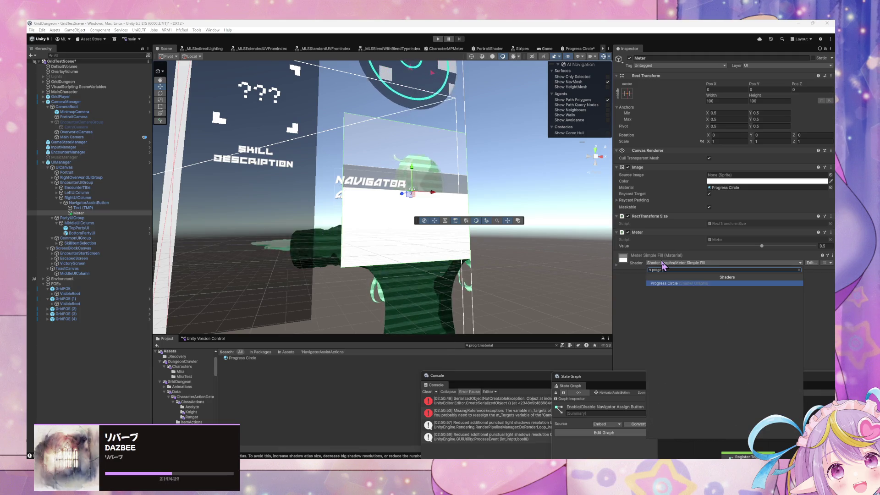
pyautogui.press('Return')
pyautogui.scroll(3, 493, 197)
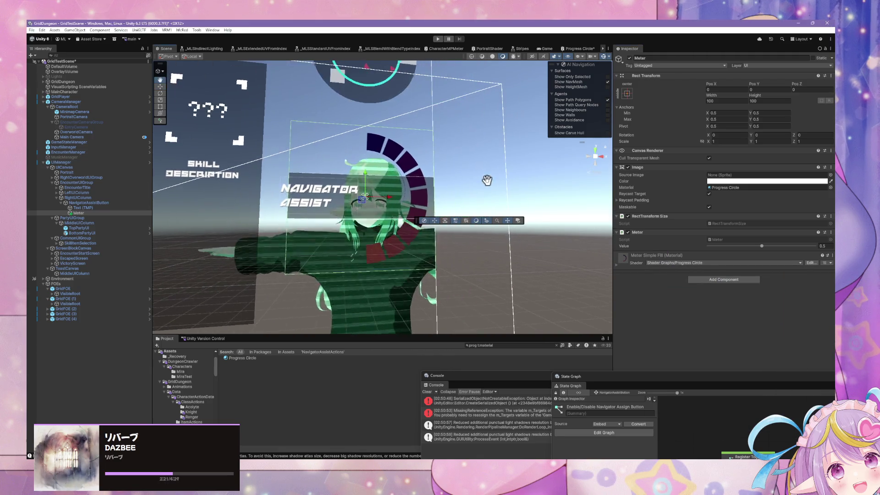
# - Try the stretch anchor preset, then anchor the Meter to the centre
pyautogui.click(631, 94)
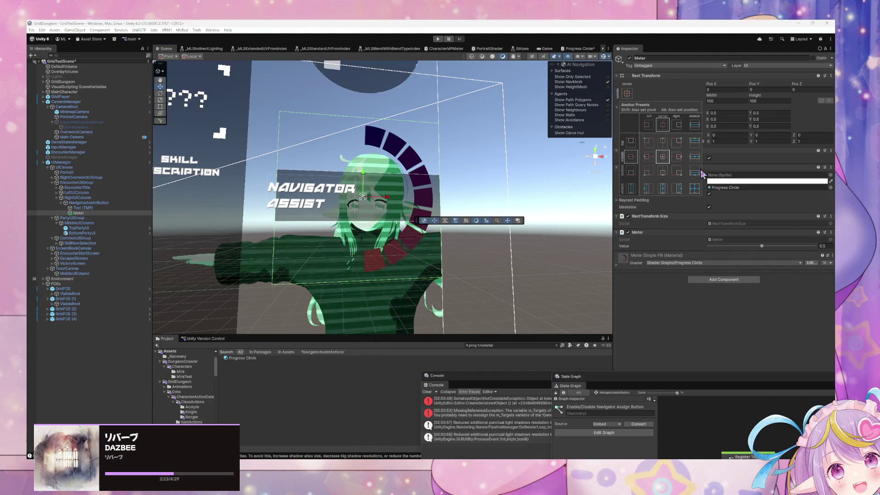
pyautogui.keyDown('alt'); pyautogui.click(695, 189); pyautogui.keyUp('alt')
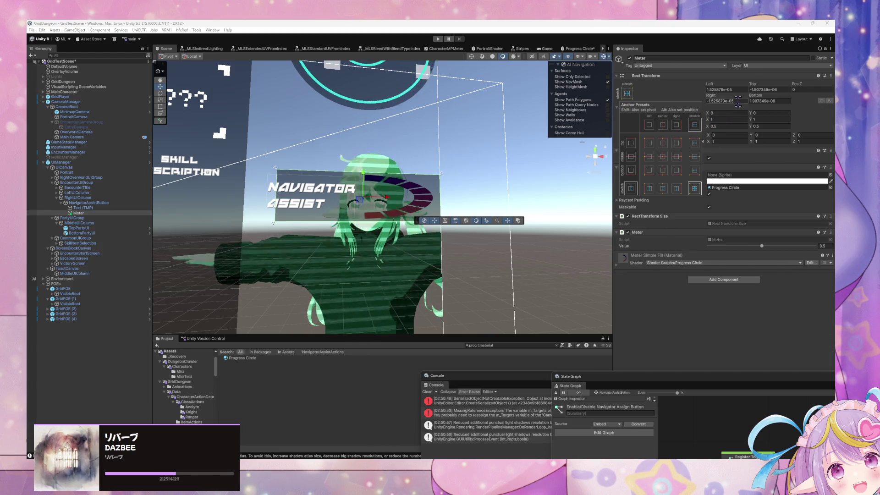
pyautogui.click(736, 101)
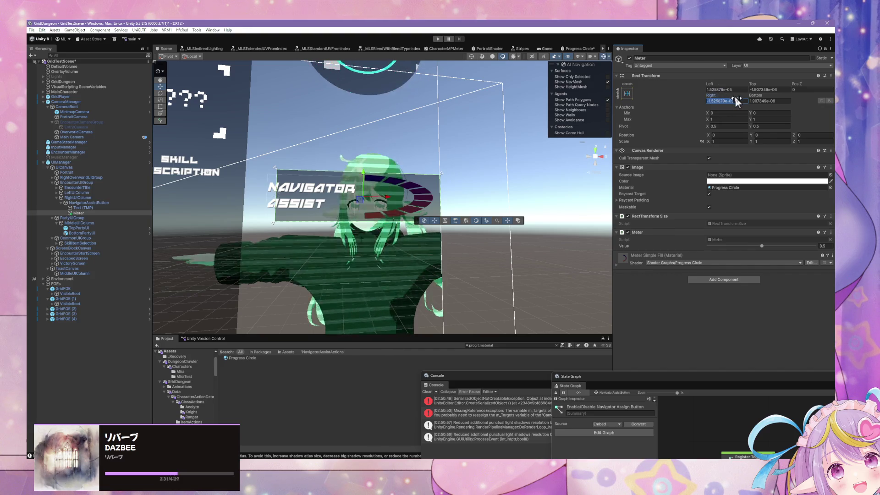
pyautogui.click(628, 94)
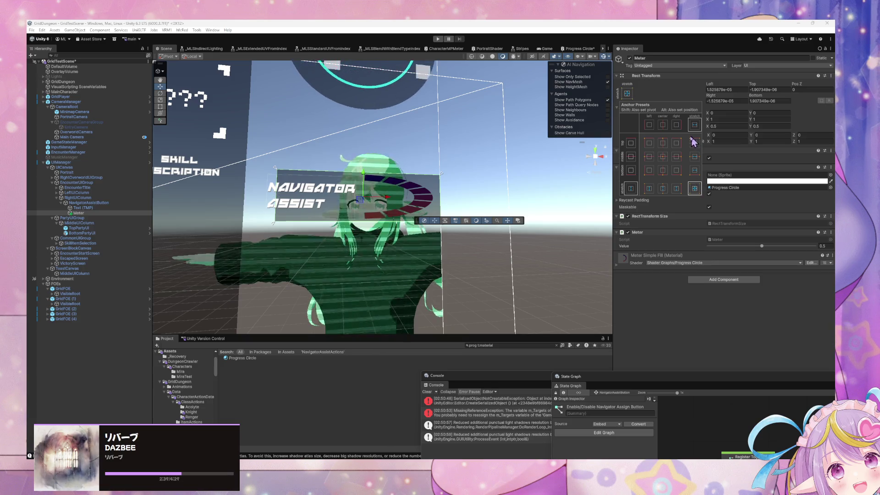
pyautogui.click(663, 158)
# - Set the Meter's Pos X/Y to 0, Width and Height to 20, and Meter Value to 1
pyautogui.click(725, 90)
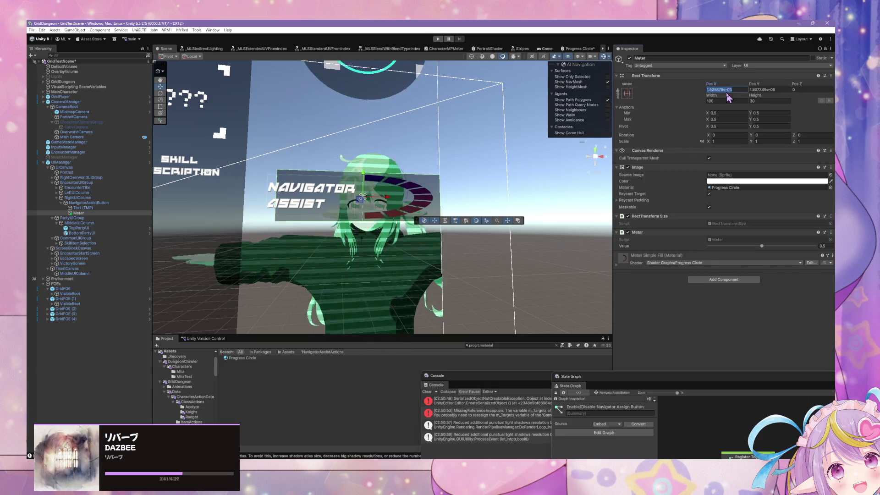
pyautogui.write('0')
pyautogui.write('0')
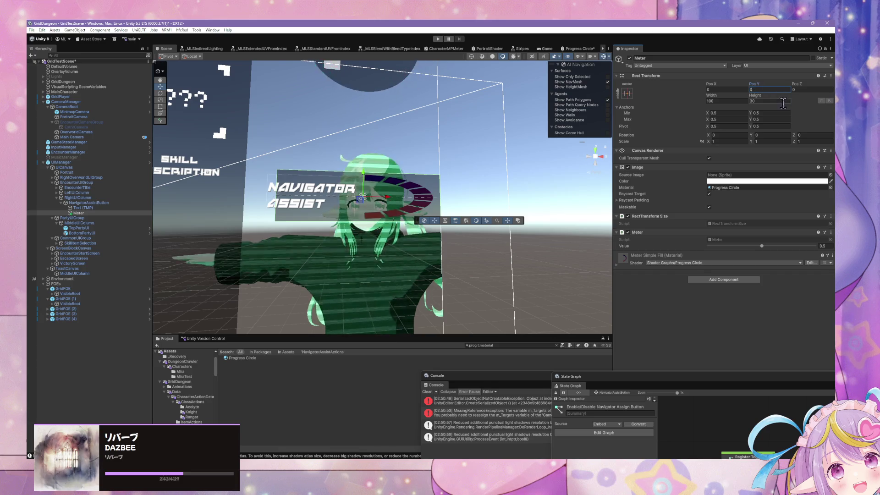
pyautogui.click(711, 101)
pyautogui.write('30')
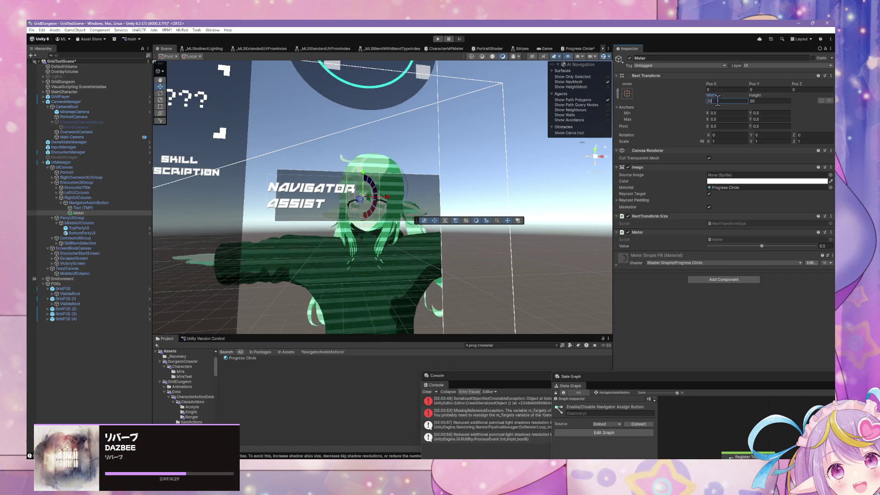
pyautogui.click(771, 101)
pyautogui.write('20')
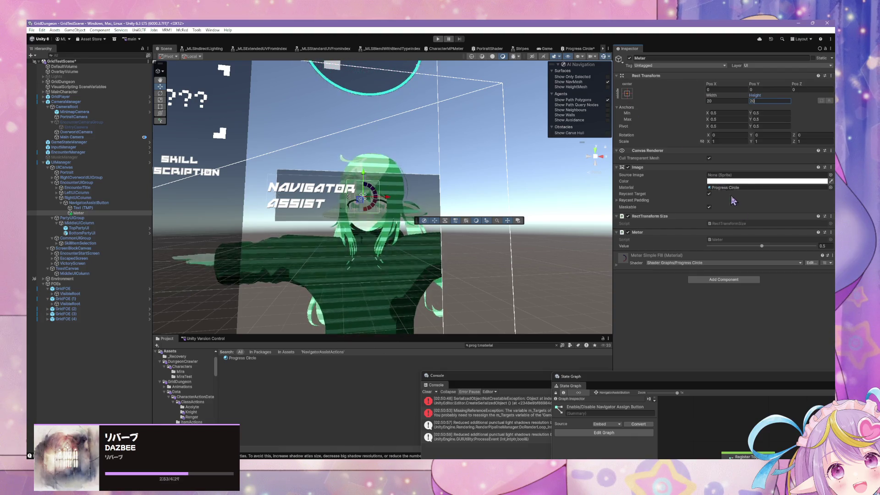
pyautogui.moveTo(762, 246); pyautogui.dragTo(820, 248)
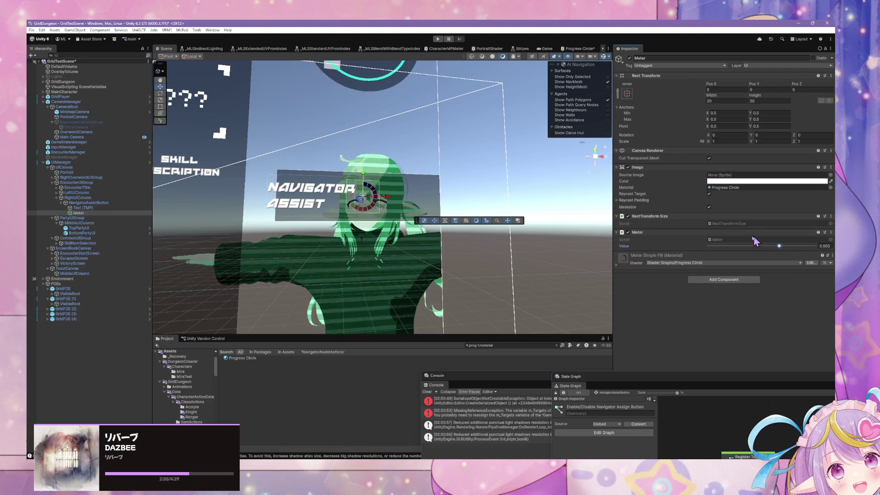
# - Anchor the Meter left-middle with pivot and position, then select the Navigator Assist button
pyautogui.click(627, 94)
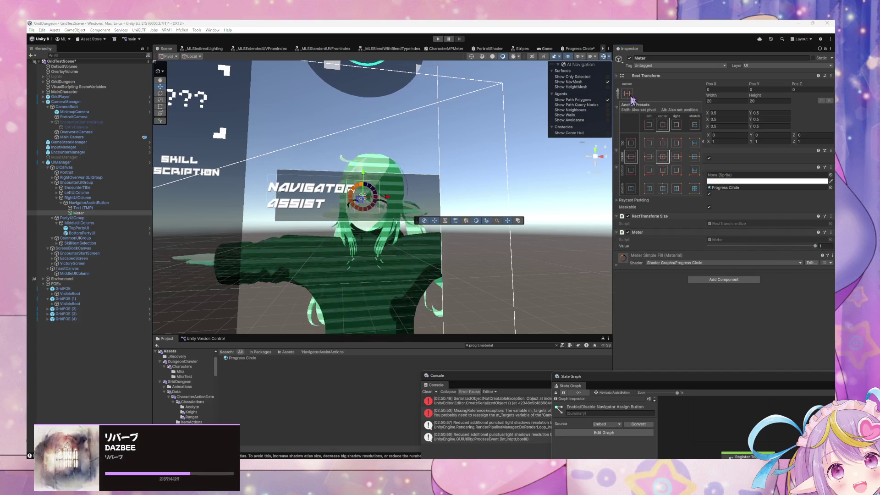
pyautogui.click(676, 156)
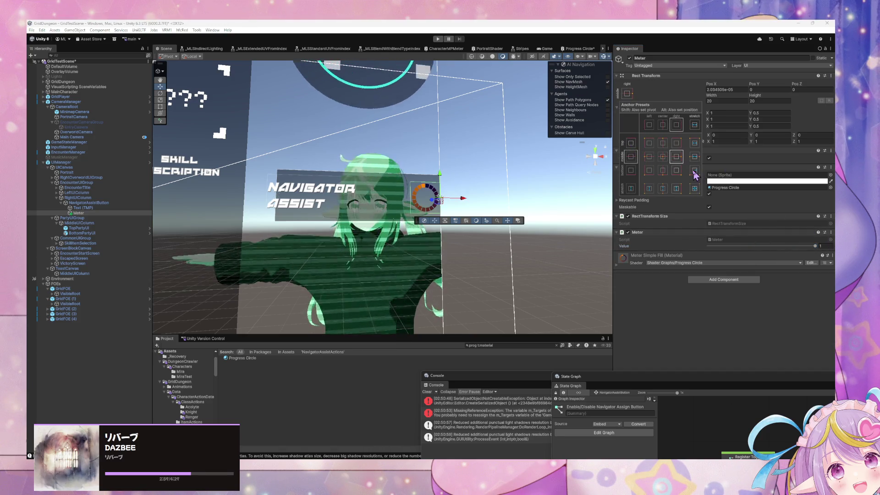
pyautogui.hotkey('shift', 'alt')
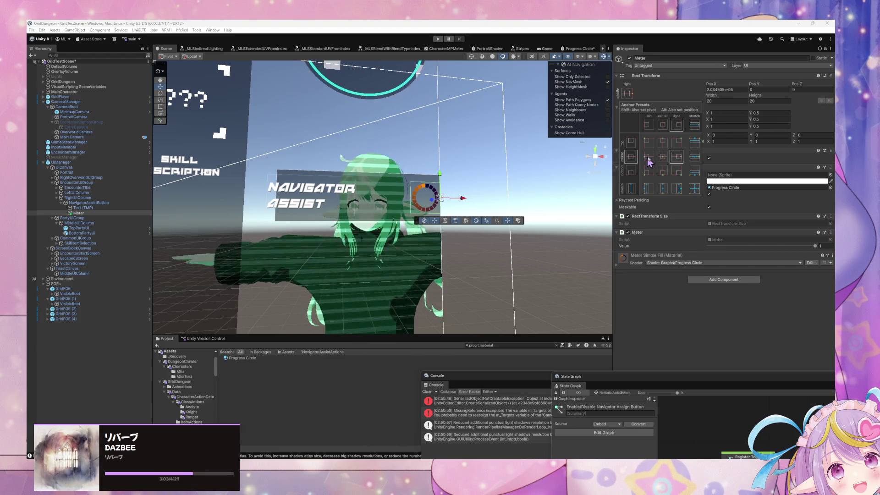
pyautogui.click(648, 157)
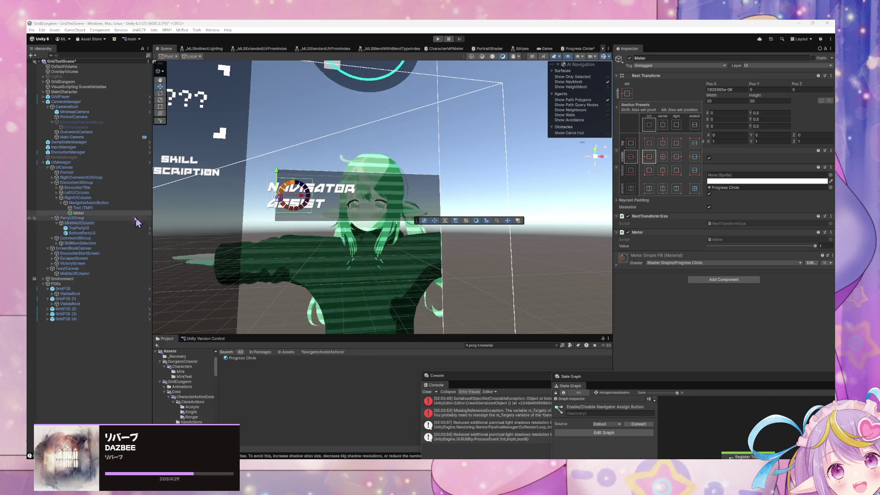
pyautogui.click(130, 203)
pyautogui.scroll(-5, 743, 270)
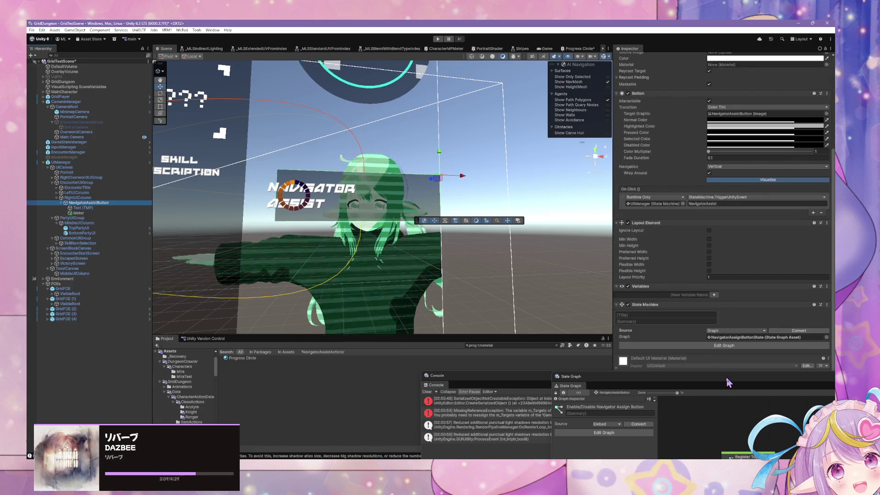
# - Add a Horizontal Layout Group to NavigatorAssistButton with Child Alignment set to Middle Left
pyautogui.moveTo(729, 383); pyautogui.dragTo(419, 393)
pyautogui.click(738, 380)
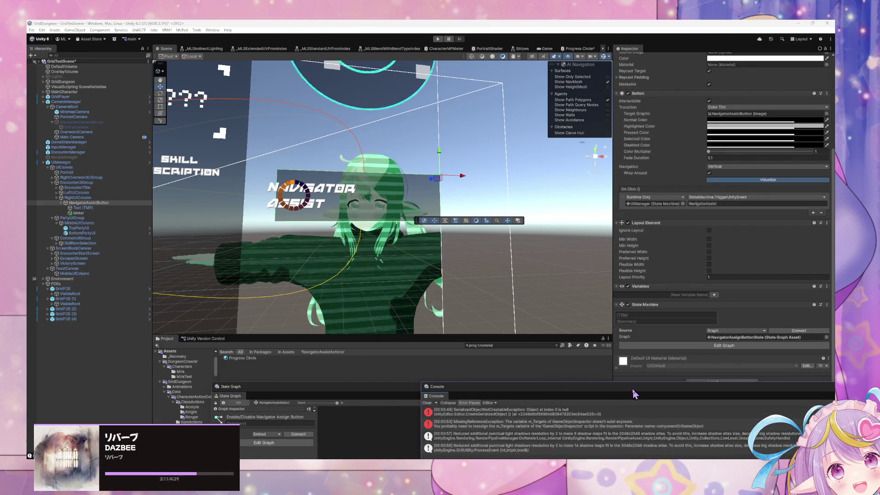
pyautogui.click(740, 381)
pyautogui.write('lay')
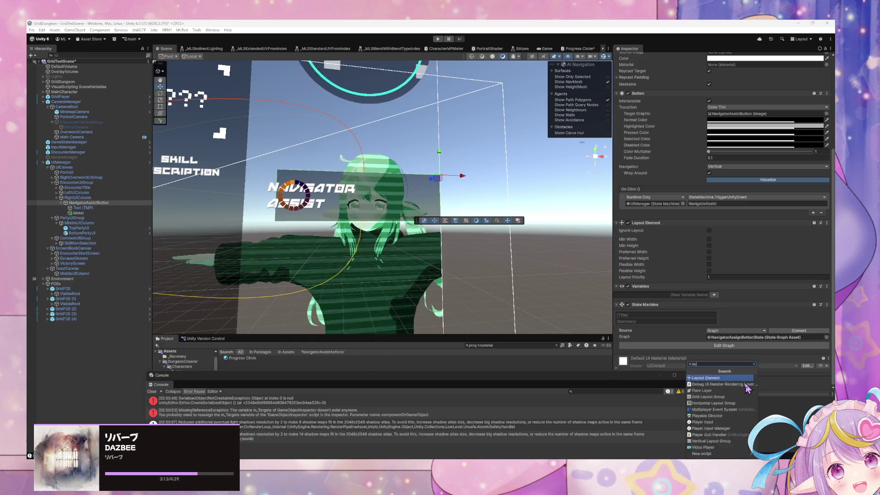
pyautogui.write('ou')
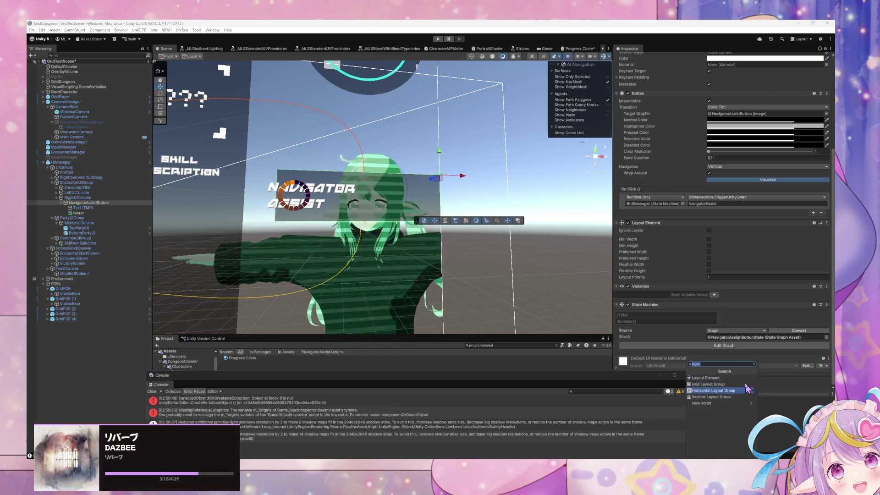
pyautogui.click(747, 390)
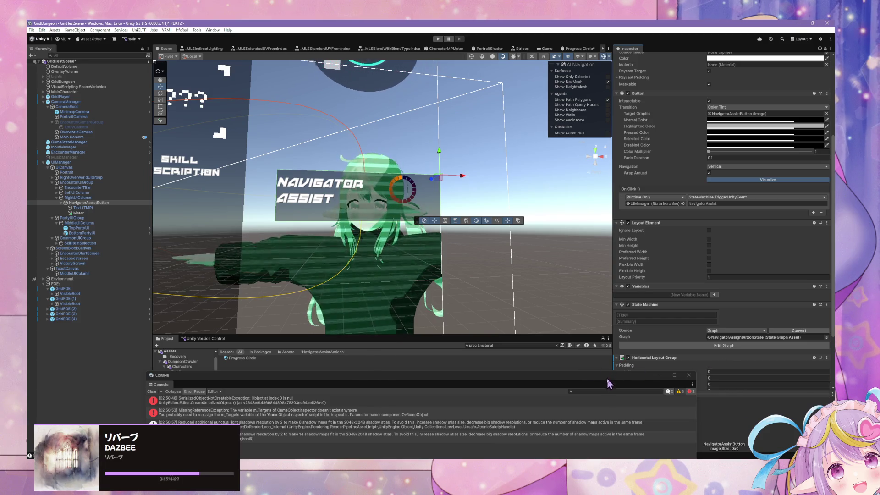
pyautogui.scroll(-3, 768, 365)
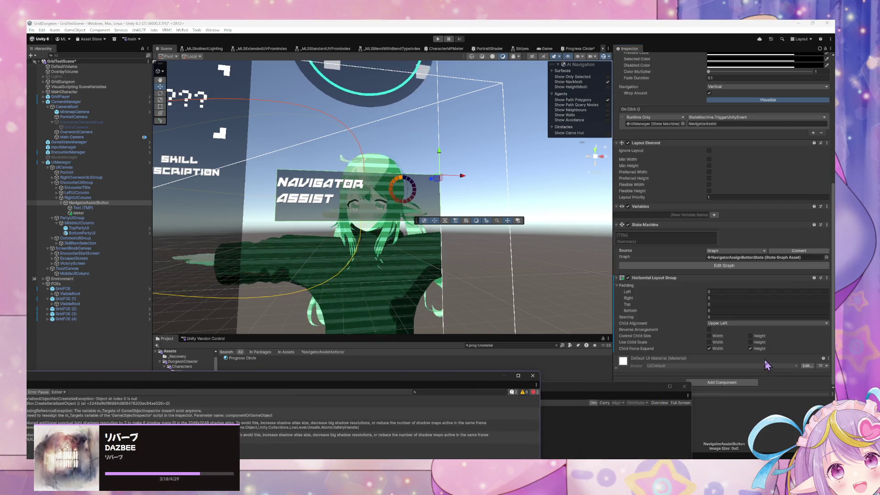
pyautogui.click(745, 323)
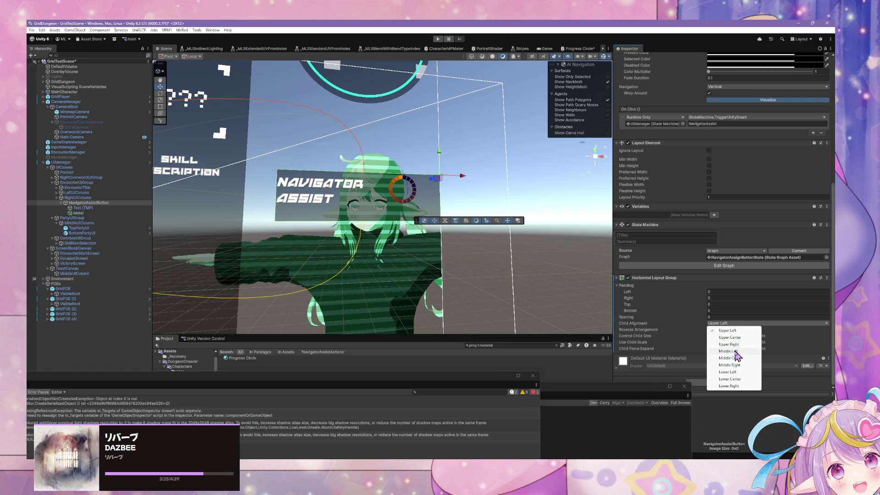
pyautogui.click(733, 351)
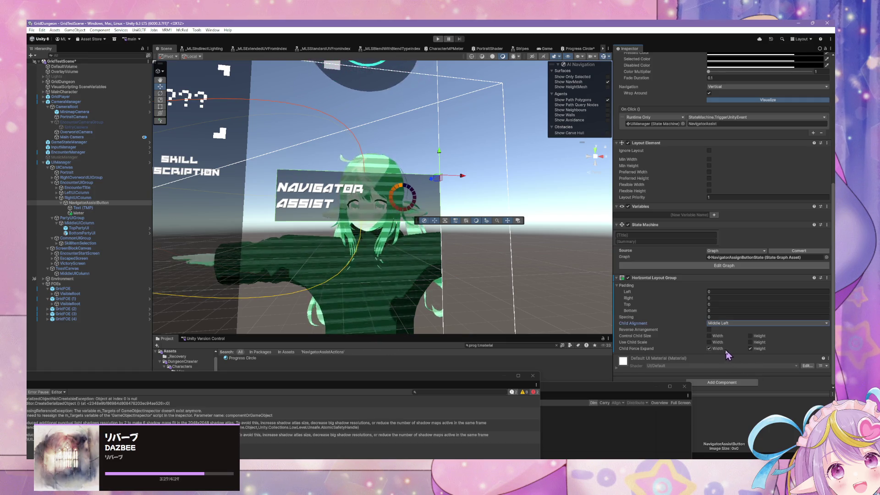
pyautogui.click(85, 208)
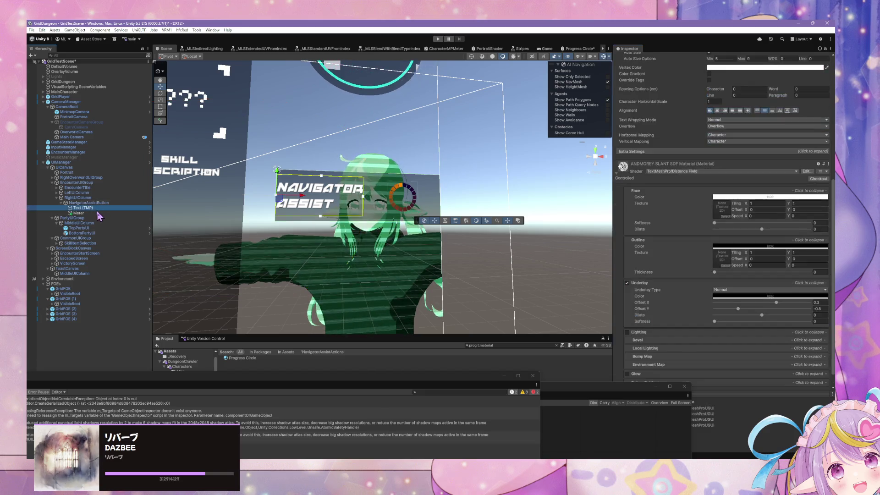
# - Set the Meter's Rect Transform Width and Height to 40
pyautogui.click(78, 213)
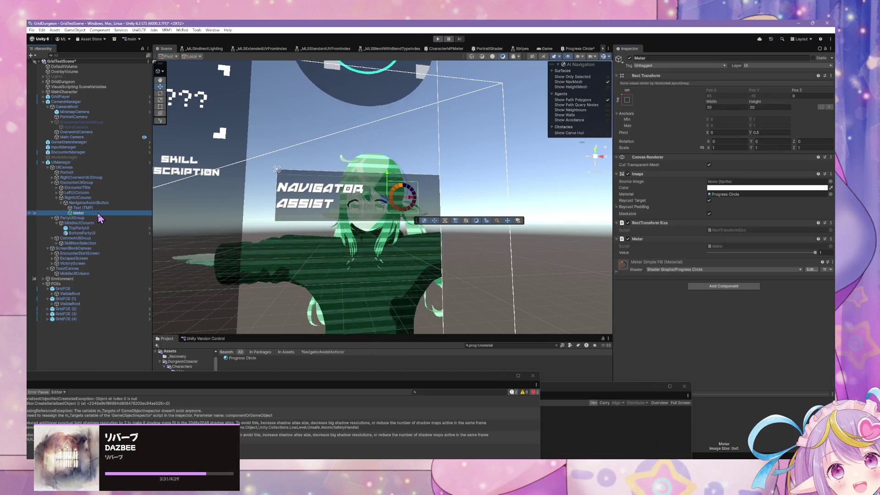
pyautogui.click(718, 107)
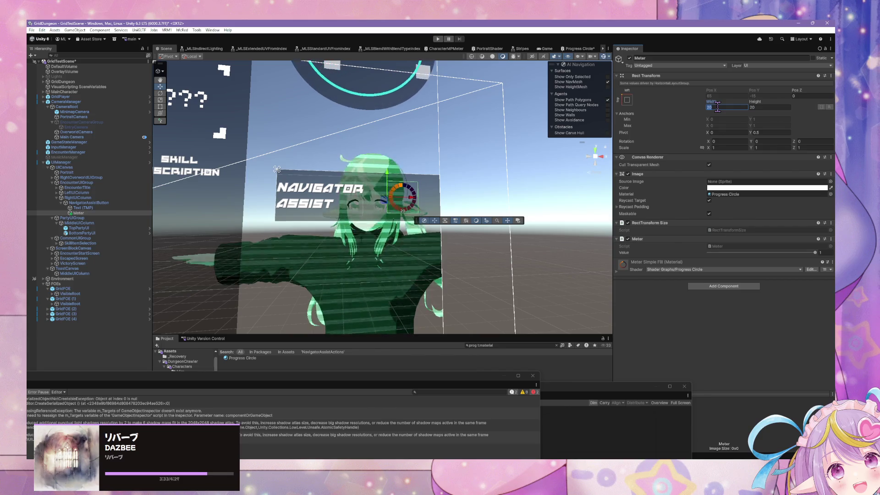
pyautogui.write('40')
pyautogui.press('Tab')
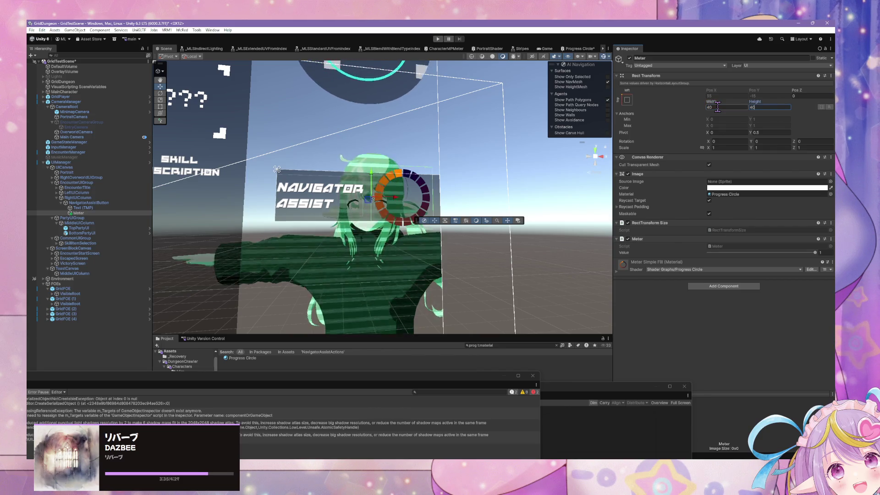
pyautogui.scroll(5, 444, 153)
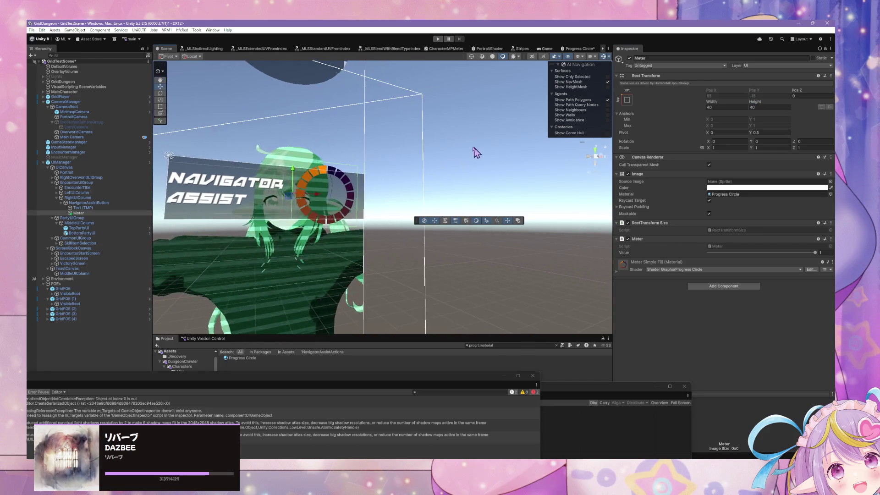
pyautogui.scroll(-3, 515, 146)
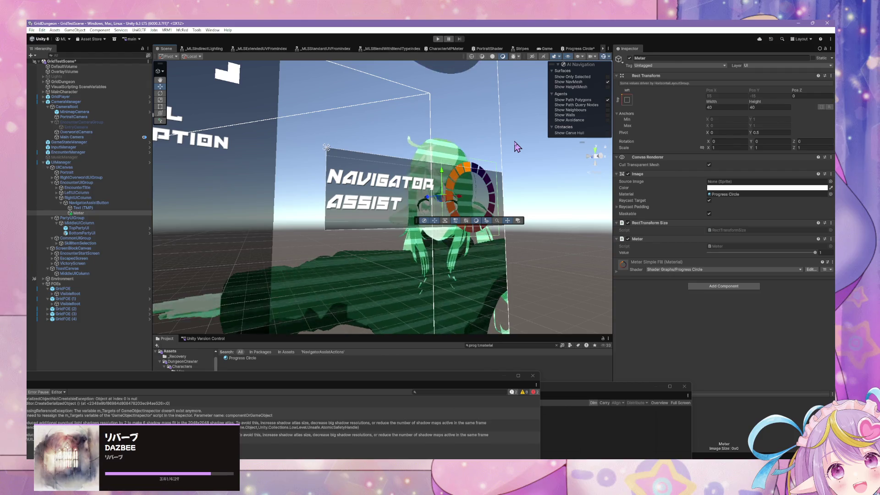
# - Zoom and pan the Scene view to check the ring beside the Navigator Assist label
pyautogui.moveTo(517, 145); pyautogui.dragTo(490, 127)
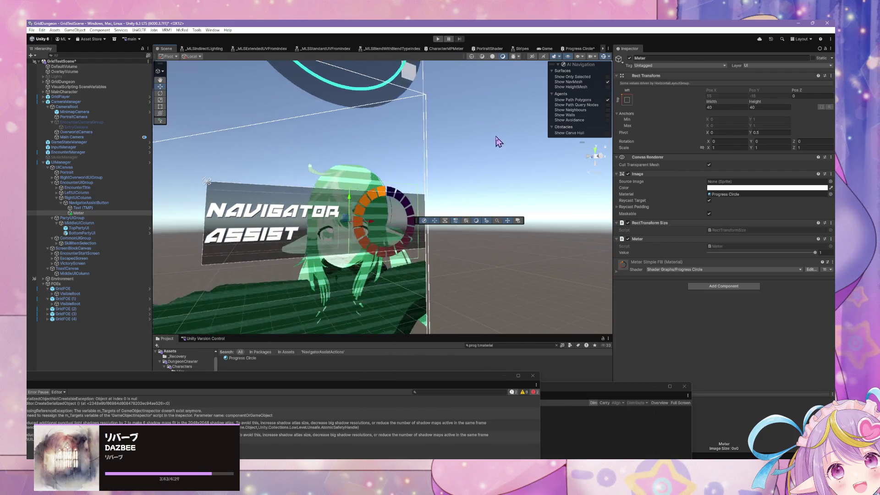
pyautogui.scroll(5, 495, 137)
pyautogui.scroll(-4, 472, 121)
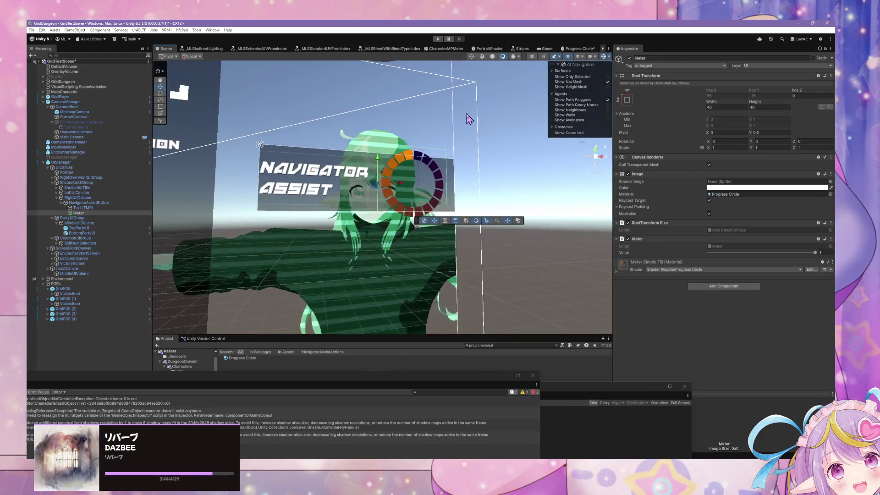
pyautogui.scroll(-4, 469, 119)
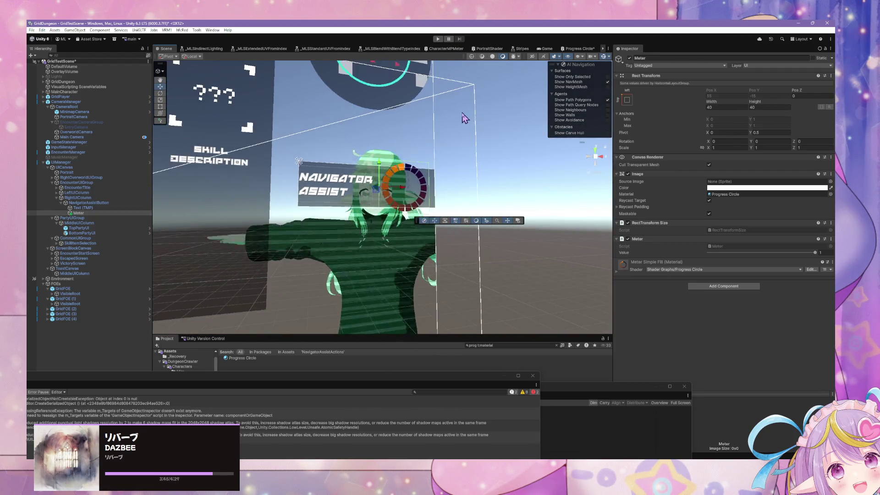
pyautogui.scroll(3, 468, 119)
pyautogui.scroll(3, 460, 120)
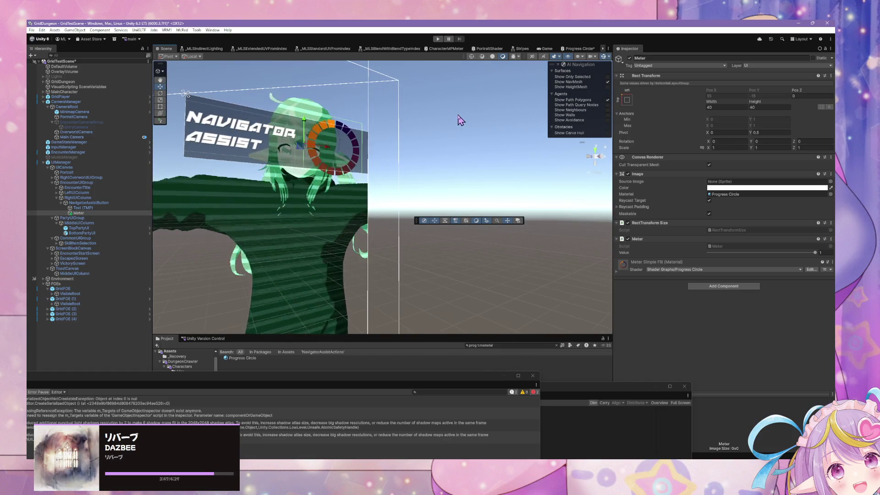
pyautogui.moveTo(461, 120); pyautogui.dragTo(489, 121)
pyautogui.scroll(3, 484, 135)
pyautogui.scroll(-2, 480, 136)
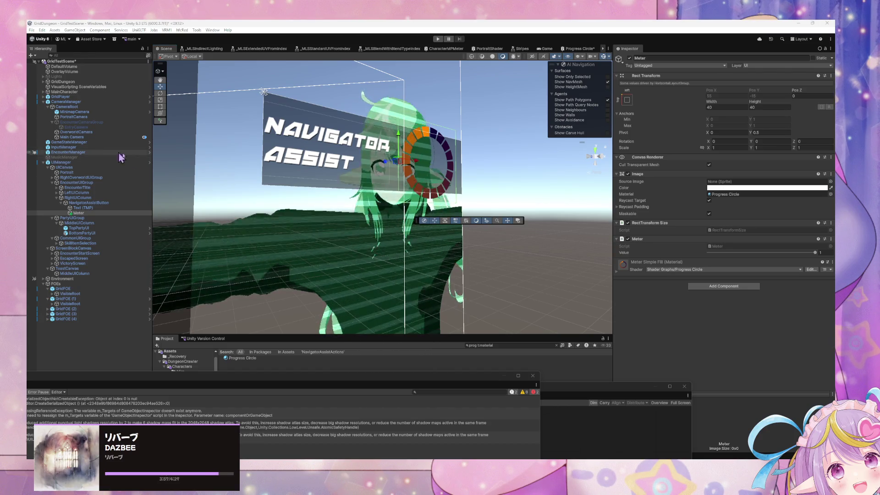
pyautogui.scroll(-2, 388, 182)
pyautogui.moveTo(389, 182)
pyautogui.mouseDown()
pyautogui.moveTo(302, 166)
pyautogui.moveTo(381, 175)
pyautogui.mouseUp()
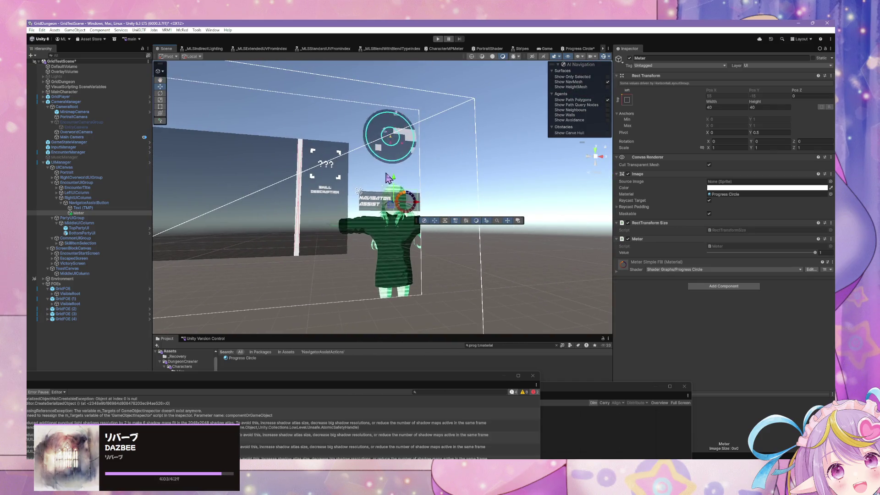
pyautogui.scroll(5, 390, 184)
pyautogui.scroll(3, 411, 201)
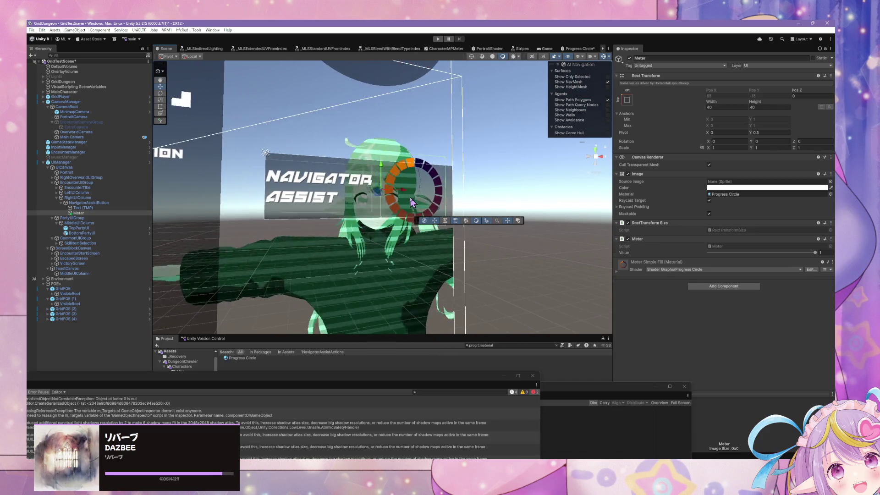
pyautogui.moveTo(554, 390); pyautogui.dragTo(534, 174)
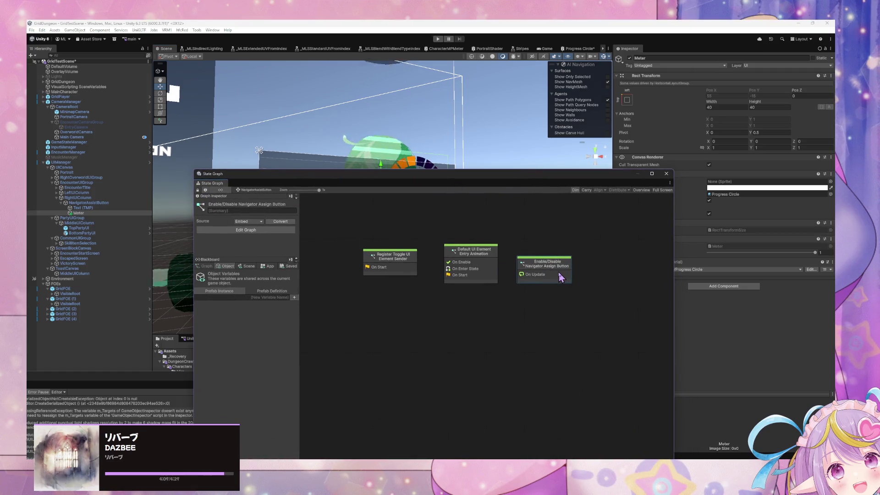
# - Open the Progress Circle shader graph and float it as a separate window
pyautogui.click(809, 269)
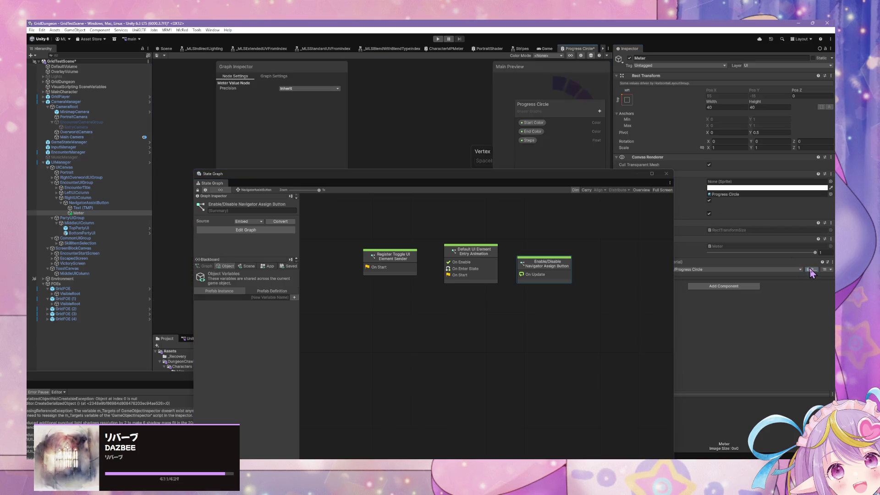
pyautogui.moveTo(578, 52); pyautogui.dragTo(525, 109)
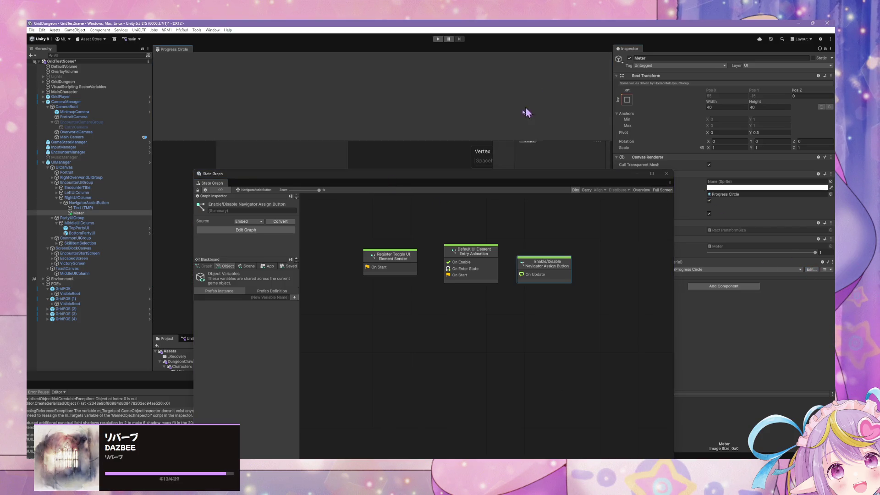
pyautogui.moveTo(396, 127)
pyautogui.mouseDown()
pyautogui.moveTo(403, 164)
pyautogui.moveTo(413, 144)
pyautogui.moveTo(458, 157)
pyautogui.moveTo(501, 142)
pyautogui.moveTo(483, 136)
pyautogui.moveTo(481, 151)
pyautogui.mouseUp()
pyautogui.moveTo(466, 31); pyautogui.dragTo(583, 230)
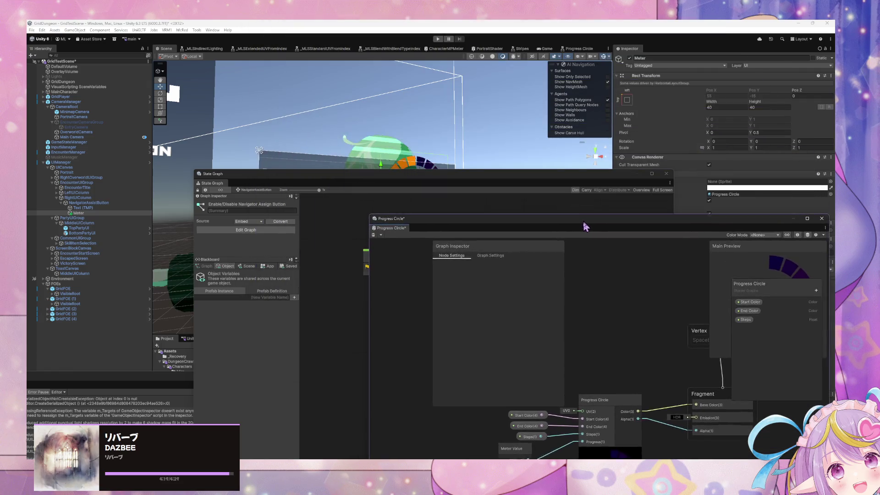
# - Save the graph as ChargeProgressCircle in Assets/GridDungeon/Shaders
pyautogui.click(380, 239)
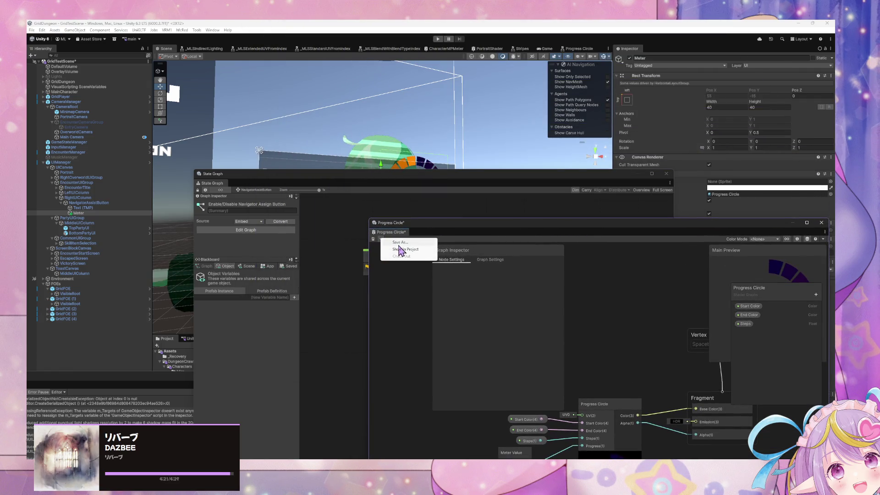
pyautogui.click(400, 242)
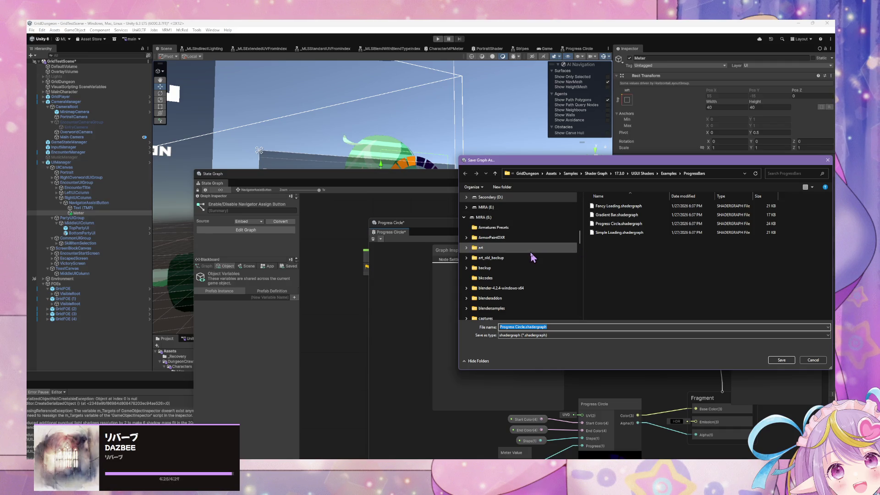
pyautogui.scroll(4, 531, 255)
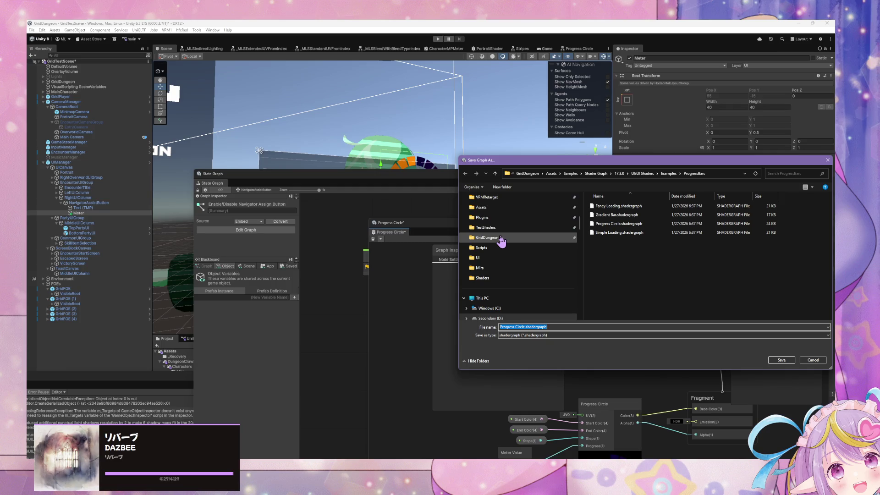
pyautogui.click(501, 239)
pyautogui.doubleClick(599, 285)
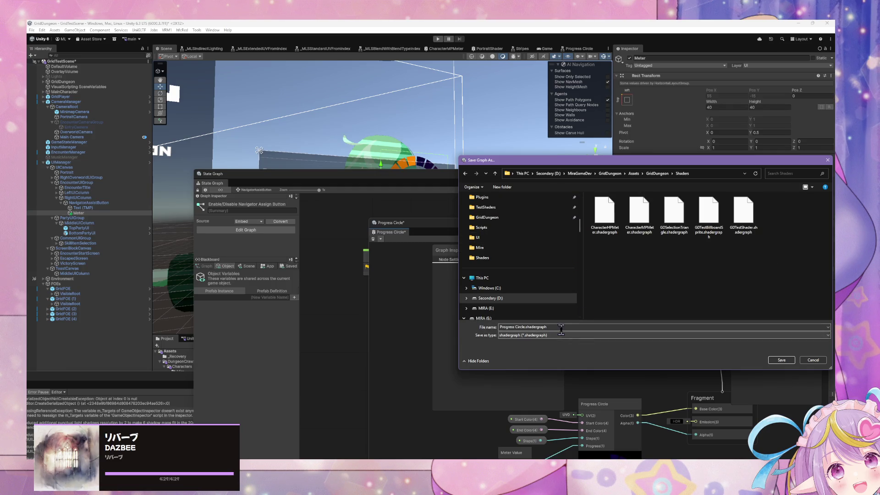
pyautogui.click(561, 328)
pyautogui.write('Ci')
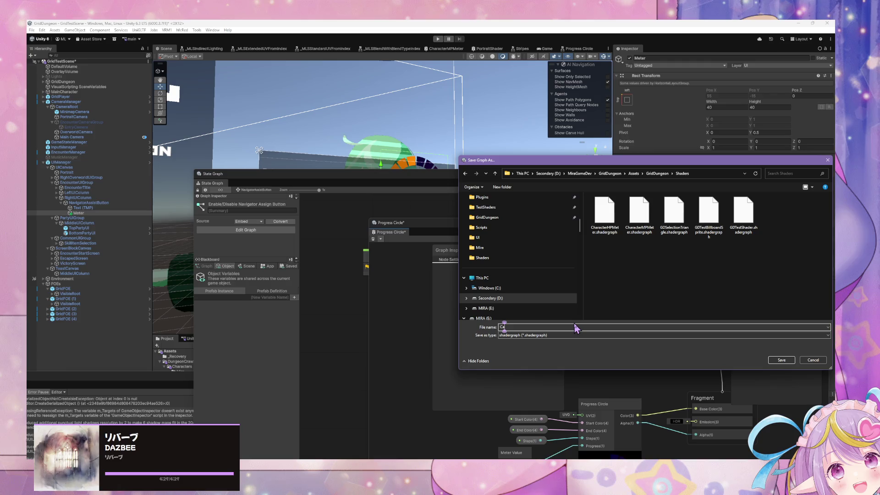
pyautogui.press('BackSpace')
pyautogui.write('har')
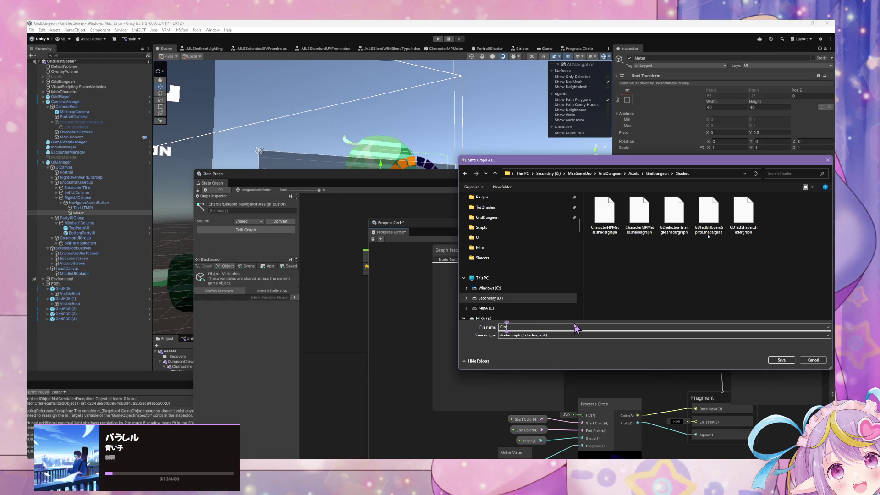
pyautogui.write('ChargeProgress')
pyautogui.press('Return')
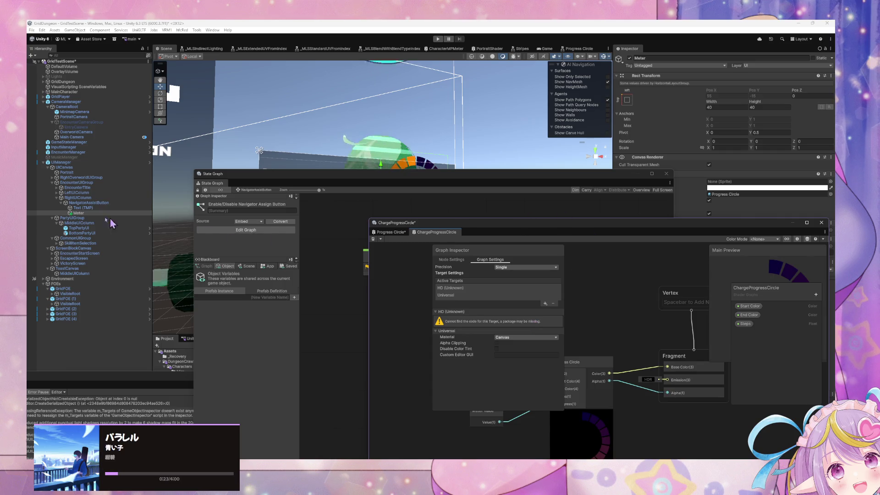
pyautogui.click(85, 208)
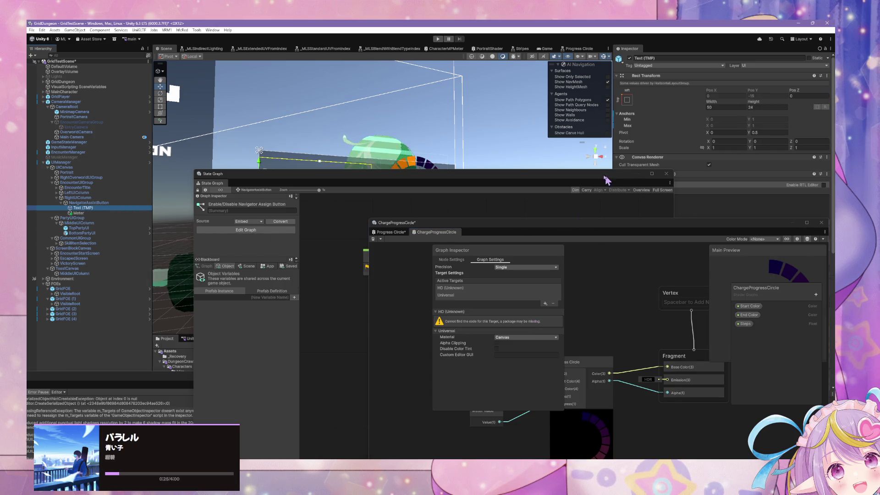
pyautogui.moveTo(605, 175); pyautogui.dragTo(364, 290)
pyautogui.moveTo(664, 223)
pyautogui.mouseDown()
pyautogui.moveTo(315, 195)
pyautogui.moveTo(373, 168)
pyautogui.moveTo(413, 133)
pyautogui.mouseUp()
pyautogui.scroll(-10, 810, 274)
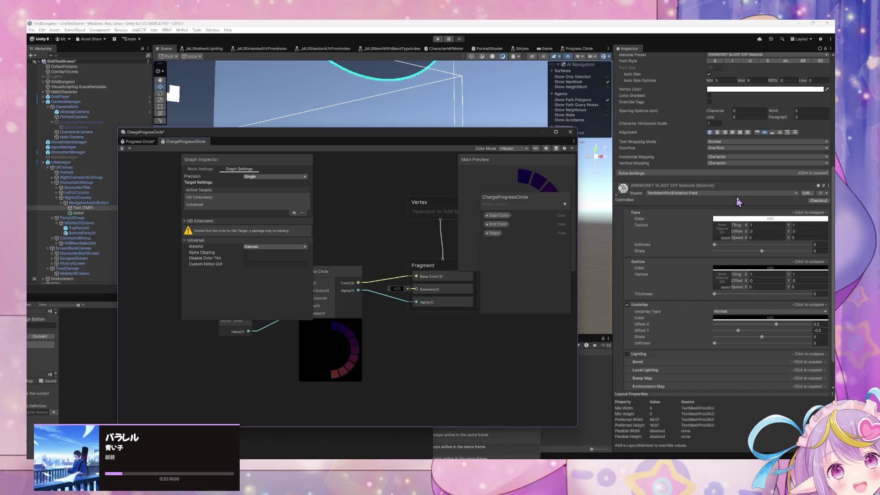
pyautogui.click(808, 193)
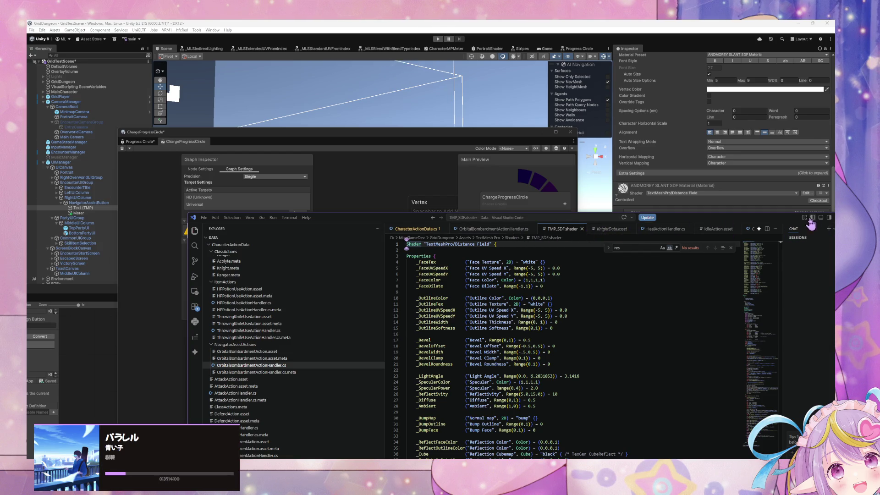
pyautogui.moveTo(770, 219); pyautogui.dragTo(577, 256)
pyautogui.click(598, 248)
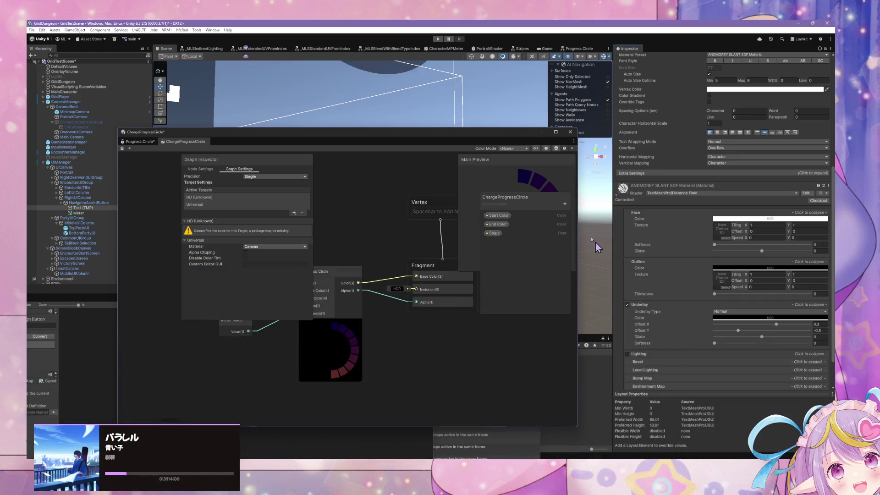
pyautogui.moveTo(386, 140)
pyautogui.mouseDown()
pyautogui.moveTo(576, 141)
pyautogui.moveTo(546, 116)
pyautogui.moveTo(529, 117)
pyautogui.mouseUp()
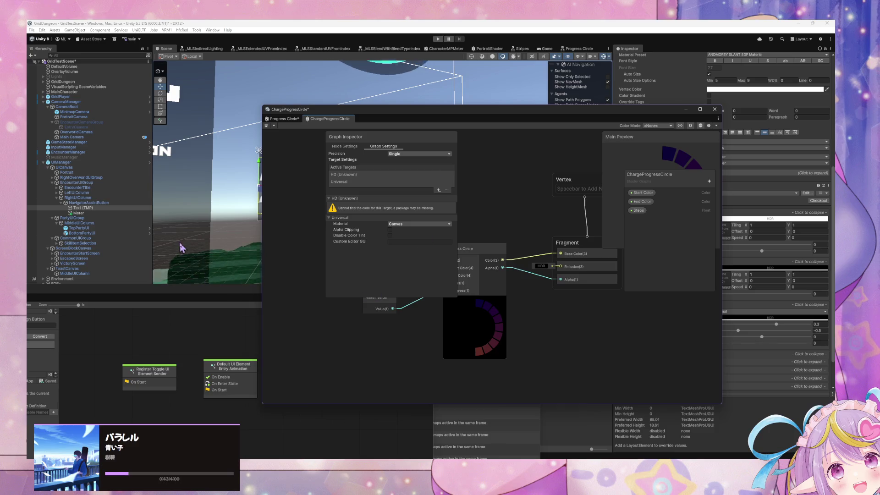
pyautogui.click(107, 203)
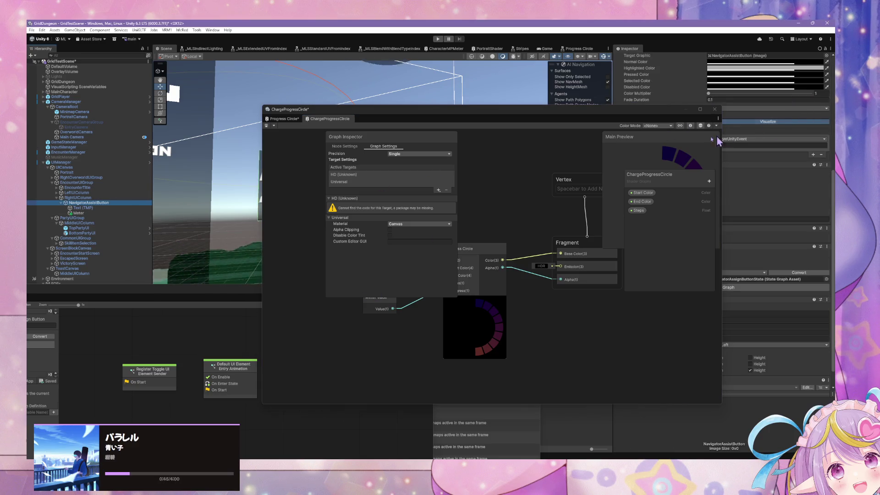
pyautogui.moveTo(638, 111); pyautogui.dragTo(461, 92)
pyautogui.scroll(-1, 743, 193)
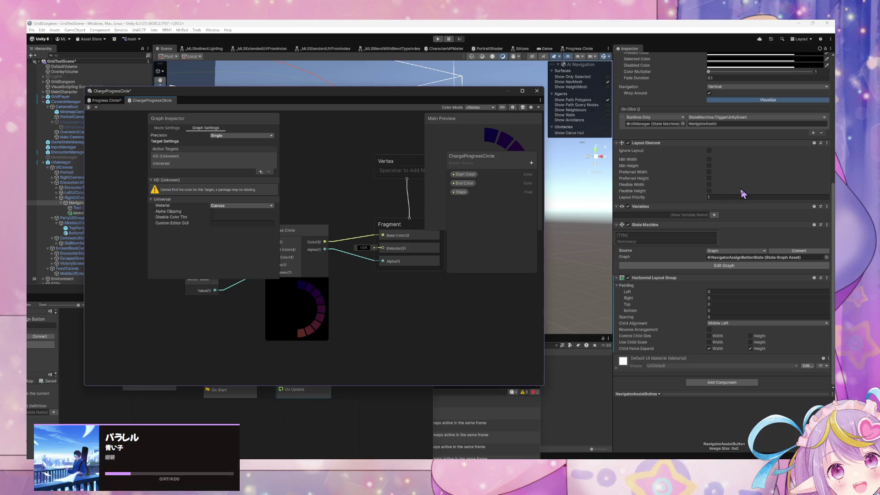
pyautogui.click(75, 200)
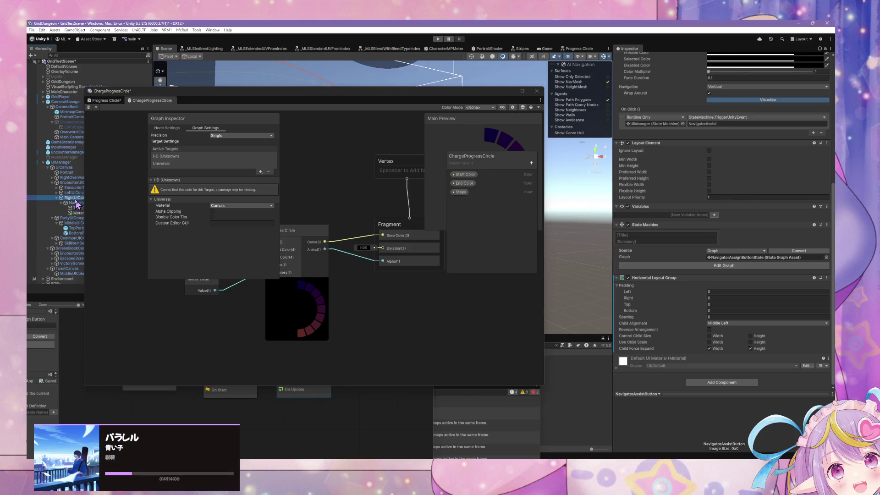
# - Select the Meter under NavigatorAssistButton and rename it to ChargeProgressCircle
pyautogui.click(74, 204)
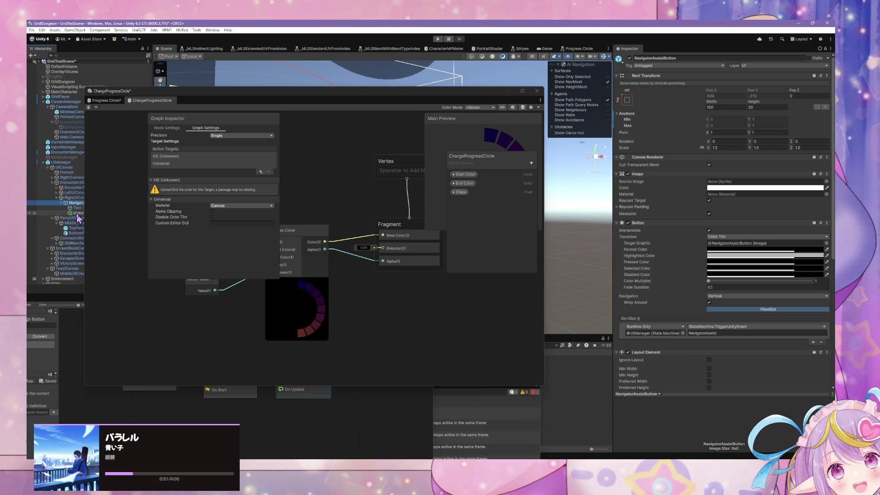
pyautogui.click(77, 213)
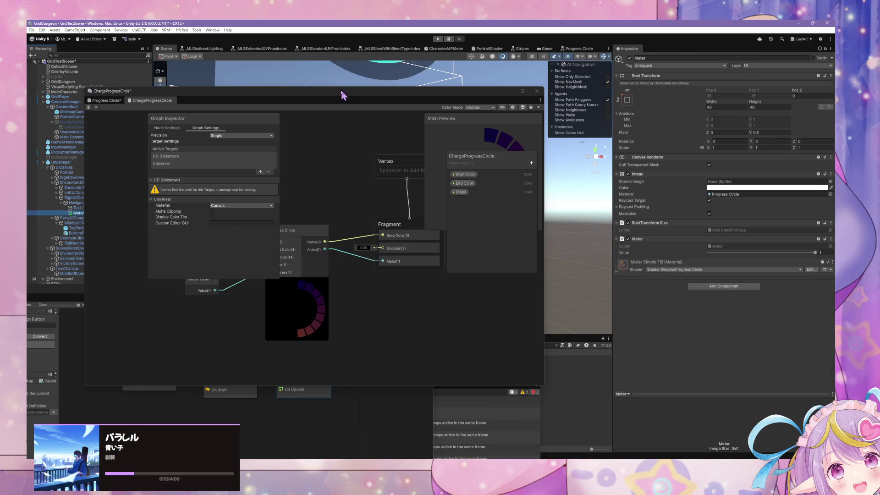
pyautogui.moveTo(343, 95); pyautogui.dragTo(564, 158)
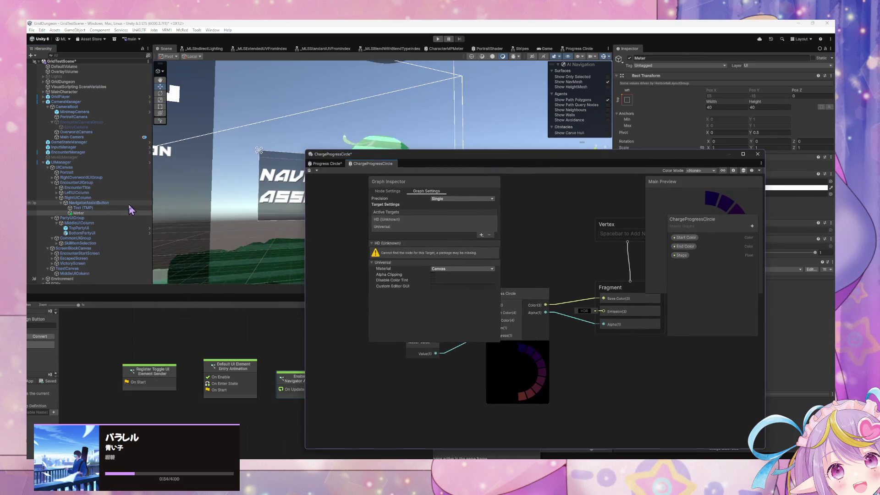
pyautogui.click(101, 214)
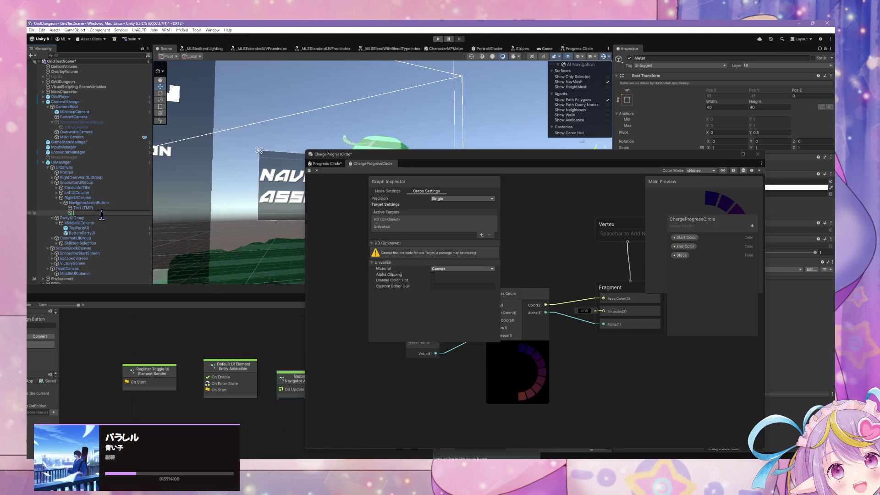
pyautogui.write('Charge')
pyautogui.write('Pro')
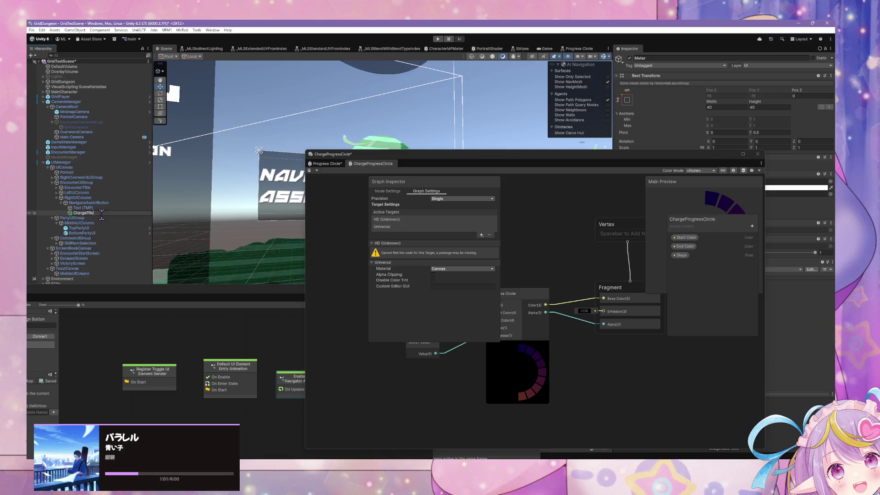
pyautogui.write('gressCircle')
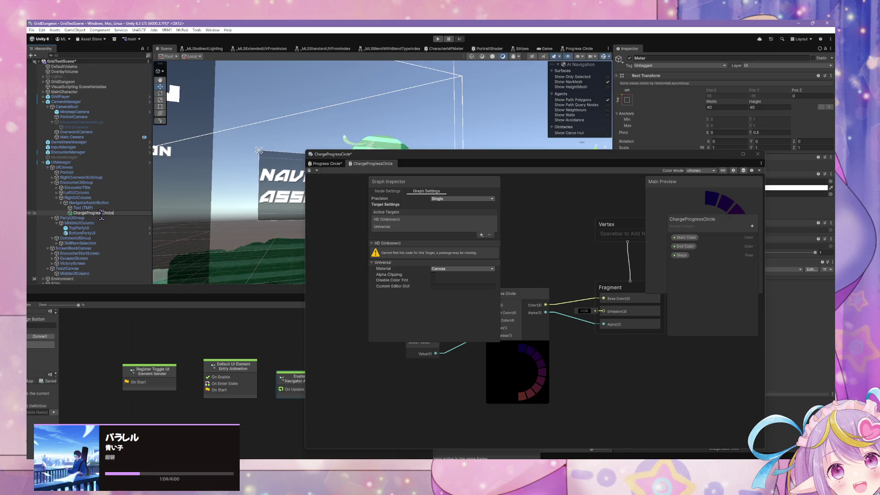
pyautogui.press('Return')
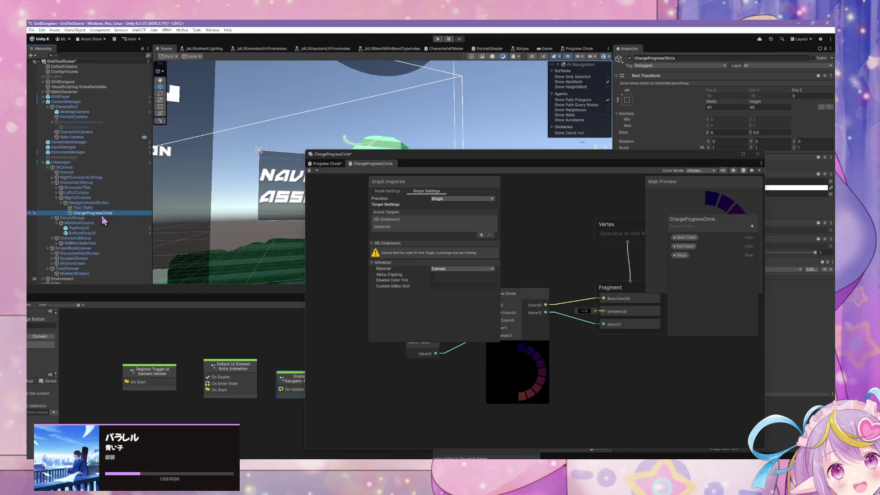
# - Open the Progress Circle subgraph from its node and dock it into the graph window
pyautogui.moveTo(505, 302); pyautogui.dragTo(569, 293)
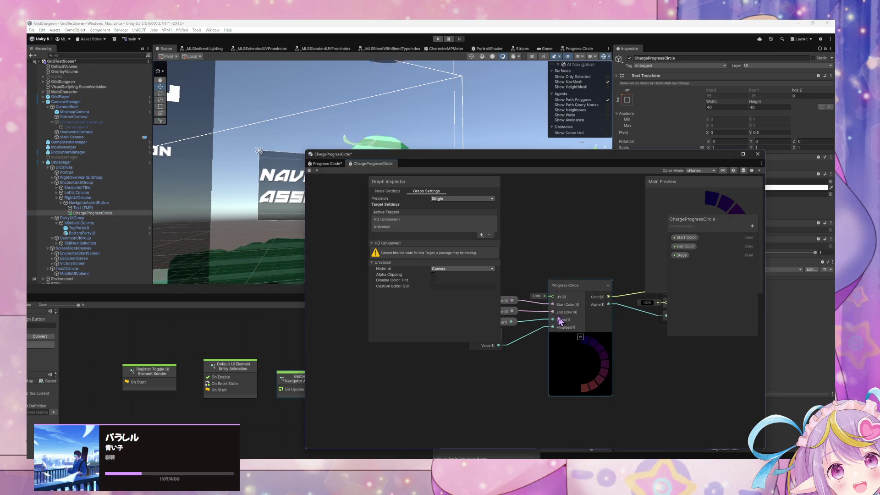
pyautogui.doubleClick(589, 287)
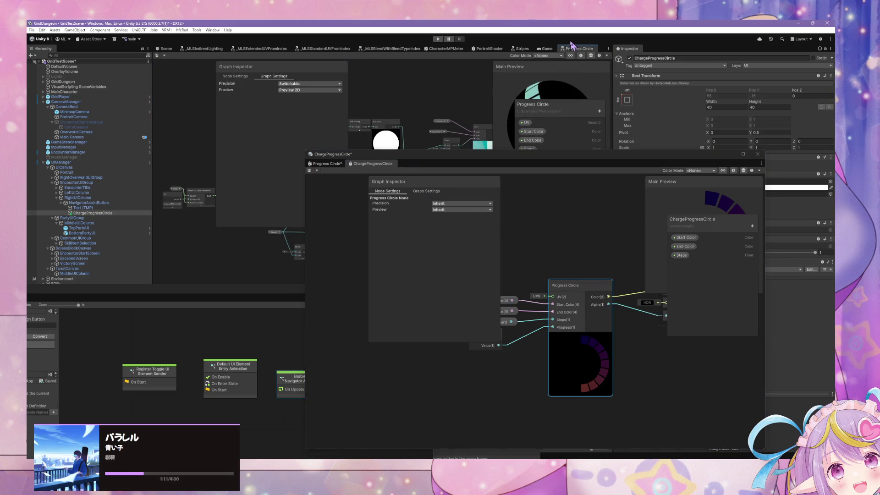
pyautogui.moveTo(571, 44)
pyautogui.mouseDown()
pyautogui.moveTo(511, 92)
pyautogui.moveTo(362, 166)
pyautogui.moveTo(380, 177)
pyautogui.mouseUp()
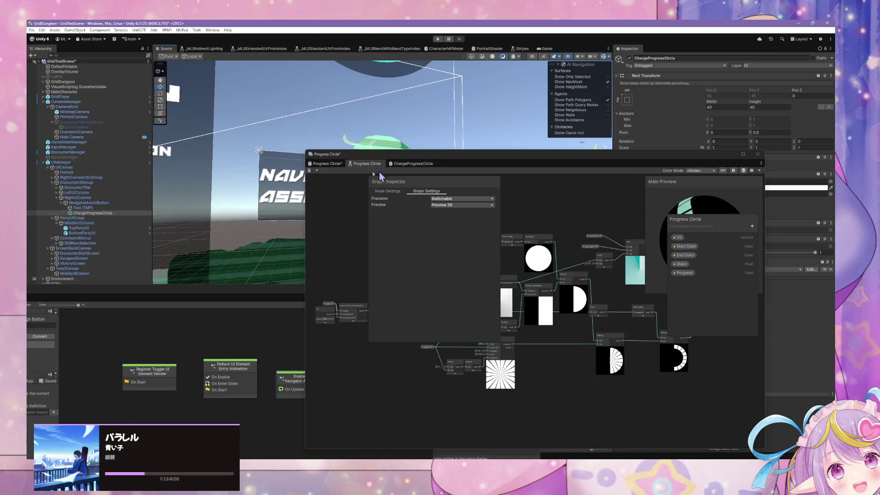
pyautogui.scroll(3, 567, 256)
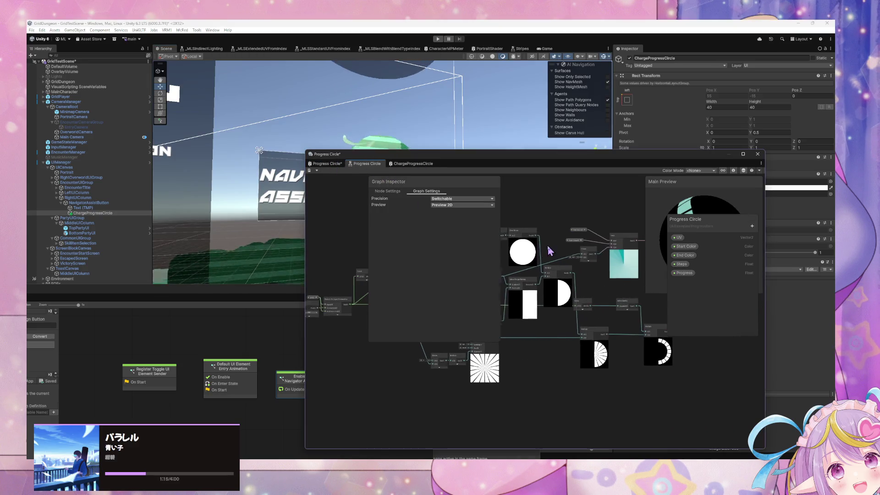
pyautogui.scroll(3, 582, 251)
pyautogui.scroll(-3, 583, 251)
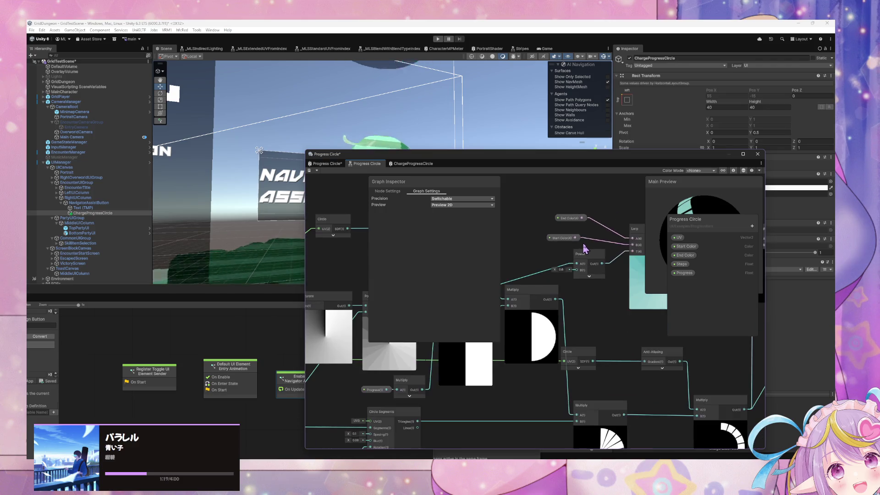
pyautogui.scroll(4, 502, 213)
pyautogui.scroll(1, 555, 239)
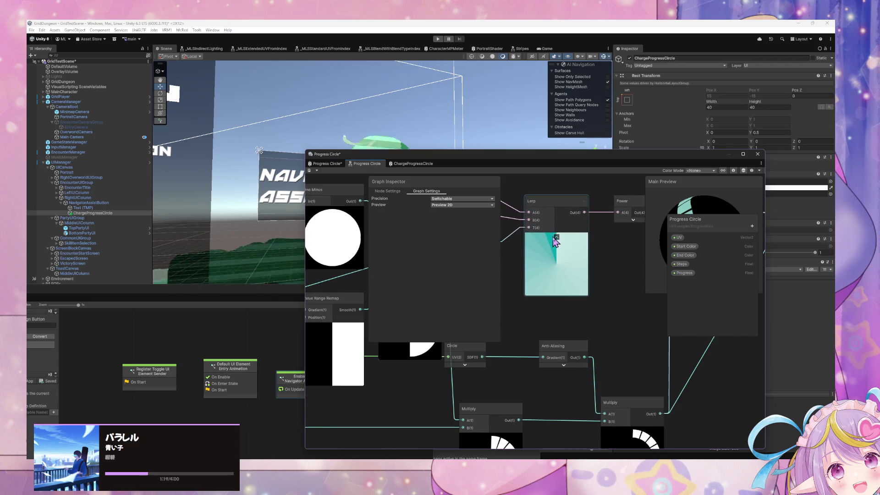
pyautogui.scroll(-5, 557, 241)
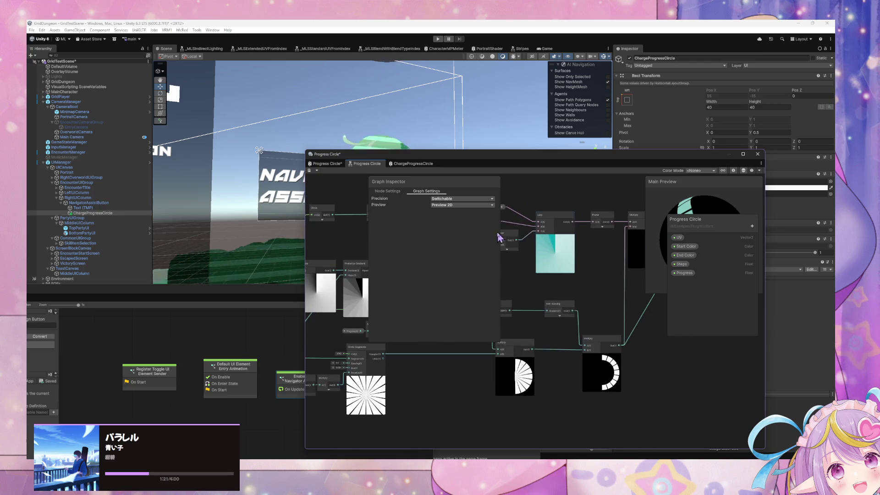
pyautogui.scroll(3, 552, 220)
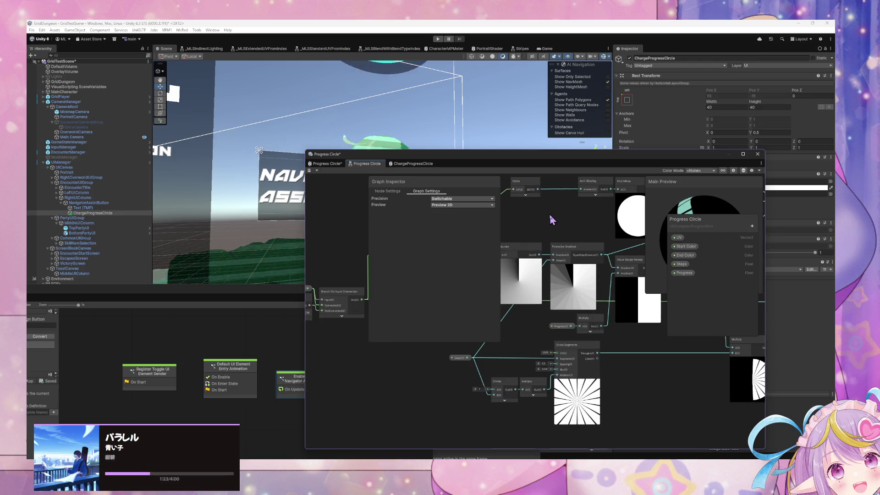
pyautogui.scroll(2, 551, 220)
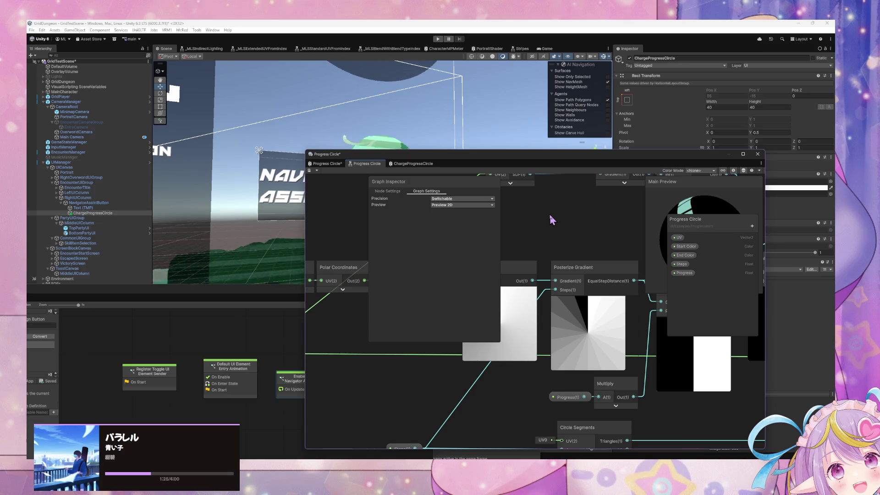
pyautogui.scroll(2, 590, 271)
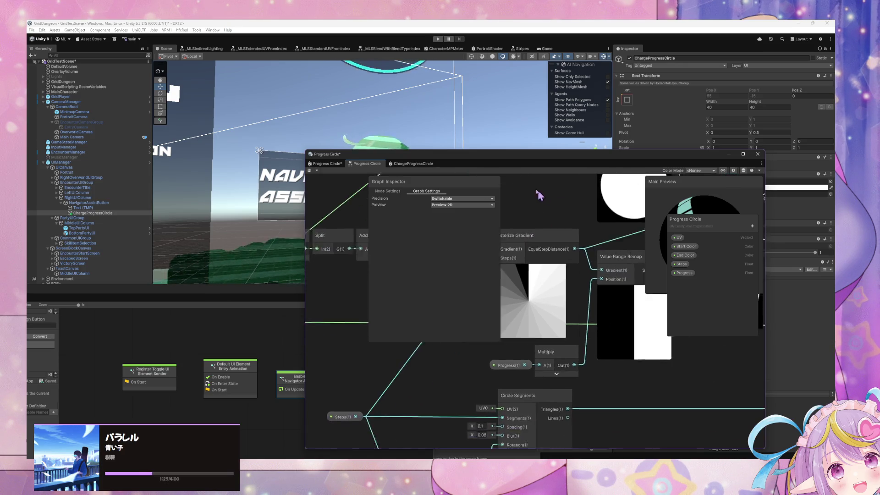
pyautogui.scroll(-2, 578, 262)
# - Open the Posterize Gradient subgraph, then reopen Progress Circle and return to the Progress Circle* tab
pyautogui.click(578, 262)
pyautogui.doubleClick(577, 260)
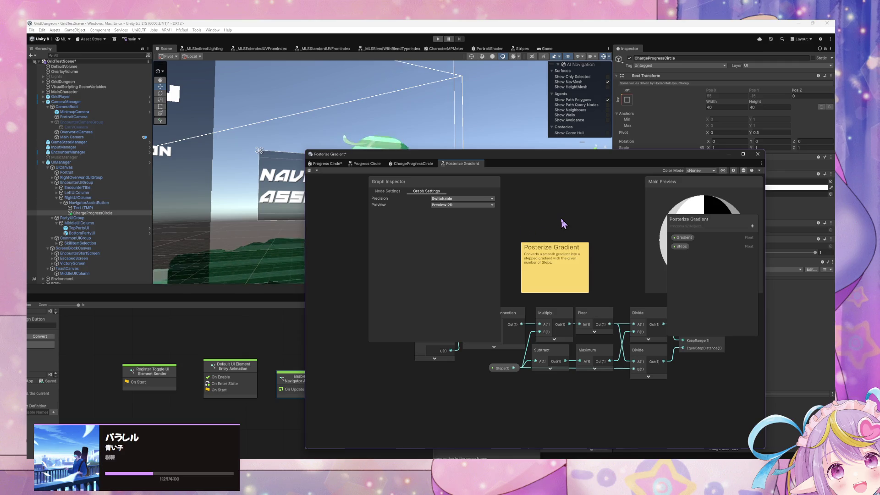
pyautogui.click(420, 163)
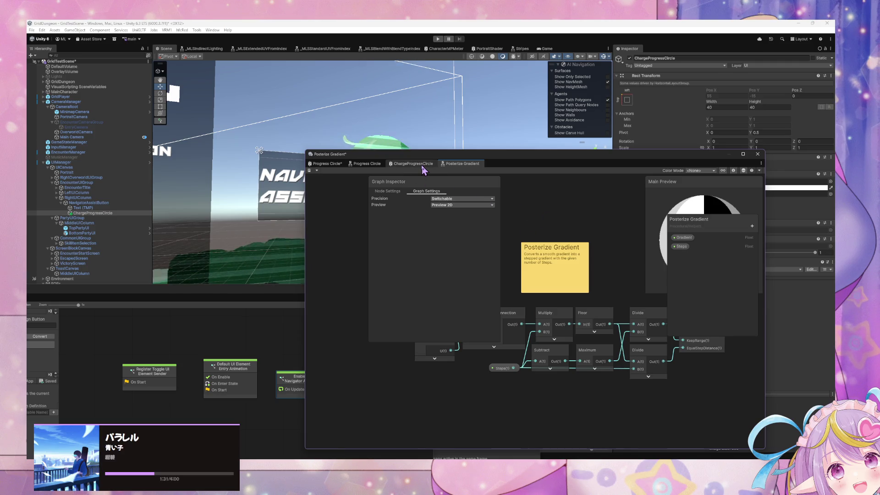
pyautogui.doubleClick(582, 299)
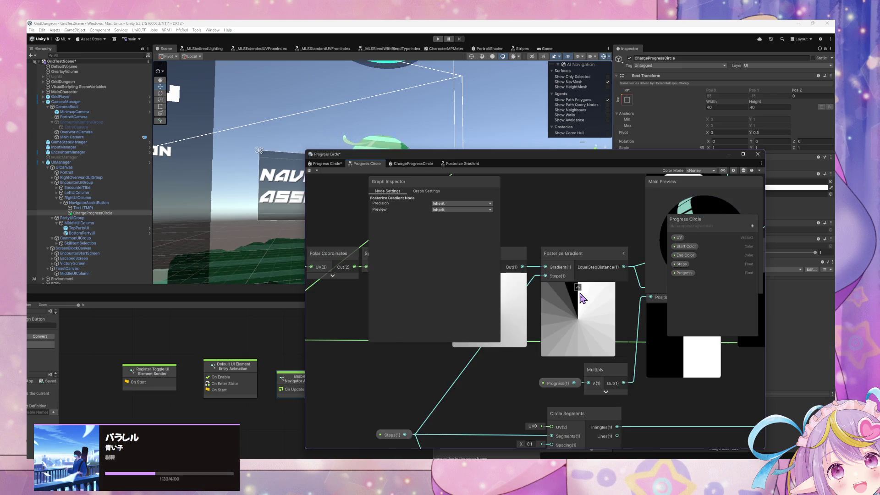
pyautogui.moveTo(590, 244)
pyautogui.mouseDown()
pyautogui.moveTo(576, 289)
pyautogui.moveTo(520, 292)
pyautogui.mouseUp()
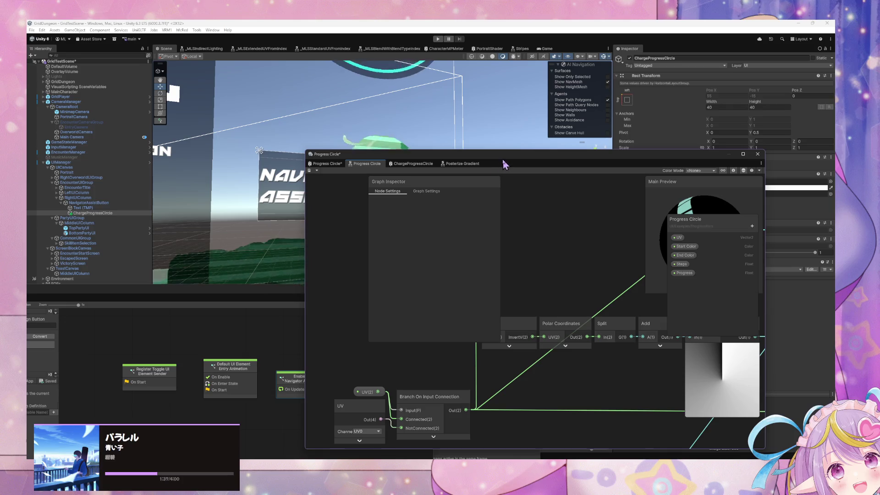
pyautogui.moveTo(505, 164)
pyautogui.mouseDown()
pyautogui.moveTo(440, 294)
pyautogui.moveTo(421, 118)
pyautogui.moveTo(452, 141)
pyautogui.mouseUp()
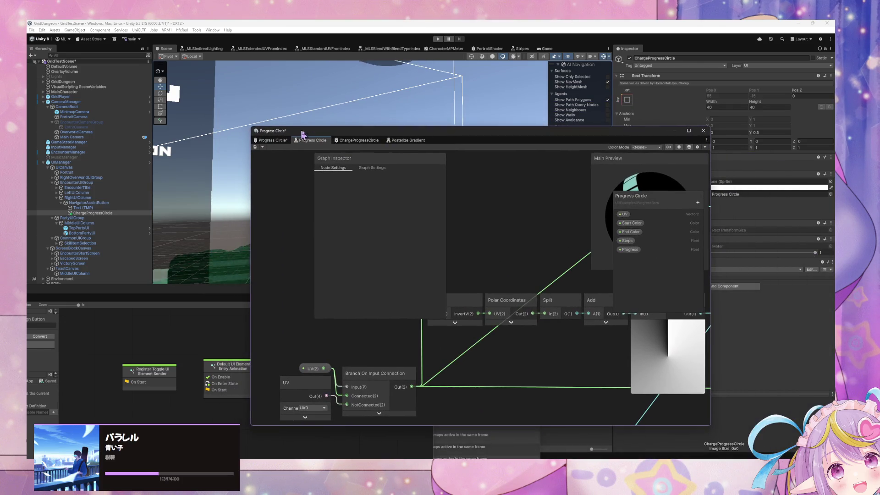
pyautogui.click(281, 141)
pyautogui.click(487, 315)
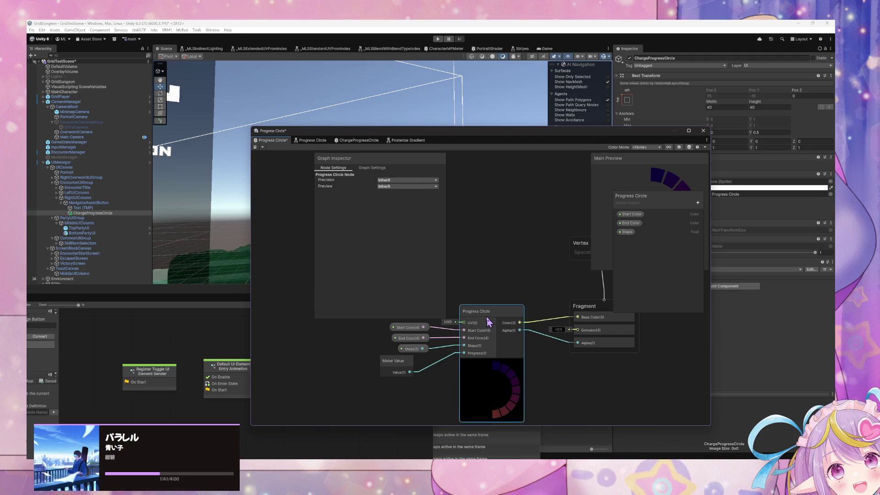
# - Close the console and move the shader graph window aside to uncover the scene
pyautogui.moveTo(559, 137); pyautogui.dragTo(376, 216)
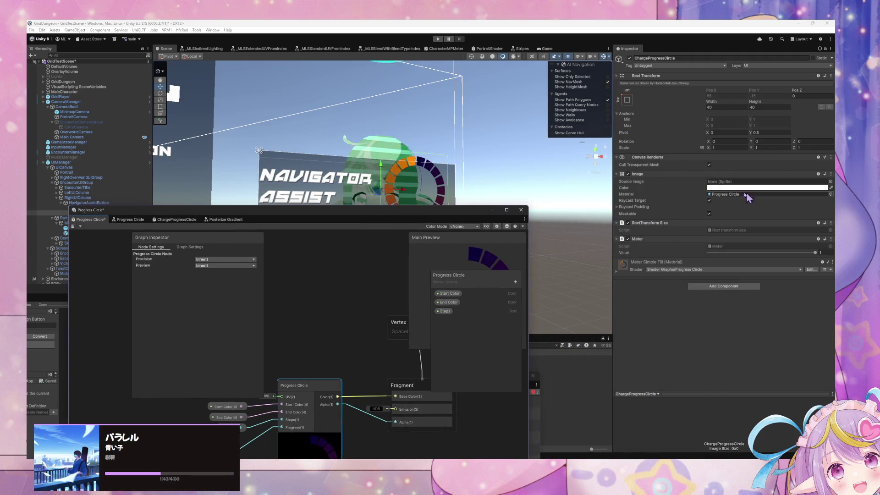
pyautogui.click(730, 196)
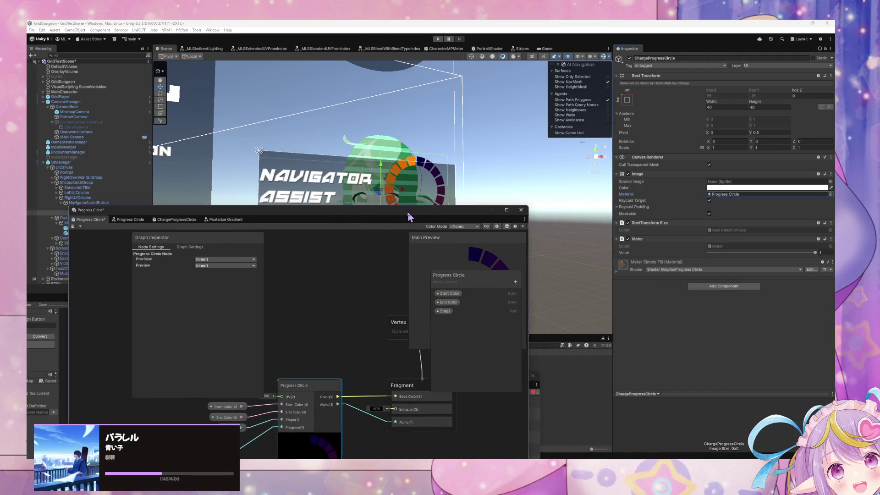
pyautogui.moveTo(444, 209)
pyautogui.mouseDown()
pyautogui.moveTo(606, 366)
pyautogui.moveTo(727, 374)
pyautogui.moveTo(861, 256)
pyautogui.moveTo(783, 227)
pyautogui.mouseUp()
pyautogui.click(388, 392)
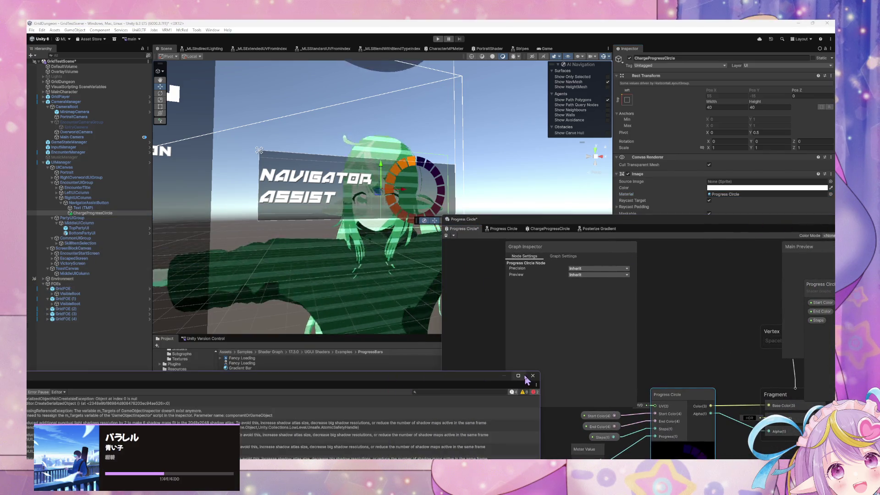
pyautogui.click(532, 376)
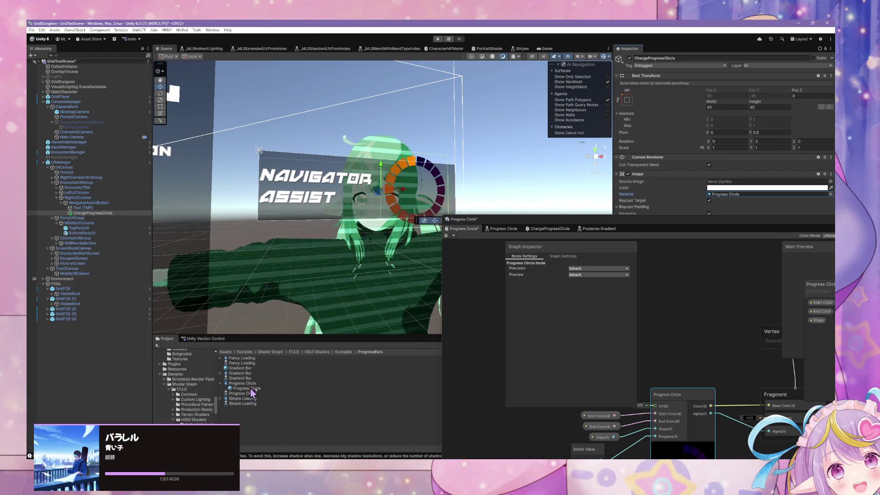
pyautogui.click(560, 229)
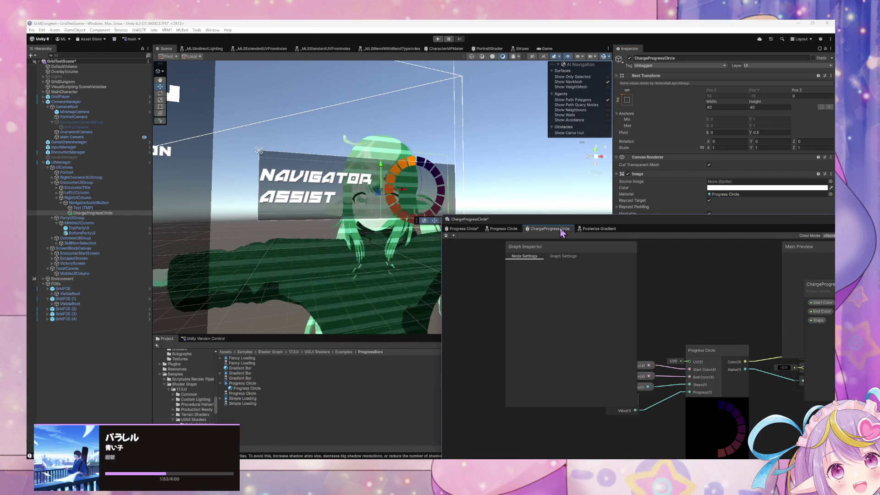
pyautogui.moveTo(642, 224); pyautogui.dragTo(631, 401)
# - Find the ChargeProgressCircle assets and assign the ChargeProgressCircle material to the circle image
pyautogui.click(508, 345)
pyautogui.write('r')
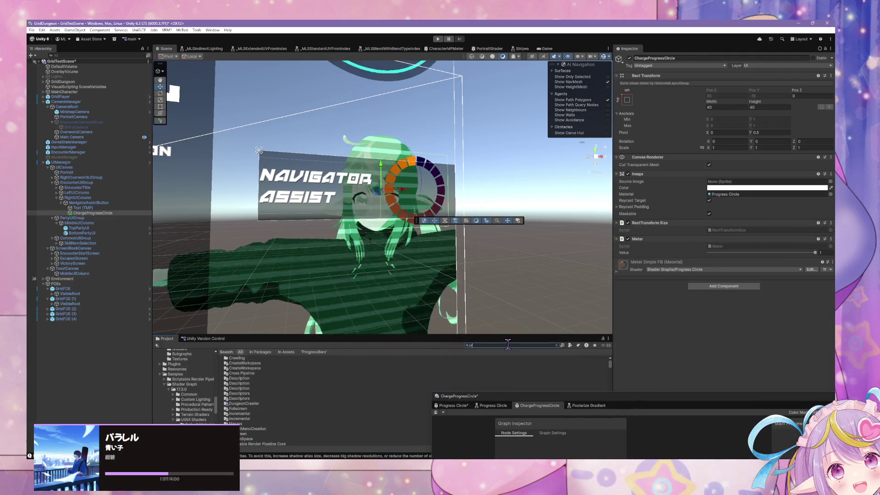
pyautogui.write('haharge')
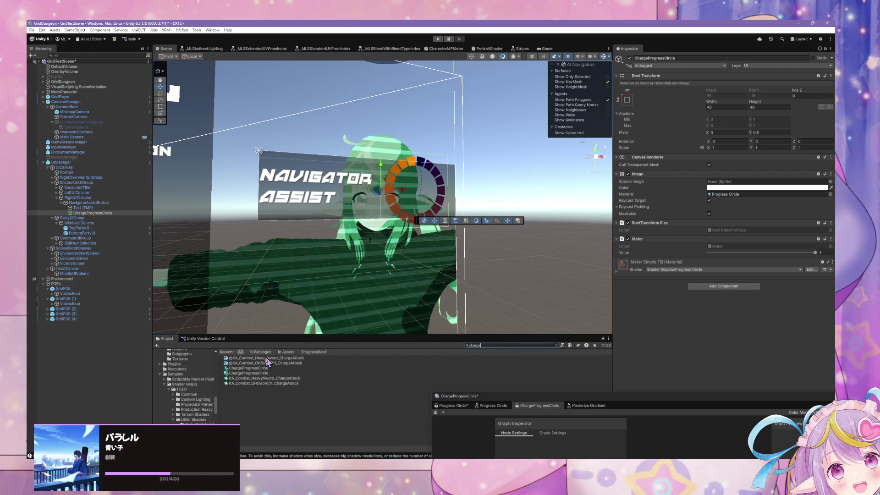
pyautogui.click(263, 368)
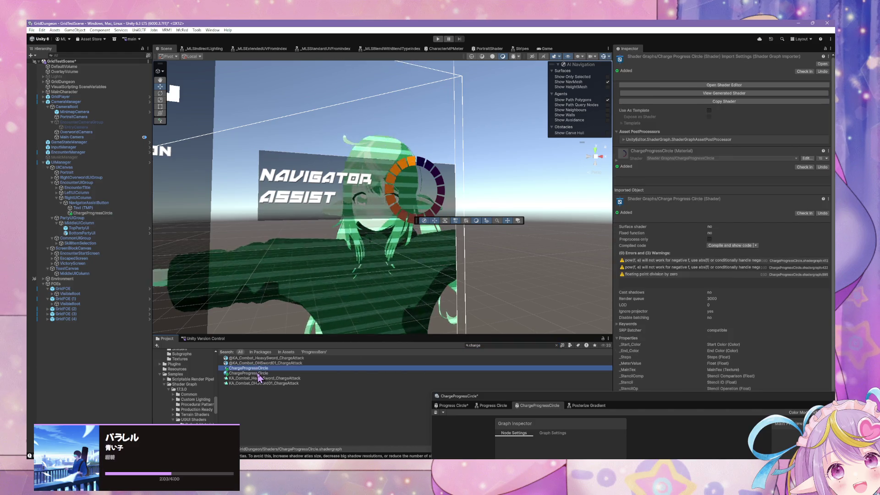
pyautogui.click(84, 214)
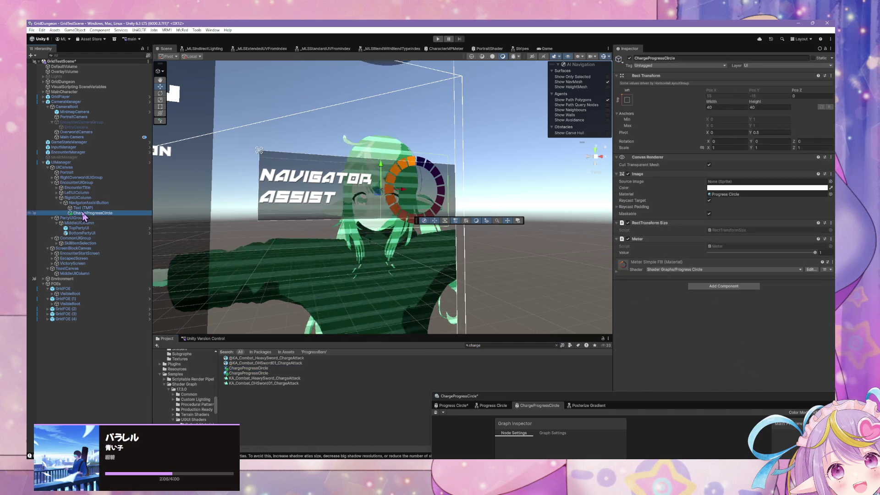
pyautogui.moveTo(265, 373); pyautogui.dragTo(766, 197)
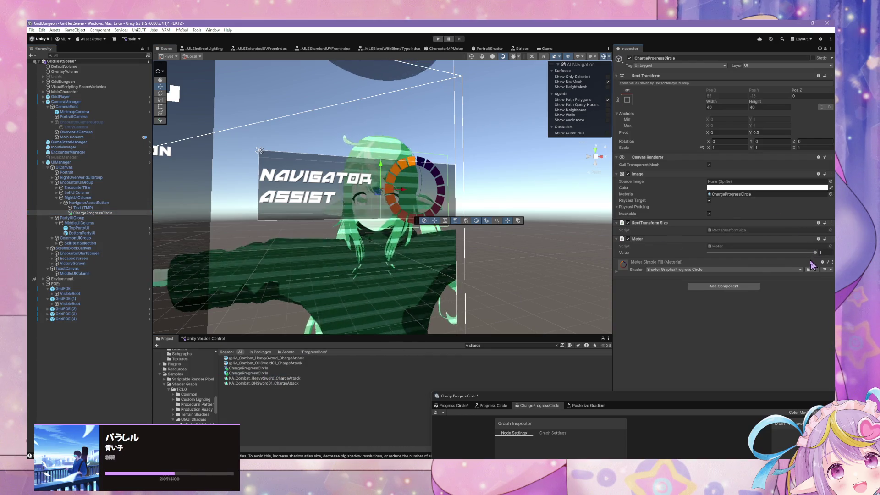
# - Switch the Meter Simple Fill material's shader to Shader Graphs/ChargeProgressCircle
pyautogui.click(795, 270)
pyautogui.write('charg')
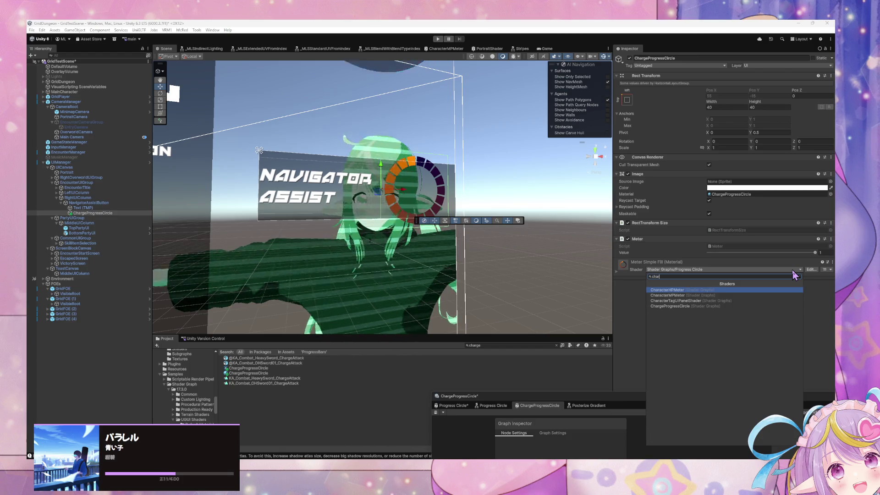
pyautogui.press('Return')
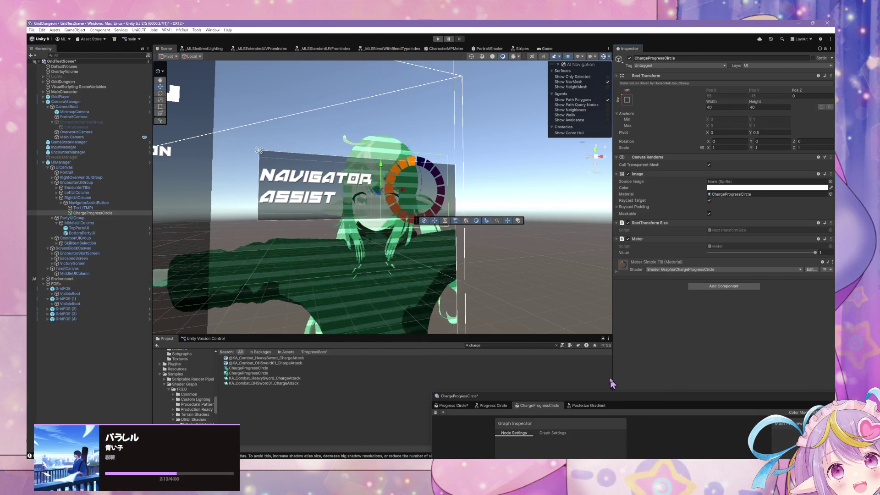
pyautogui.moveTo(606, 401)
pyautogui.mouseDown()
pyautogui.moveTo(546, 160)
pyautogui.moveTo(499, 158)
pyautogui.mouseUp()
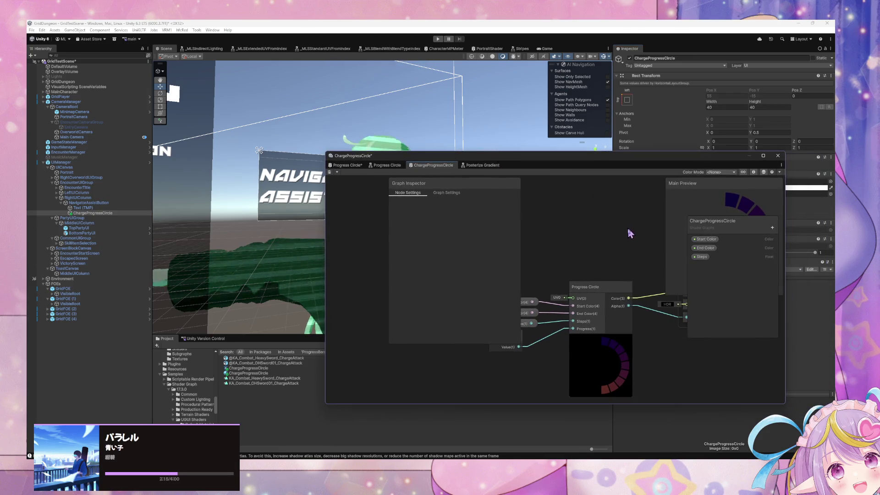
# - Delete the End Color, Start Color and Steps properties from the blackboard
pyautogui.moveTo(593, 223); pyautogui.dragTo(562, 234)
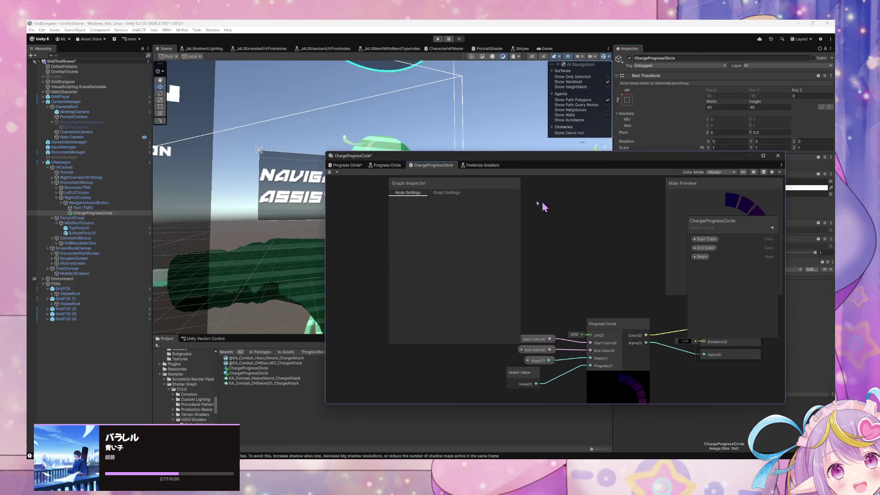
pyautogui.rightClick(710, 248)
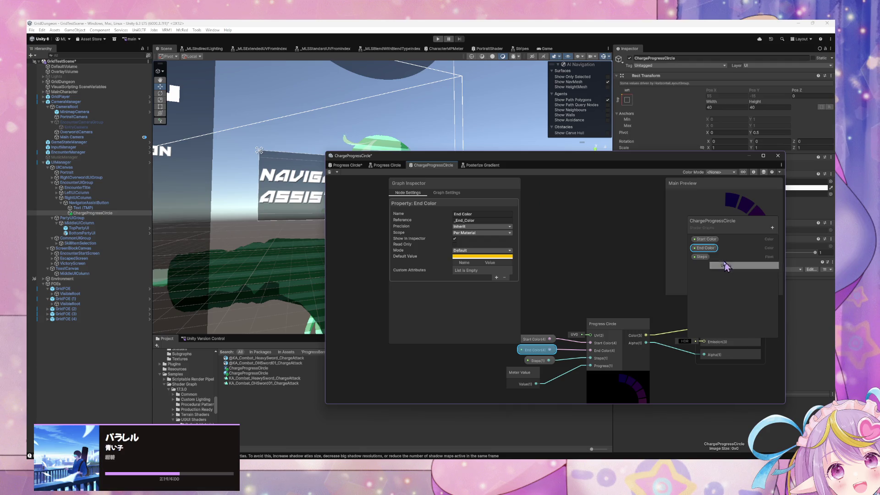
pyautogui.click(726, 266)
pyautogui.rightClick(706, 239)
pyautogui.click(725, 257)
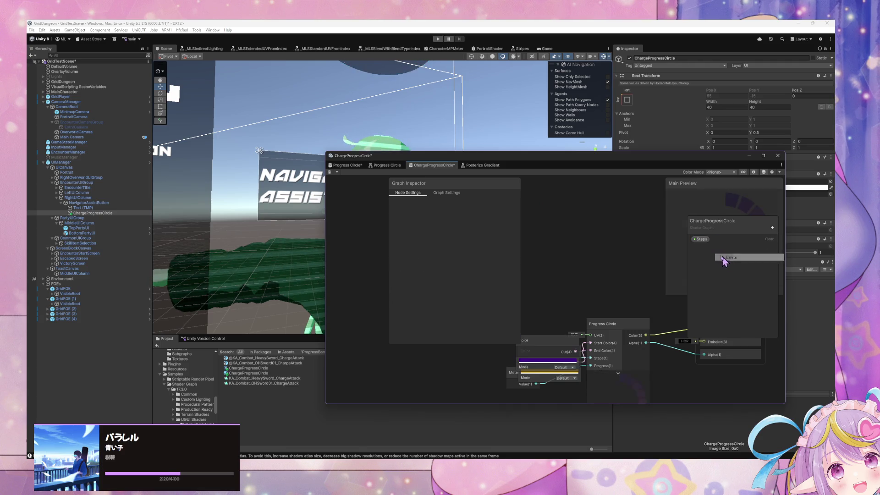
pyautogui.rightClick(703, 240)
pyautogui.click(723, 256)
# - Delete the Progress Circle node, undo to restore it, then open its subgraph
pyautogui.click(624, 322)
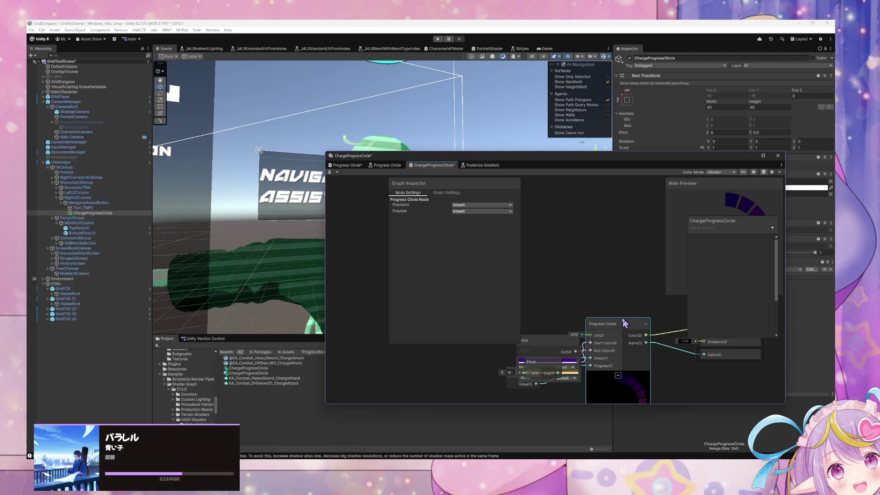
pyautogui.press('Delete')
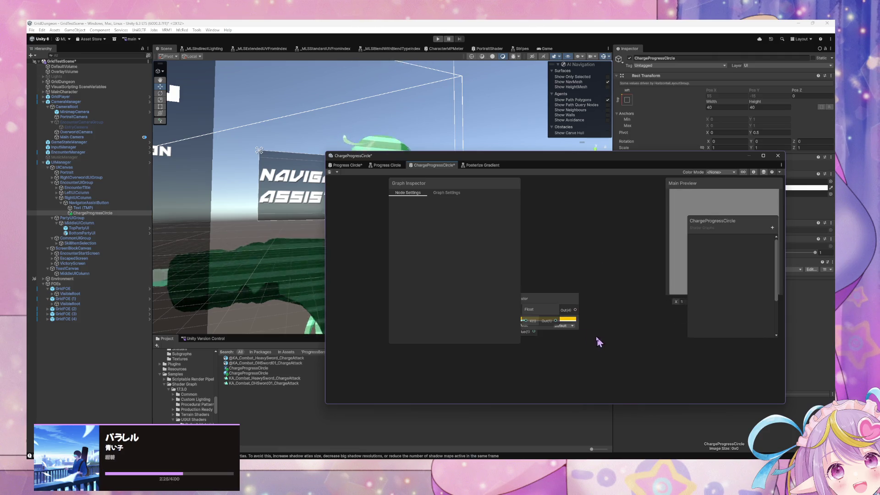
pyautogui.click(556, 306)
pyautogui.click(589, 282)
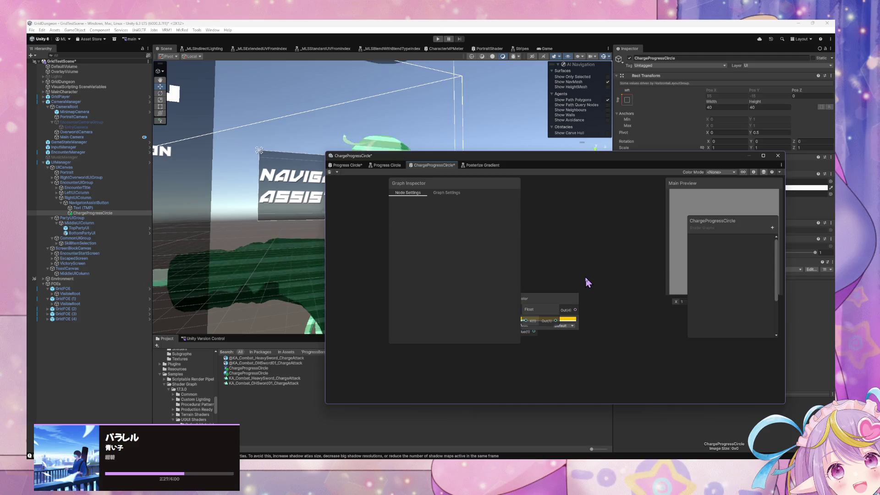
pyautogui.hotkey('ctrl', 'z')
pyautogui.hotkey('ctrl', 'z')
pyautogui.doubleClick(613, 298)
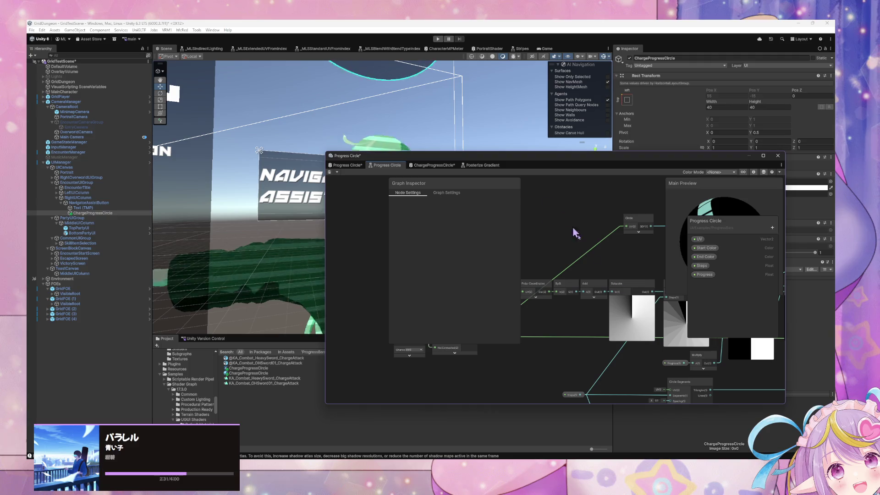
# - Box-select the subgraph's Circle, Anti-Aliasing and One Minus nodes, then view Progress Circle*'s Graph Settings
pyautogui.moveTo(577, 234)
pyautogui.mouseDown()
pyautogui.moveTo(575, 352)
pyautogui.moveTo(646, 382)
pyautogui.mouseUp()
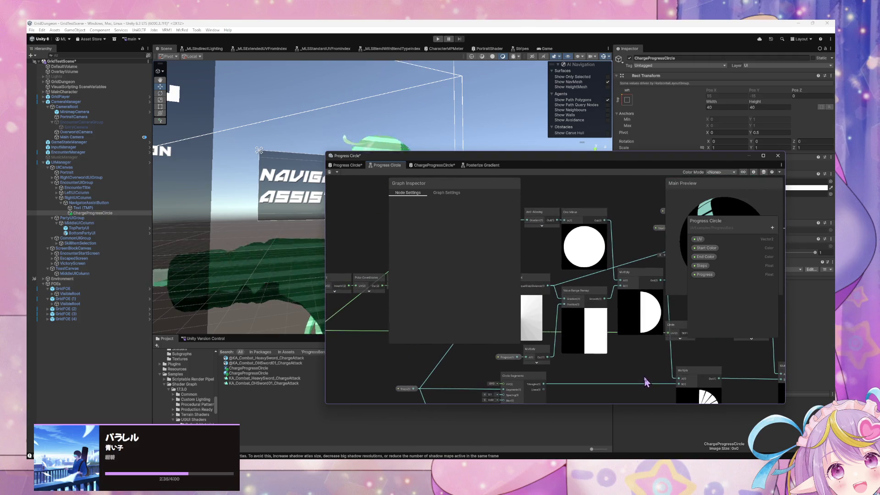
pyautogui.moveTo(623, 350)
pyautogui.mouseDown()
pyautogui.moveTo(715, 362)
pyautogui.moveTo(656, 347)
pyautogui.moveTo(560, 362)
pyautogui.moveTo(601, 354)
pyautogui.moveTo(596, 318)
pyautogui.moveTo(636, 329)
pyautogui.mouseUp()
pyautogui.moveTo(715, 379)
pyautogui.mouseDown()
pyautogui.moveTo(683, 369)
pyautogui.moveTo(640, 275)
pyautogui.moveTo(632, 277)
pyautogui.mouseUp()
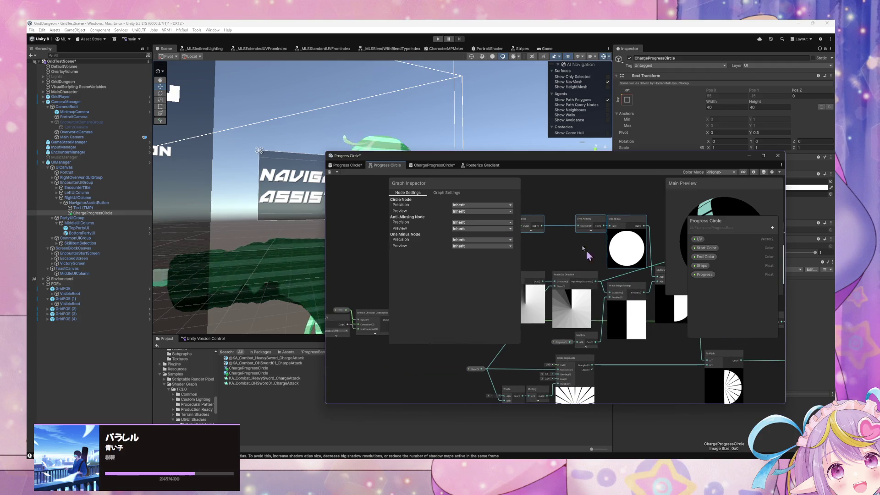
pyautogui.click(356, 166)
pyautogui.click(447, 193)
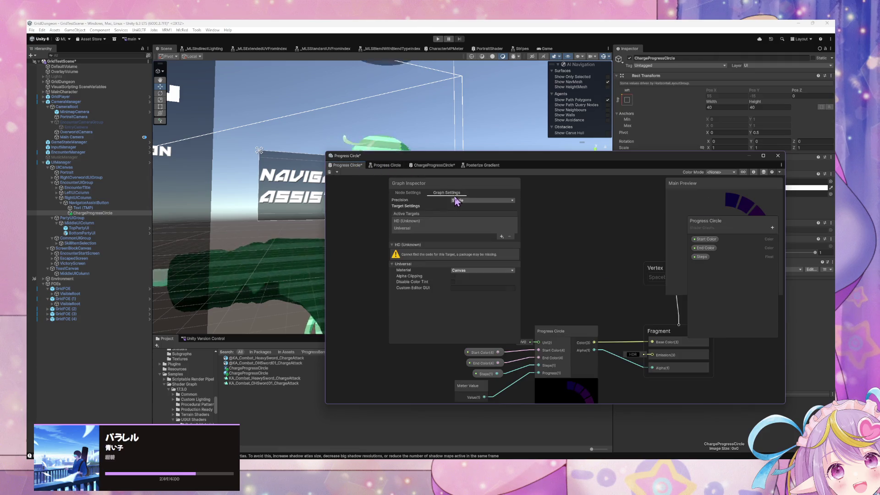
# - Replace the Progress Circle node with the copied Anti-Aliasing and One Minus nodes
pyautogui.click(408, 193)
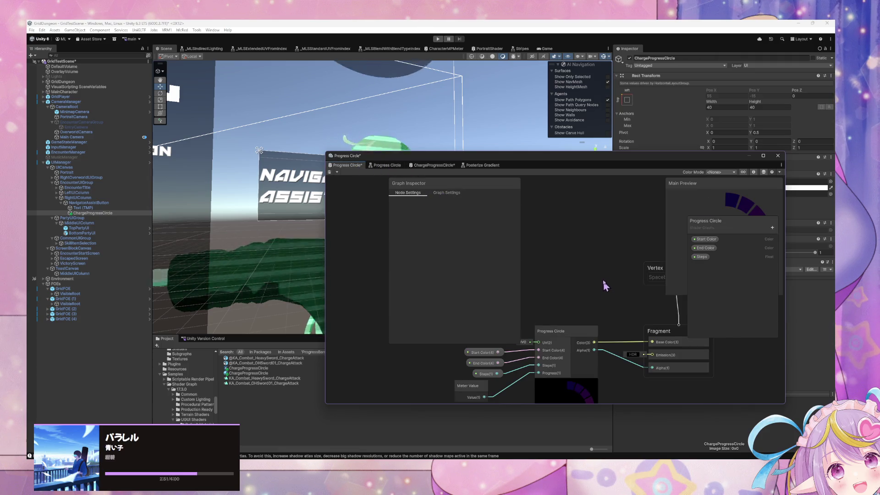
pyautogui.scroll(-2, 609, 275)
pyautogui.moveTo(615, 267); pyautogui.dragTo(595, 213)
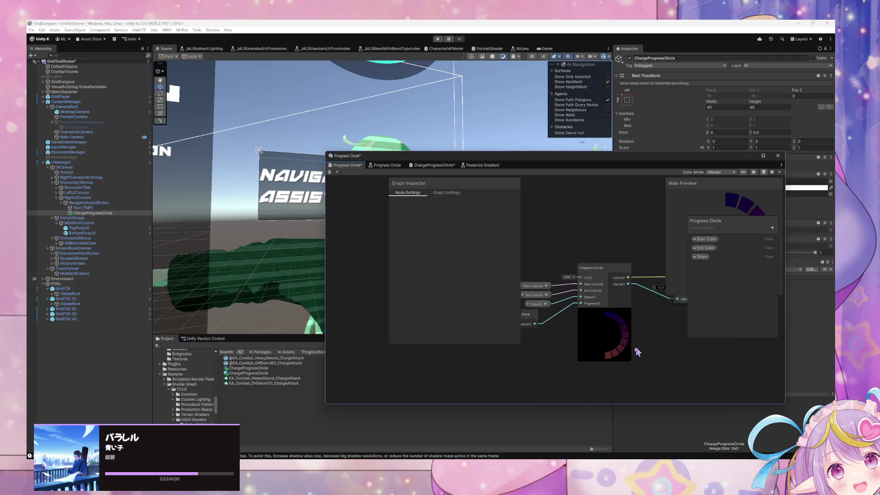
pyautogui.moveTo(568, 270); pyautogui.dragTo(569, 271)
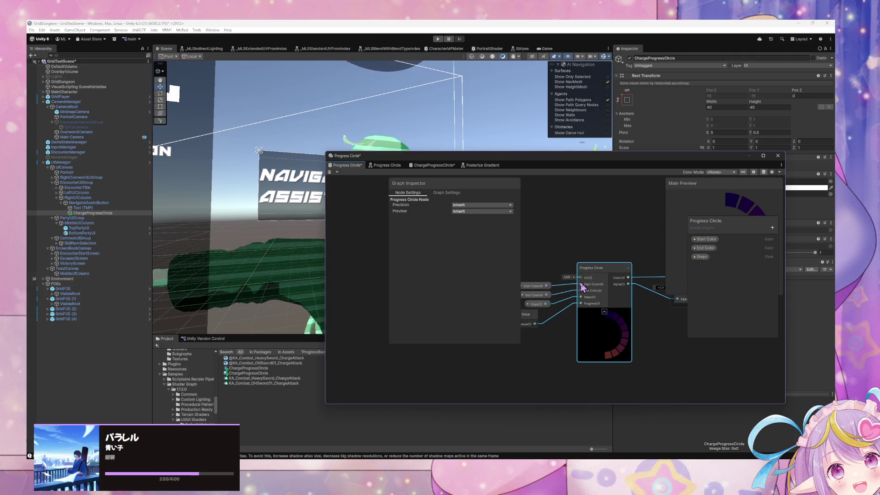
pyautogui.press('Delete')
pyautogui.hotkey('ctrl', 'z')
pyautogui.hotkey('ctrl', 'z')
pyautogui.hotkey('ctrl', 'z')
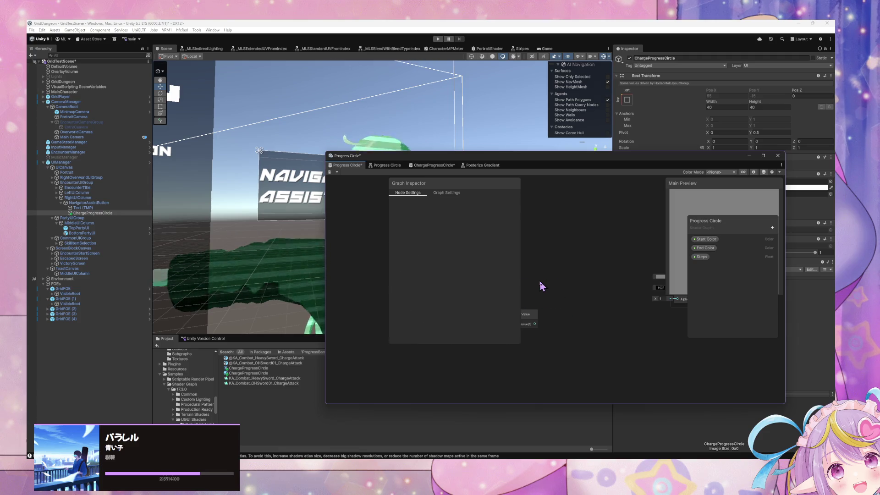
pyautogui.hotkey('ctrl', 'z')
pyautogui.hotkey('ctrl', 'z')
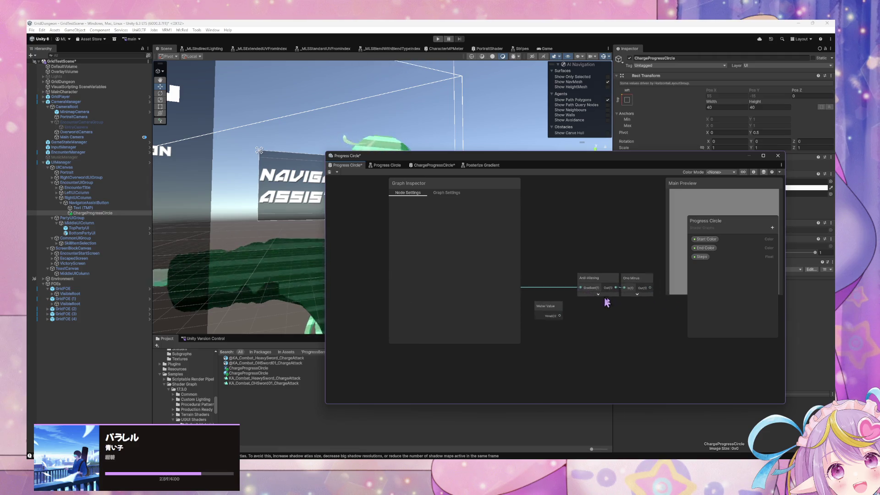
# - Arrange the Anti-Aliasing and One Minus nodes, select the group, and close the Progress Circle graph
pyautogui.moveTo(642, 297); pyautogui.dragTo(585, 285)
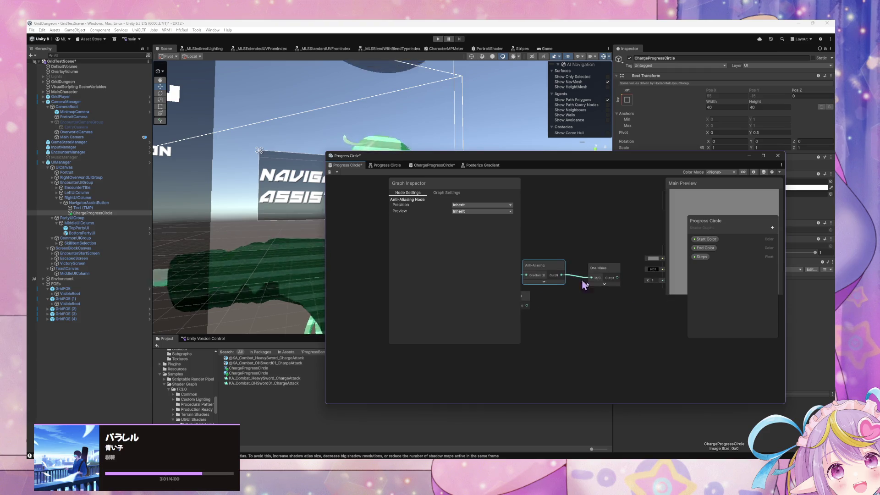
pyautogui.click(605, 284)
pyautogui.click(620, 275)
pyautogui.hscroll(5, 596, 273)
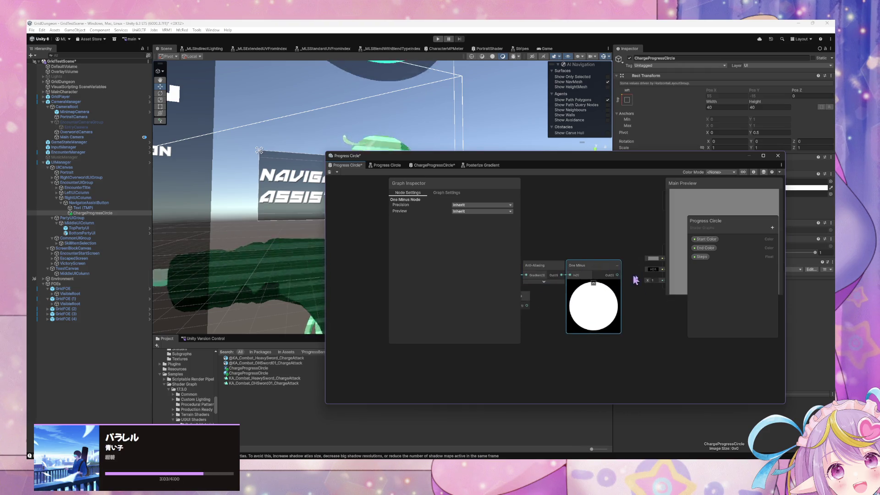
pyautogui.hscroll(-5, 610, 268)
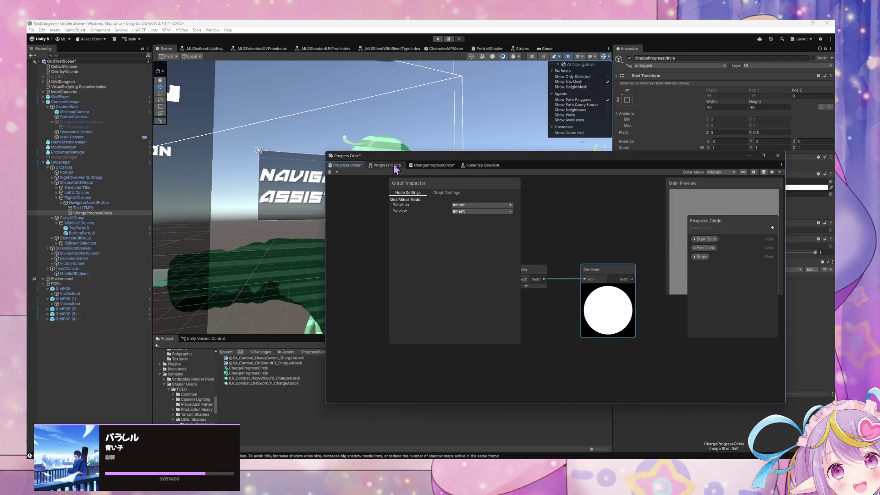
pyautogui.hscroll(-3, 570, 212)
pyautogui.scroll(-1, 519, 221)
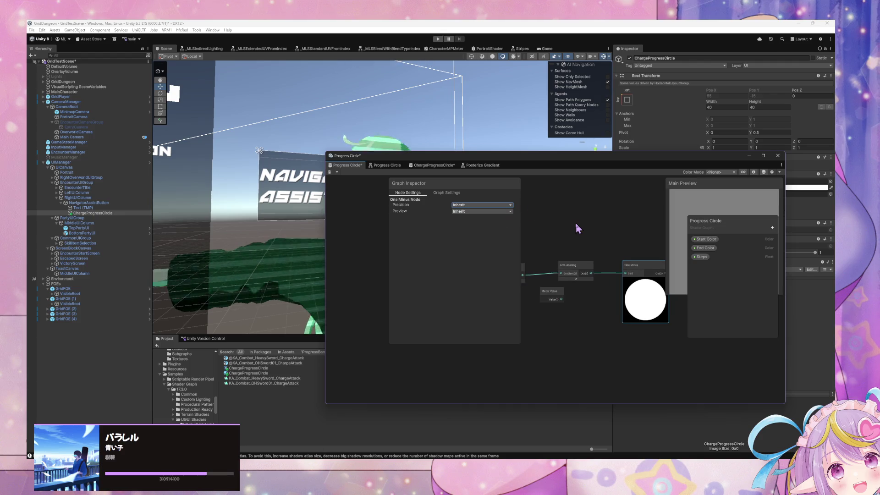
pyautogui.scroll(-3, 580, 228)
pyautogui.moveTo(609, 295); pyautogui.dragTo(526, 225)
pyautogui.rightClick(355, 169)
pyautogui.click(367, 179)
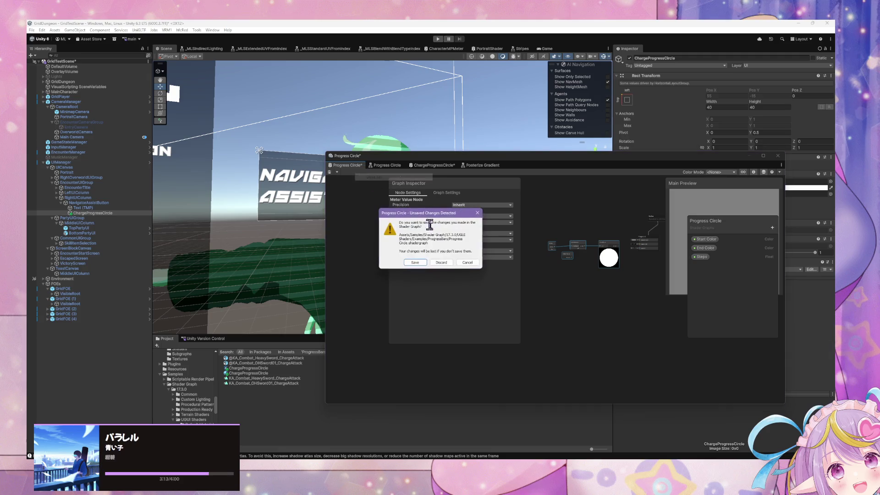
# - Discard the sample graph's edits and delete the Progress Circle node in ChargeProgressCircle
pyautogui.click(416, 262)
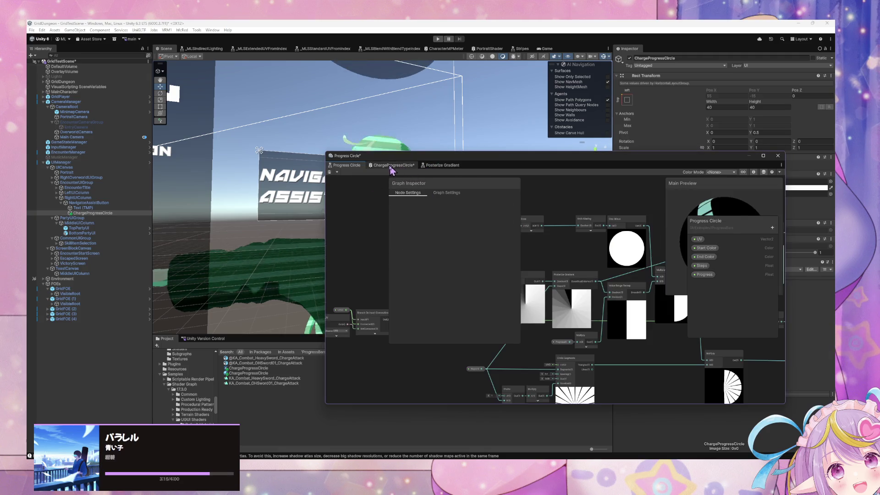
pyautogui.click(393, 166)
pyautogui.moveTo(612, 233); pyautogui.dragTo(551, 212)
pyautogui.click(606, 261)
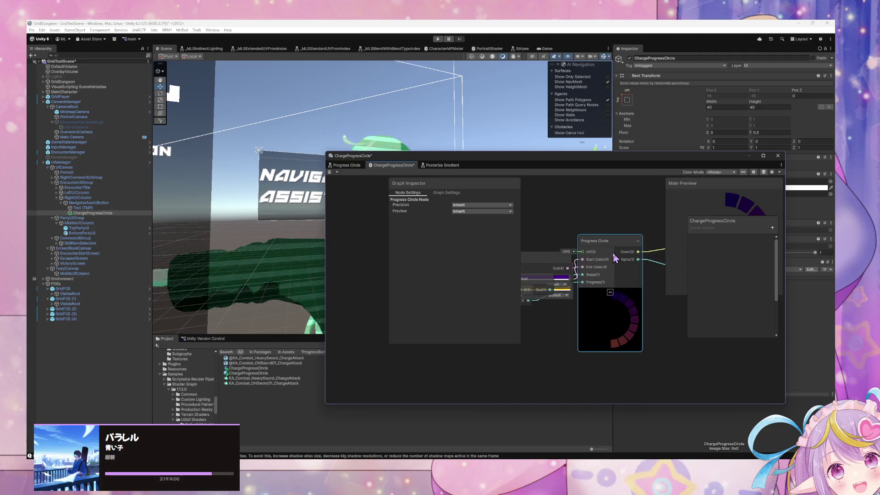
pyautogui.press('Delete')
# - Clear the leftover nodes, paste the copied One Minus group, and bring up Progress Circle
pyautogui.moveTo(646, 342); pyautogui.dragTo(570, 262)
pyautogui.press('Delete')
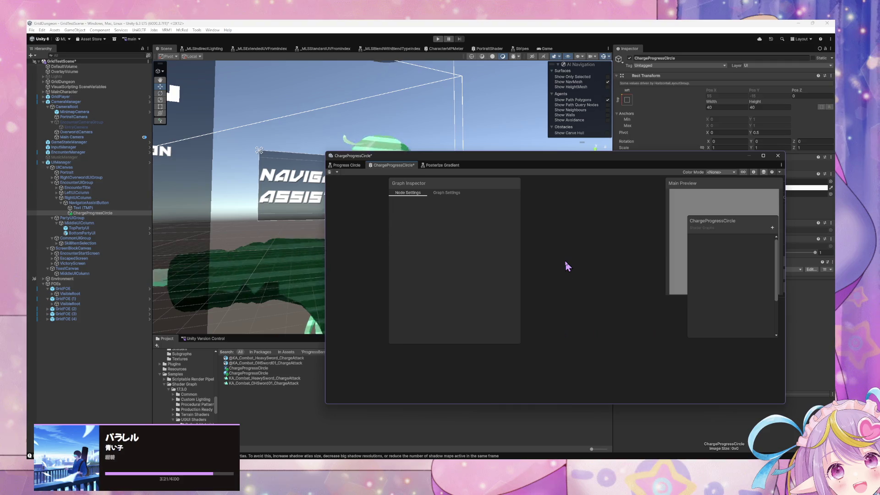
pyautogui.hotkey('ctrl', 'z')
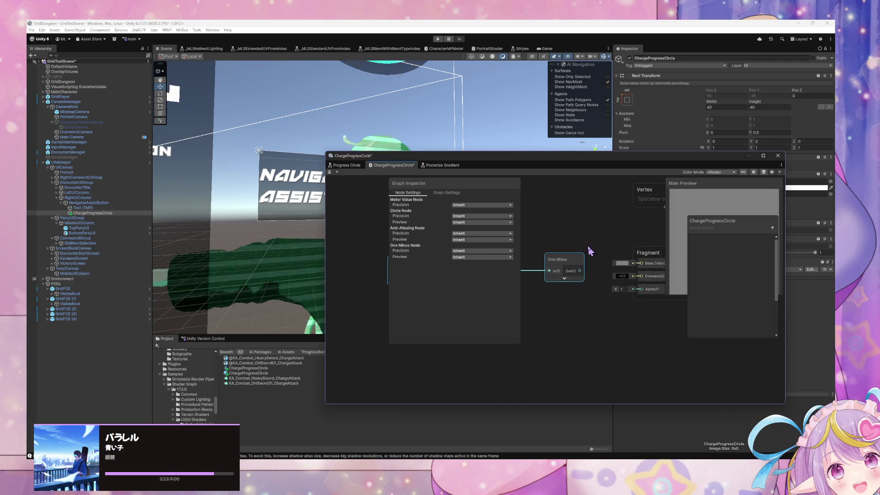
pyautogui.click(645, 259)
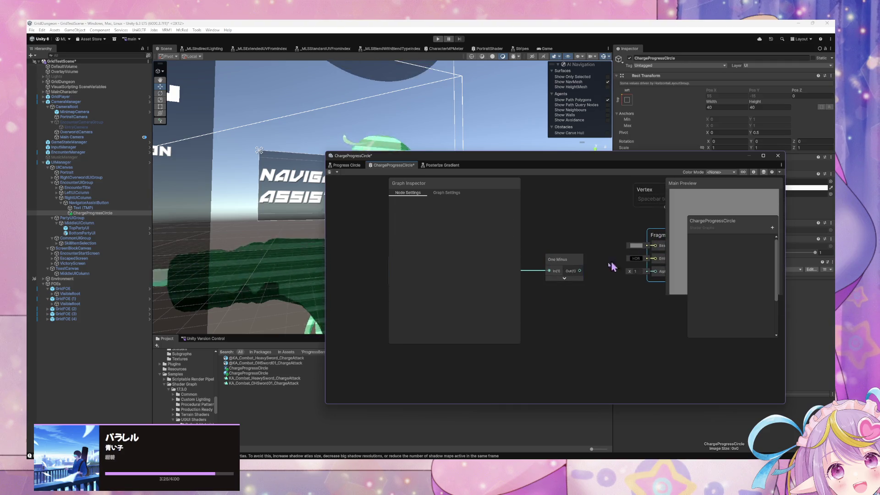
pyautogui.click(349, 165)
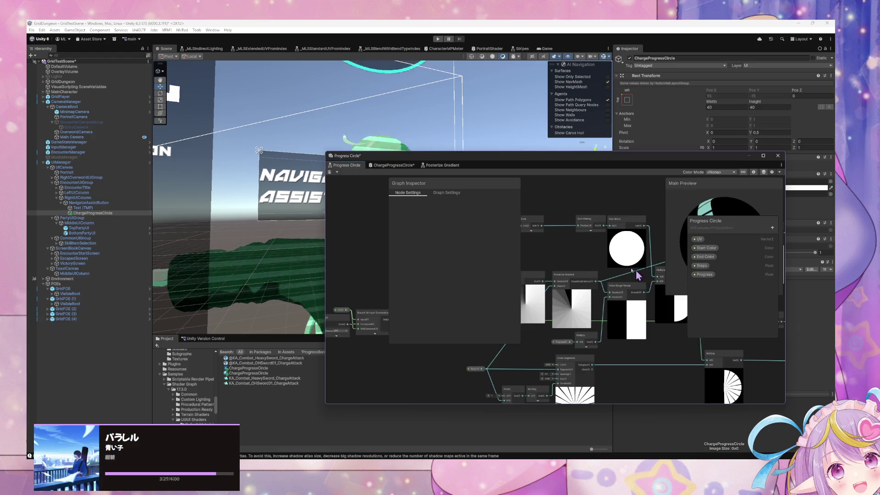
# - Pan the Progress Circle graph to examine its Circle, Polar Coordinates, Posterize and Split nodes
pyautogui.moveTo(636, 275)
pyautogui.mouseDown()
pyautogui.moveTo(621, 251)
pyautogui.moveTo(544, 301)
pyautogui.moveTo(572, 252)
pyautogui.moveTo(638, 241)
pyautogui.moveTo(660, 255)
pyautogui.mouseUp()
pyautogui.click(610, 284)
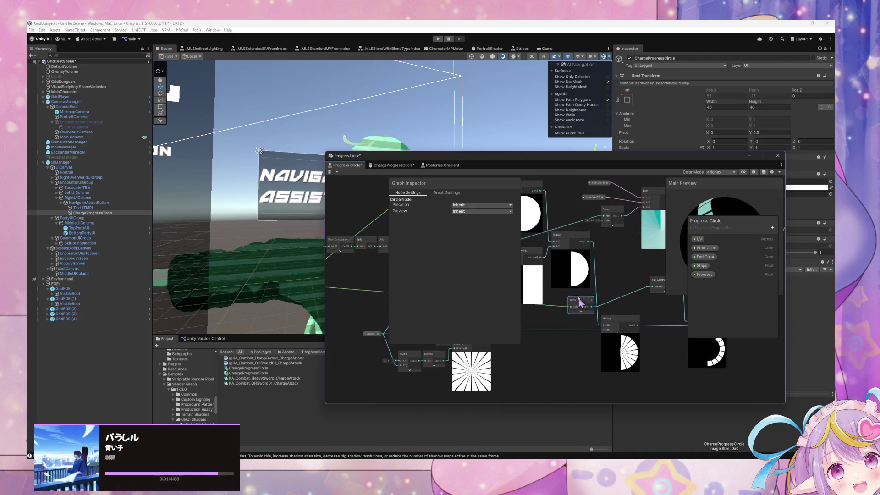
pyautogui.moveTo(580, 303)
pyautogui.mouseDown()
pyautogui.moveTo(701, 289)
pyautogui.moveTo(742, 298)
pyautogui.moveTo(552, 279)
pyautogui.moveTo(479, 283)
pyautogui.mouseUp()
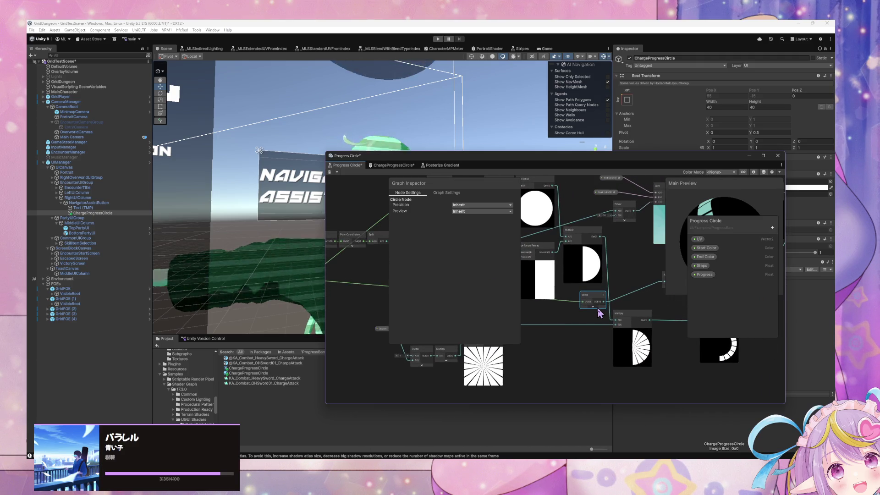
pyautogui.moveTo(626, 293)
pyautogui.mouseDown()
pyautogui.moveTo(674, 281)
pyautogui.moveTo(622, 314)
pyautogui.moveTo(630, 269)
pyautogui.moveTo(614, 316)
pyautogui.moveTo(638, 290)
pyautogui.moveTo(510, 260)
pyautogui.moveTo(532, 305)
pyautogui.mouseUp()
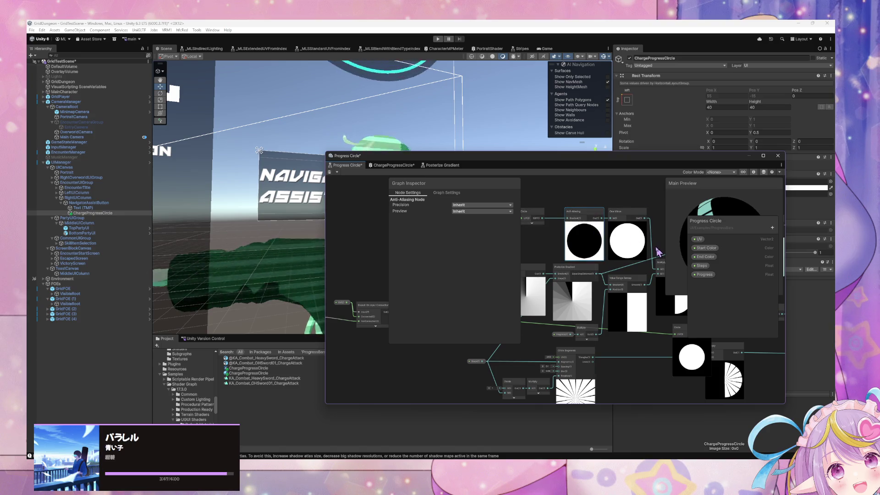
pyautogui.moveTo(688, 332)
pyautogui.mouseDown()
pyautogui.moveTo(661, 344)
pyautogui.moveTo(656, 359)
pyautogui.mouseUp()
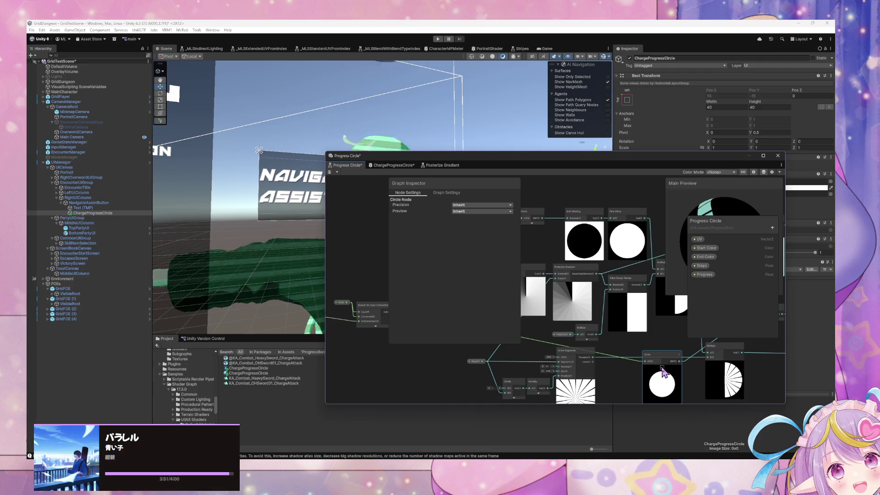
pyautogui.moveTo(665, 370); pyautogui.dragTo(652, 323)
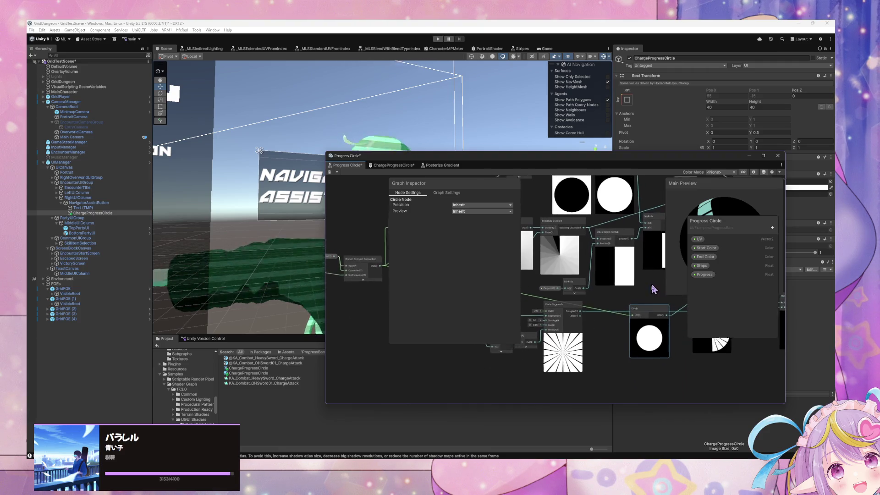
pyautogui.moveTo(441, 255)
pyautogui.mouseDown()
pyautogui.moveTo(553, 292)
pyautogui.moveTo(545, 294)
pyautogui.mouseUp()
# - Expand the Circle nodes' previews and inputs (size 0.9, edge 0.01, stroke 0.1), then return to ChargeProgressCircle
pyautogui.click(581, 238)
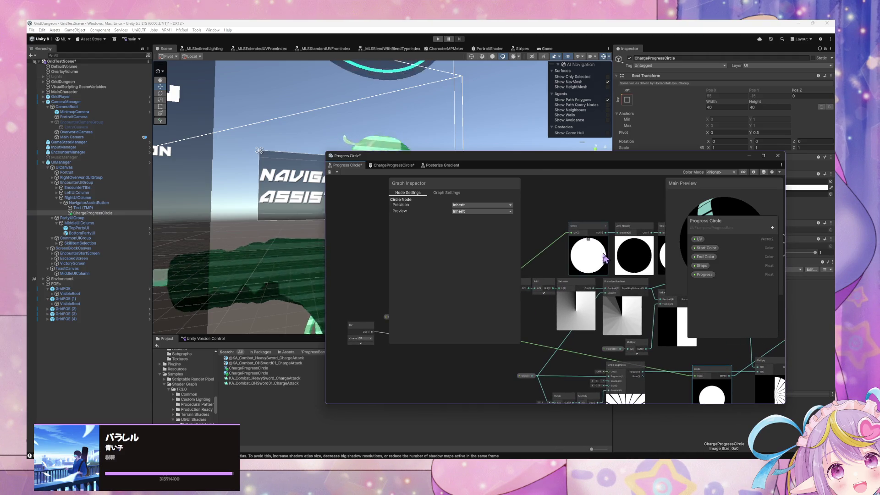
pyautogui.click(607, 226)
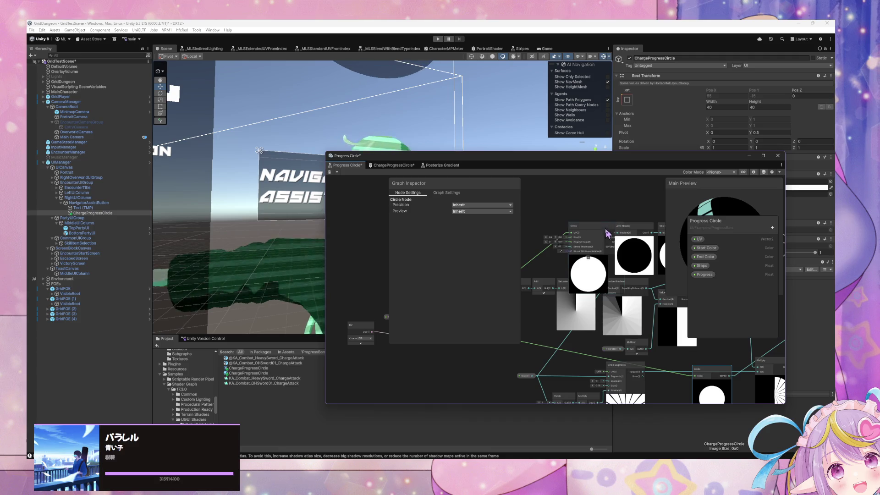
pyautogui.moveTo(604, 235); pyautogui.dragTo(584, 214)
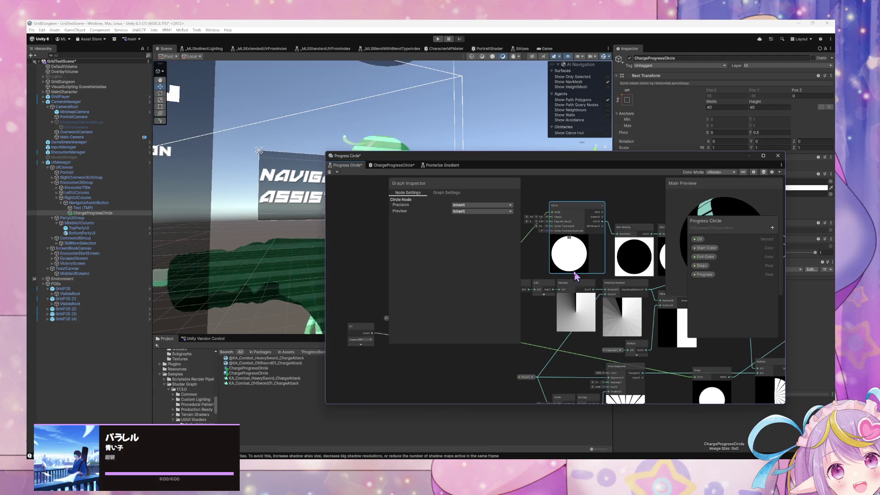
pyautogui.scroll(5, 550, 229)
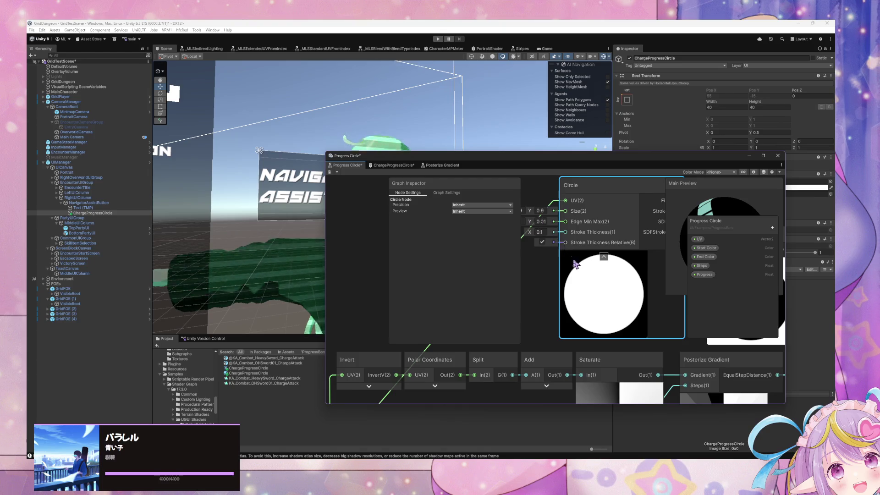
pyautogui.scroll(-5, 574, 263)
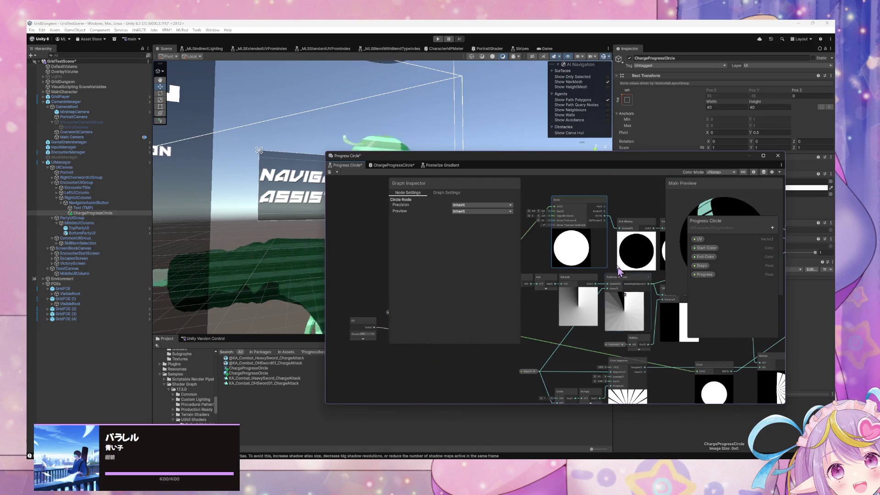
pyautogui.moveTo(619, 270); pyautogui.dragTo(549, 195)
pyautogui.click(661, 288)
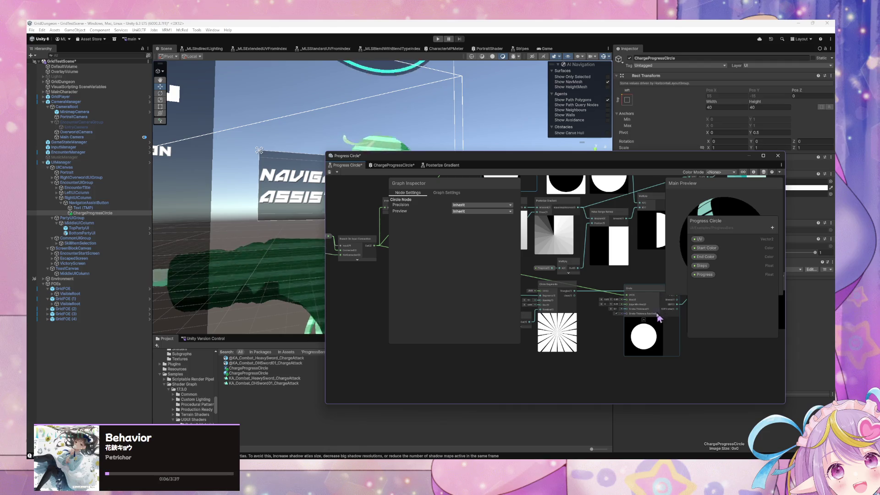
pyautogui.scroll(3, 650, 316)
pyautogui.scroll(-3, 649, 316)
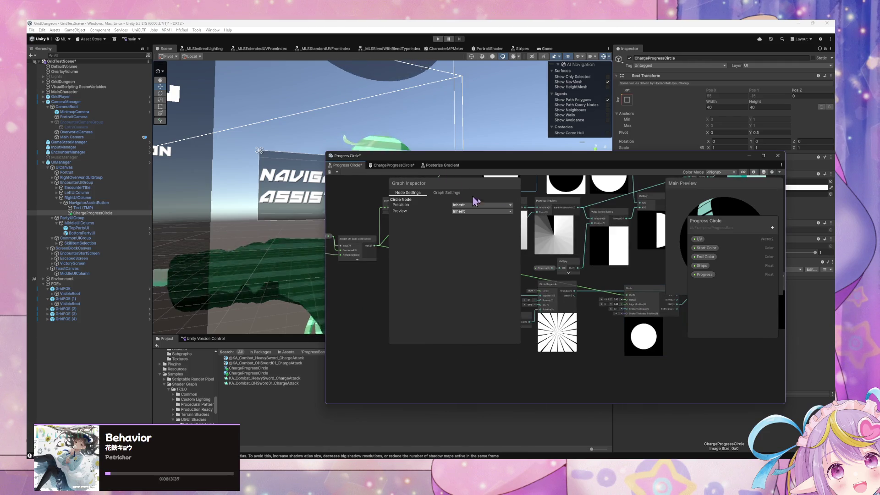
pyautogui.moveTo(611, 234); pyautogui.dragTo(626, 328)
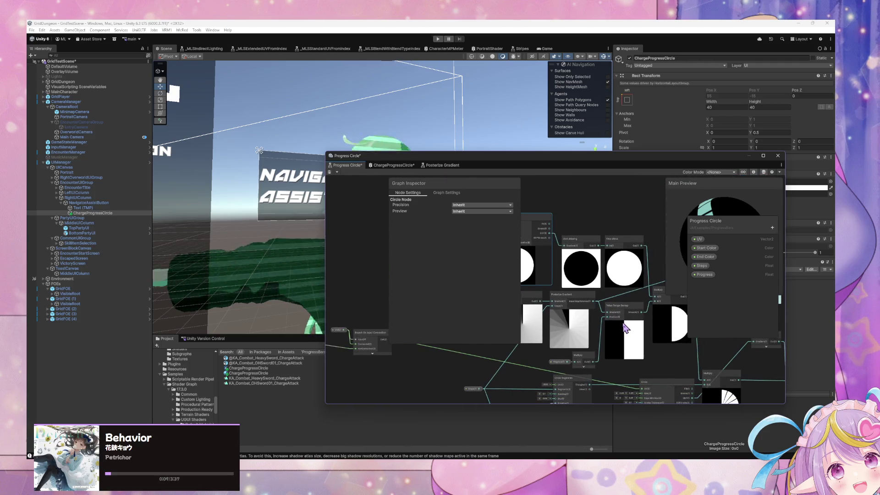
pyautogui.click(404, 166)
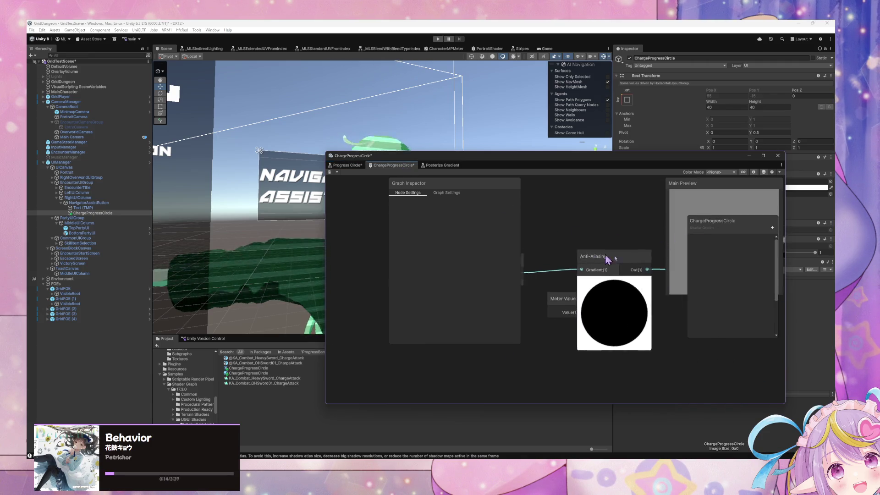
# - Show the Circle and One Minus previews and move the Circle and Anti-Aliasing nodes into place
pyautogui.click(582, 292)
pyautogui.click(588, 270)
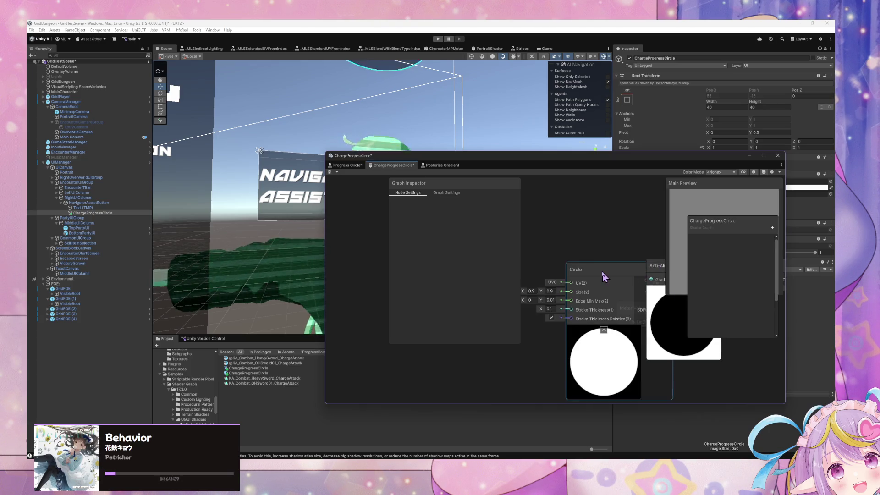
pyautogui.moveTo(601, 271); pyautogui.dragTo(533, 241)
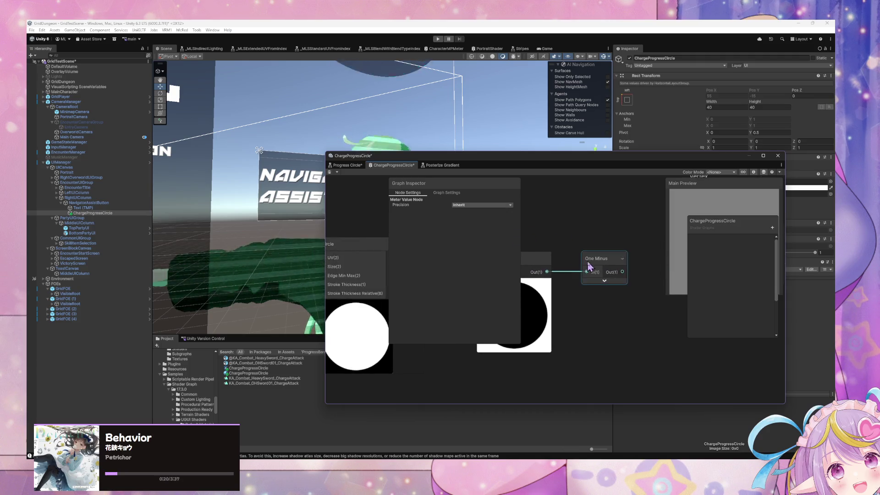
pyautogui.click(606, 260)
pyautogui.click(619, 282)
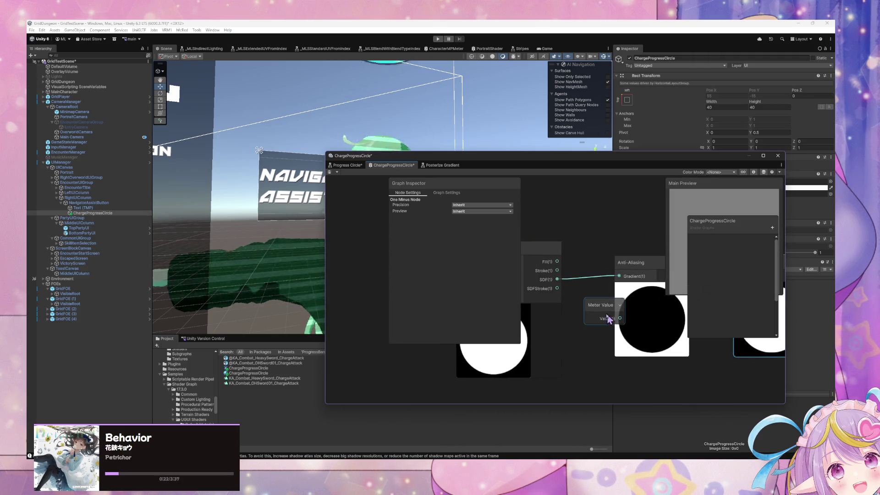
pyautogui.click(580, 365)
pyautogui.moveTo(523, 266)
pyautogui.mouseDown()
pyautogui.moveTo(600, 264)
pyautogui.moveTo(594, 207)
pyautogui.mouseUp()
pyautogui.moveTo(587, 246); pyautogui.dragTo(582, 209)
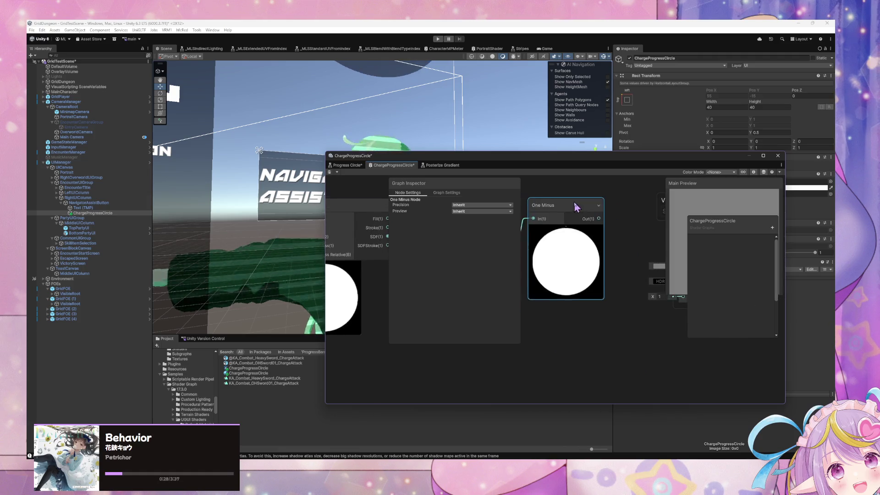
# - Reposition the One Minus node beside the Circle node, then go back to Progress Circle
pyautogui.moveTo(632, 266); pyautogui.dragTo(568, 270)
pyautogui.click(634, 289)
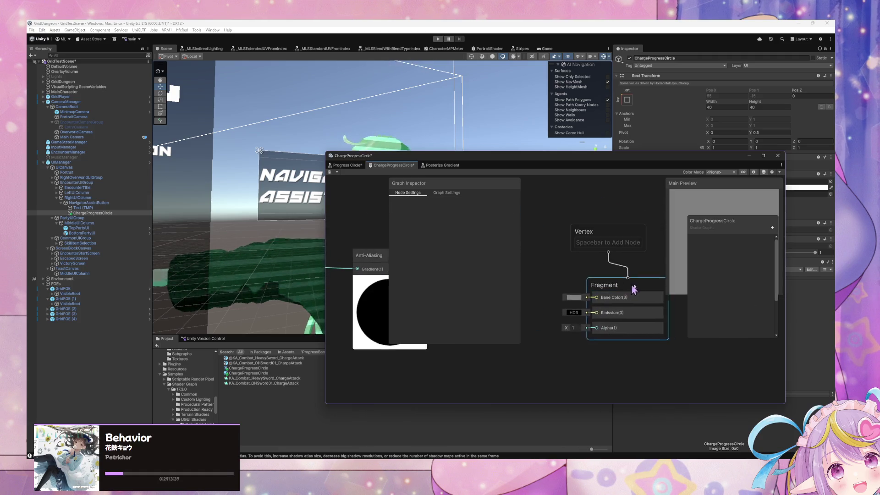
pyautogui.moveTo(612, 233); pyautogui.dragTo(694, 255)
pyautogui.click(609, 227)
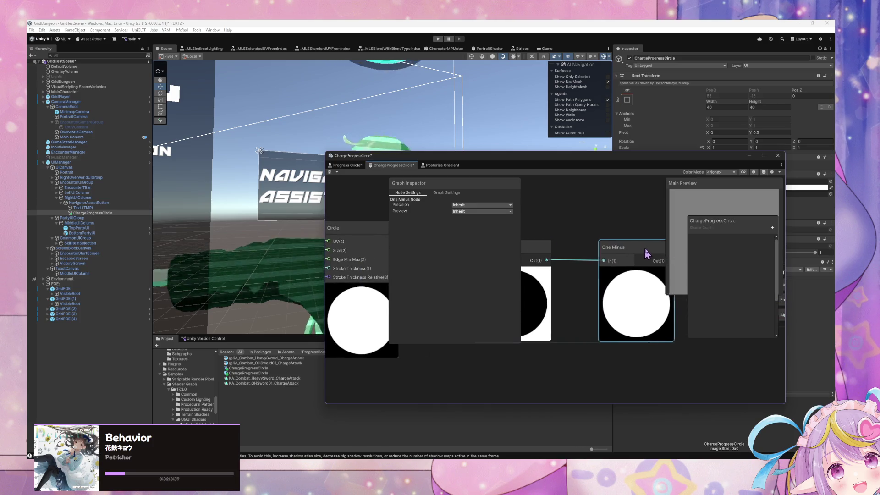
pyautogui.moveTo(564, 246)
pyautogui.mouseDown()
pyautogui.moveTo(698, 258)
pyautogui.moveTo(661, 270)
pyautogui.moveTo(584, 255)
pyautogui.moveTo(678, 266)
pyautogui.mouseUp()
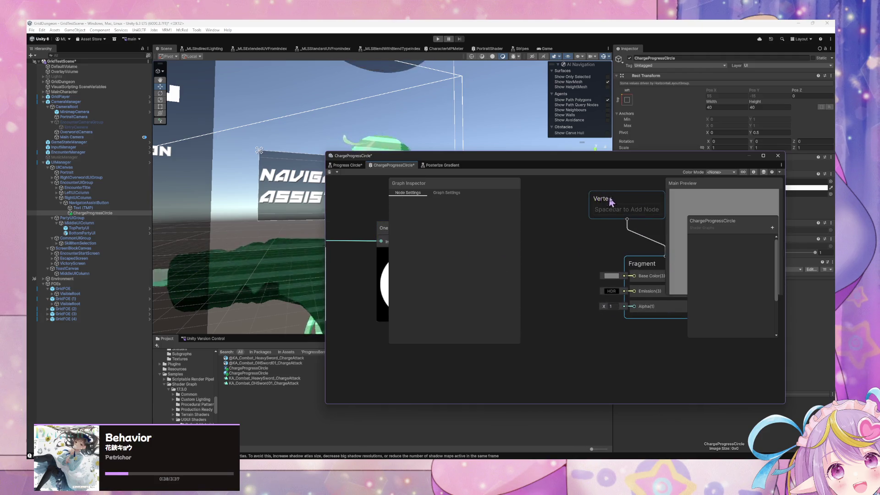
pyautogui.moveTo(613, 252)
pyautogui.mouseDown()
pyautogui.moveTo(628, 287)
pyautogui.moveTo(653, 287)
pyautogui.moveTo(589, 274)
pyautogui.mouseUp()
pyautogui.scroll(-1, 590, 281)
pyautogui.scroll(1, 590, 281)
pyautogui.click(592, 334)
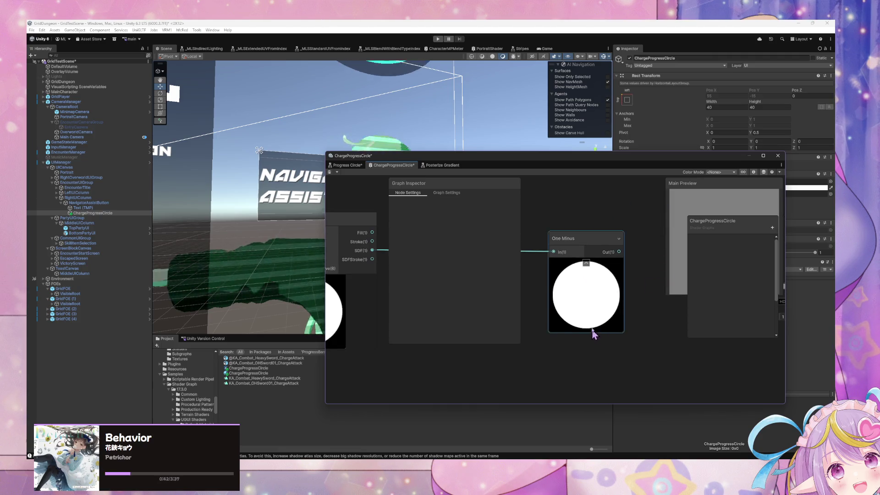
pyautogui.moveTo(593, 333); pyautogui.dragTo(591, 306)
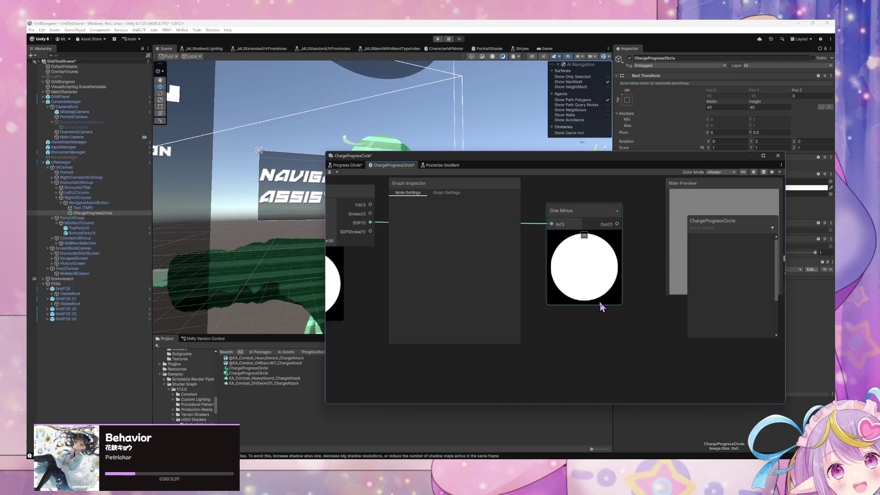
pyautogui.moveTo(552, 305); pyautogui.dragTo(615, 316)
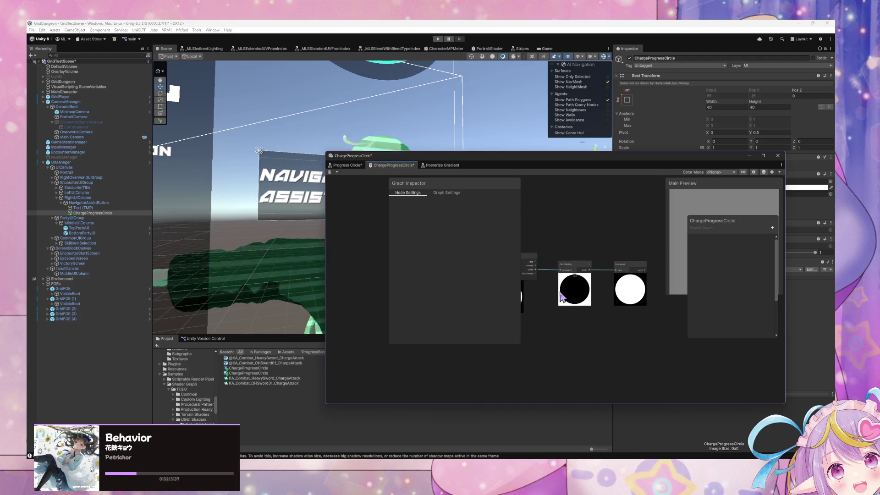
pyautogui.scroll(3, 562, 295)
pyautogui.click(353, 165)
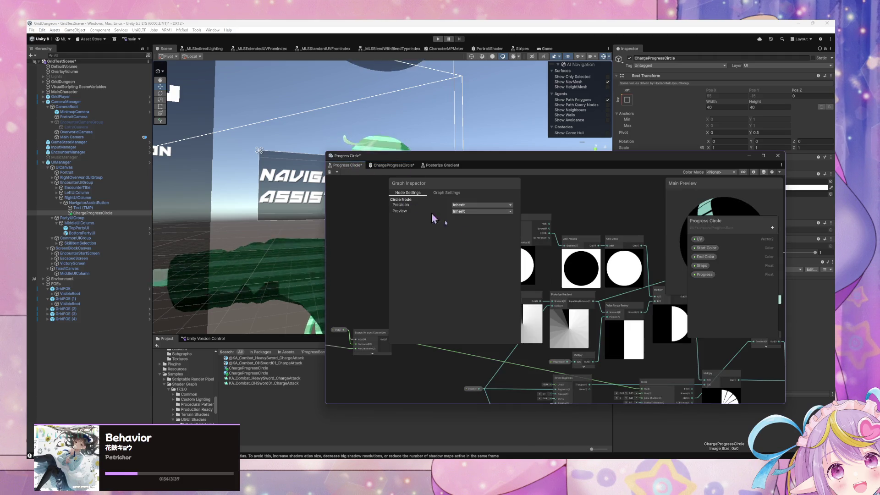
# - In ChargeProgressCircle, duplicate the Circle node, then delete the extra copy
pyautogui.moveTo(579, 251)
pyautogui.mouseDown()
pyautogui.moveTo(681, 283)
pyautogui.moveTo(680, 273)
pyautogui.moveTo(655, 277)
pyautogui.mouseUp()
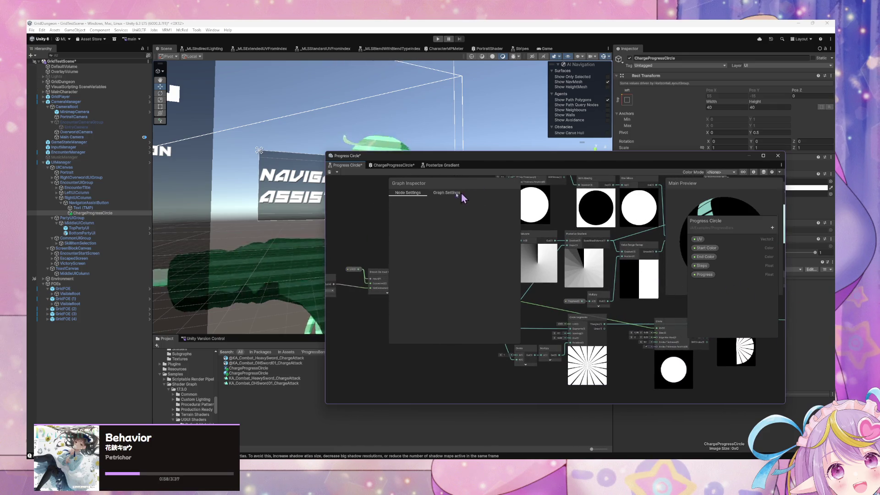
pyautogui.click(395, 166)
pyautogui.moveTo(550, 266)
pyautogui.mouseDown()
pyautogui.moveTo(712, 291)
pyautogui.moveTo(589, 272)
pyautogui.moveTo(497, 275)
pyautogui.moveTo(615, 266)
pyautogui.moveTo(590, 261)
pyautogui.moveTo(639, 326)
pyautogui.moveTo(626, 329)
pyautogui.moveTo(633, 281)
pyautogui.mouseUp()
pyautogui.click(590, 261)
pyautogui.hotkey('ctrl', 'd')
pyautogui.scroll(3, 633, 281)
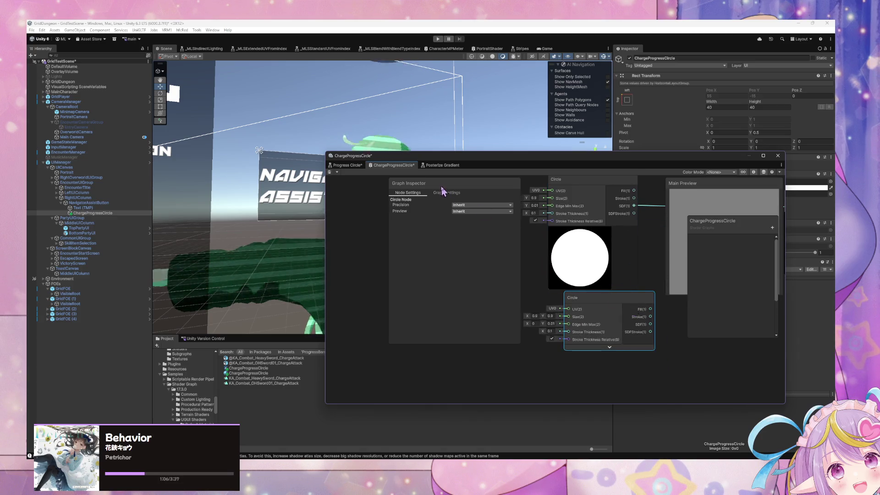
pyautogui.press('Delete')
# - Move the lower Multiply node aside in the reference Progress Circle graph
pyautogui.click(347, 165)
pyautogui.click(663, 337)
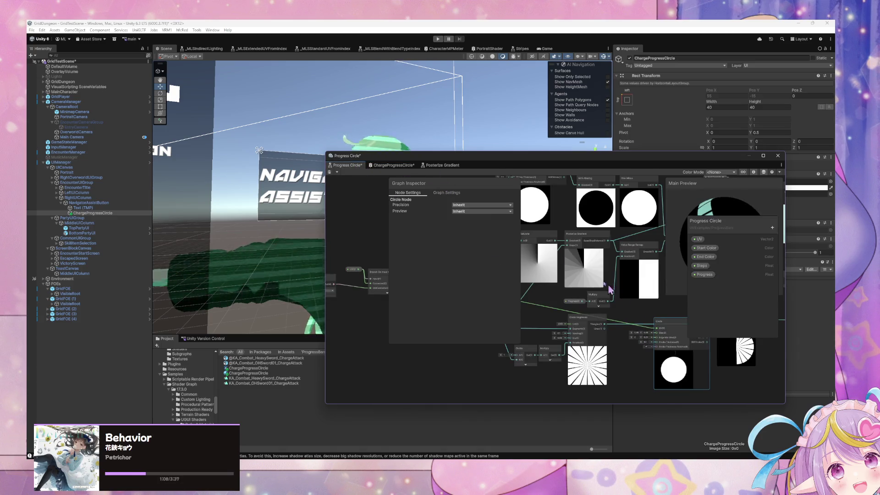
pyautogui.moveTo(665, 299); pyautogui.dragTo(560, 324)
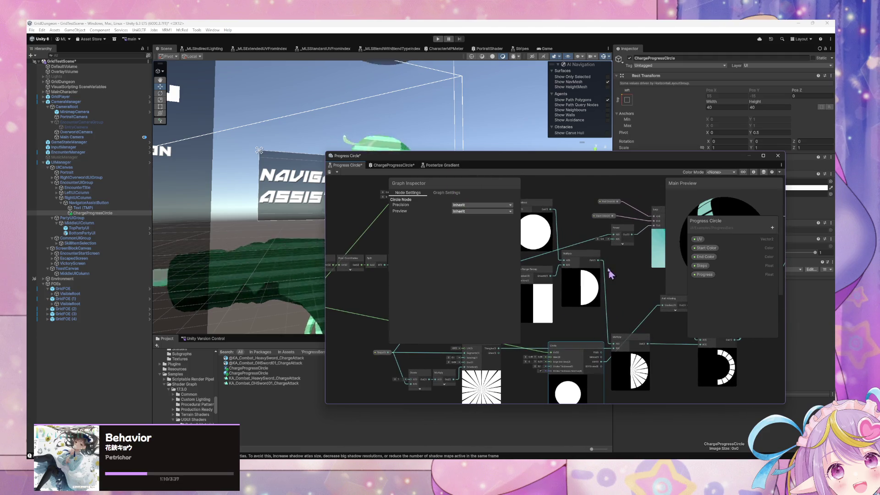
pyautogui.moveTo(586, 262); pyautogui.dragTo(589, 259)
pyautogui.moveTo(636, 351)
pyautogui.mouseDown()
pyautogui.moveTo(674, 368)
pyautogui.moveTo(712, 360)
pyautogui.moveTo(814, 383)
pyautogui.mouseUp()
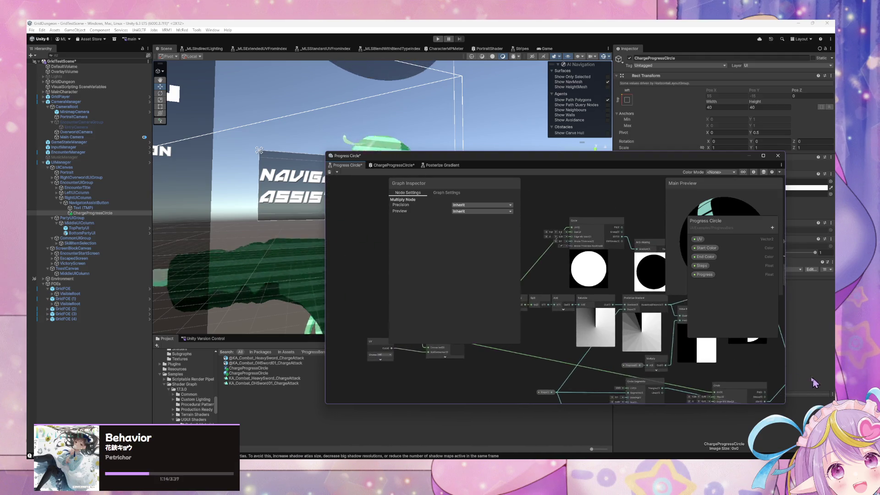
# - Reposition the second Circle node in ChargeProgressCircle and expand the lower Anti-Aliasing preview
pyautogui.click(381, 166)
pyautogui.scroll(-4, 633, 314)
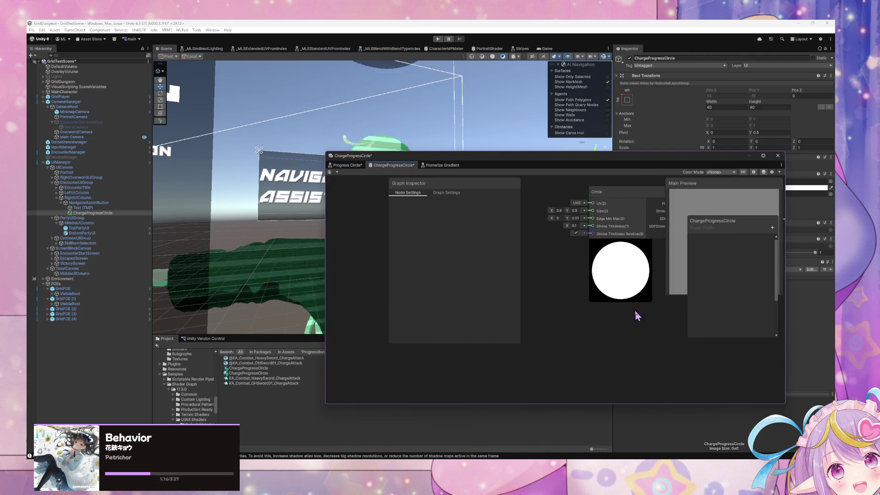
pyautogui.click(610, 297)
pyautogui.moveTo(608, 294)
pyautogui.mouseDown()
pyautogui.moveTo(596, 287)
pyautogui.moveTo(638, 292)
pyautogui.moveTo(612, 311)
pyautogui.mouseUp()
pyautogui.scroll(3, 611, 293)
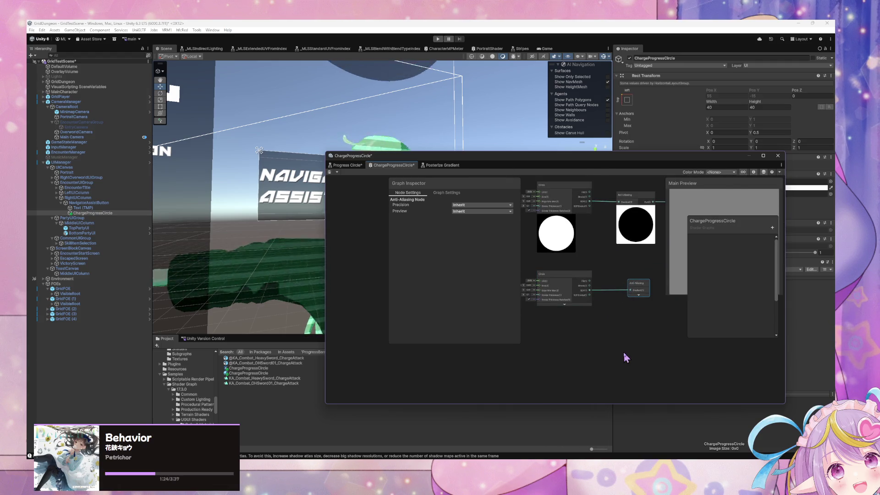
pyautogui.click(639, 295)
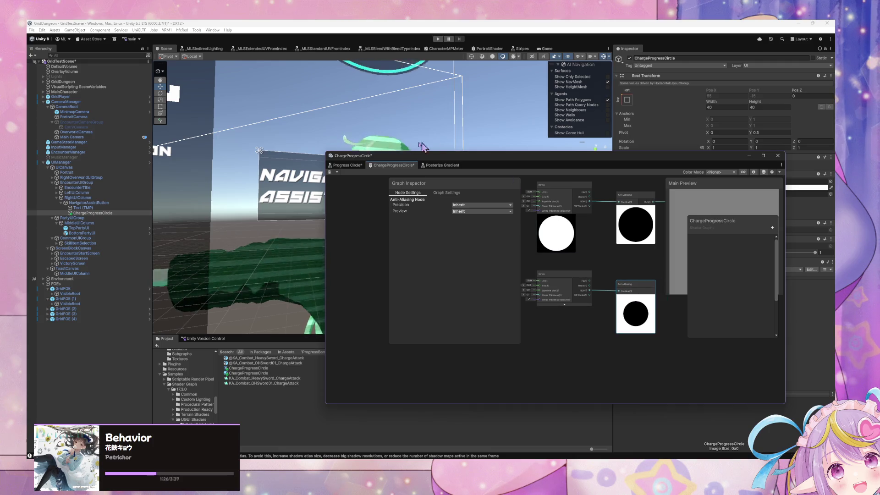
pyautogui.click(356, 166)
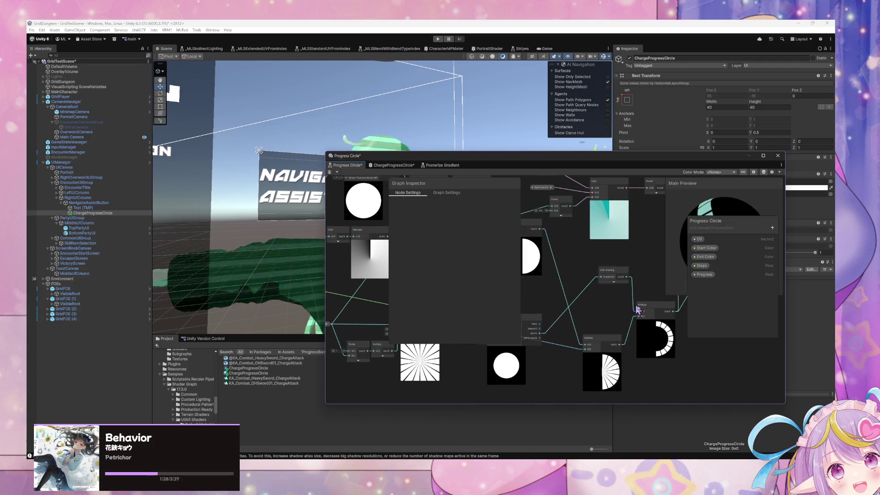
# - Look over the reference graph's Circle, One Minus and Remap nodes
pyautogui.moveTo(598, 298)
pyautogui.mouseDown()
pyautogui.moveTo(656, 291)
pyautogui.moveTo(689, 304)
pyautogui.moveTo(604, 315)
pyautogui.moveTo(645, 321)
pyautogui.moveTo(651, 307)
pyautogui.mouseUp()
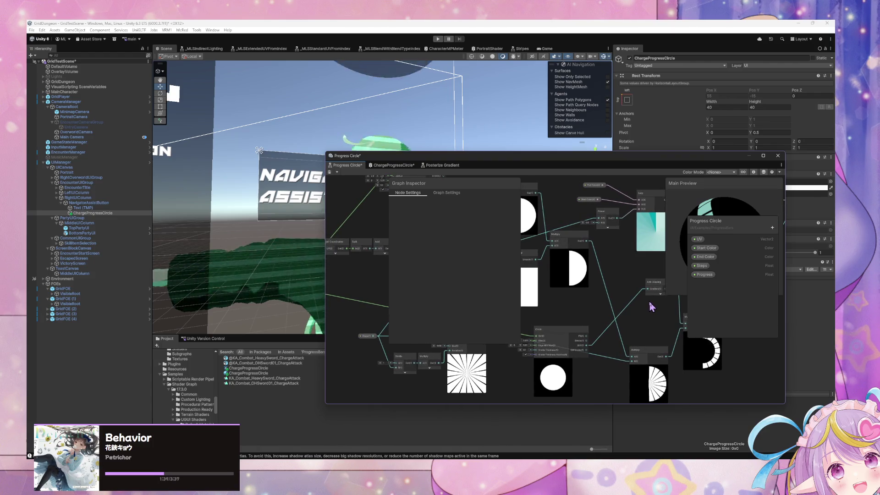
pyautogui.moveTo(360, 206); pyautogui.dragTo(471, 220)
pyautogui.click(393, 166)
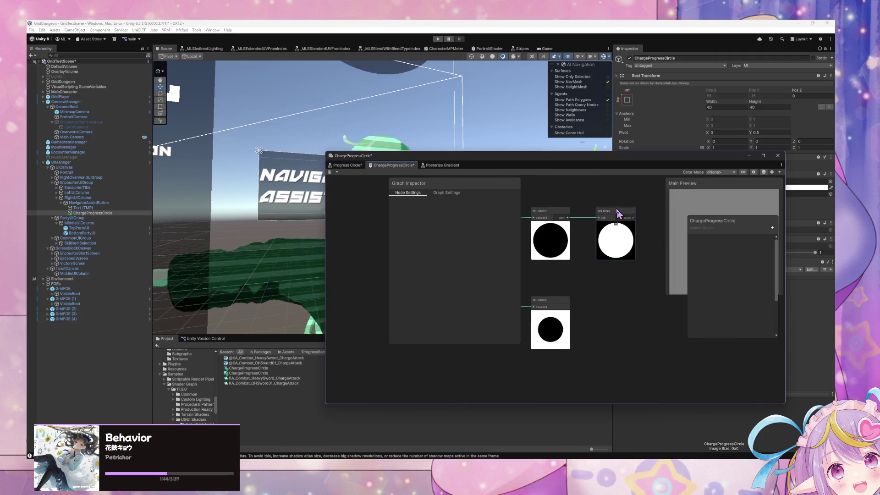
# - Duplicate the One Minus node in ChargeProgressCircle, preview the lowered copy, then delete it
pyautogui.click(620, 216)
pyautogui.hotkey('ctrl', 'd')
pyautogui.moveTo(624, 289); pyautogui.dragTo(616, 311)
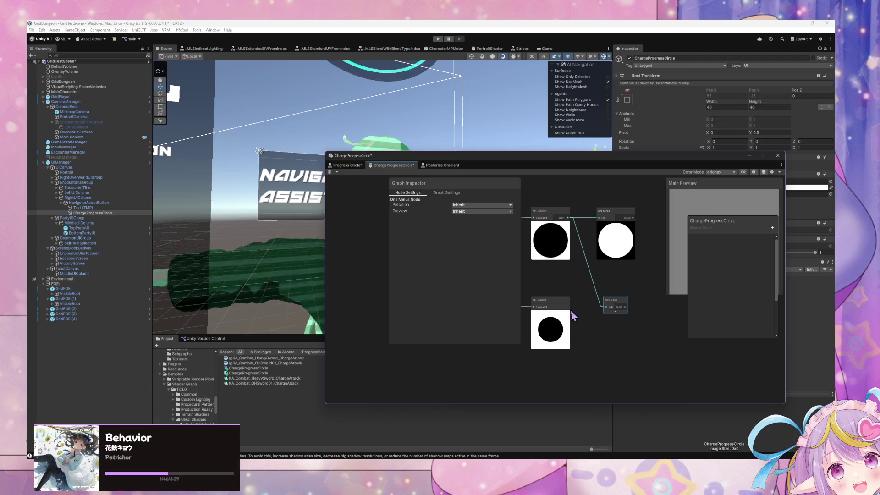
pyautogui.click(616, 313)
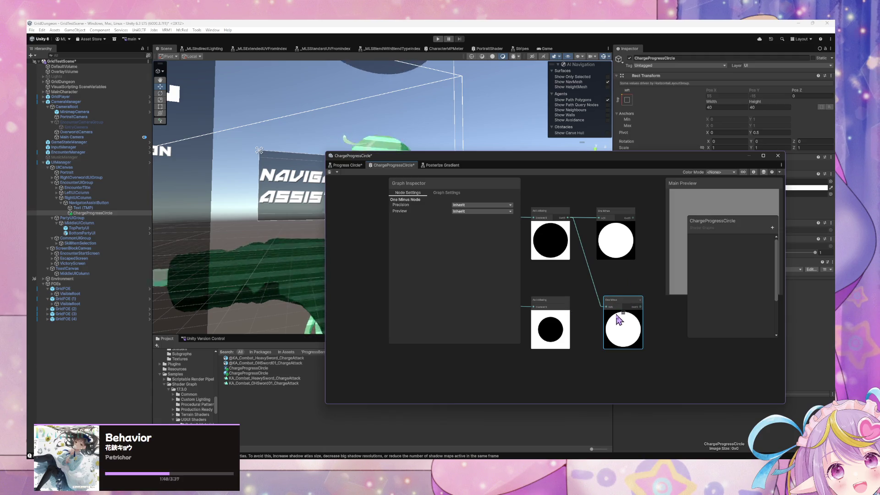
pyautogui.press('Delete')
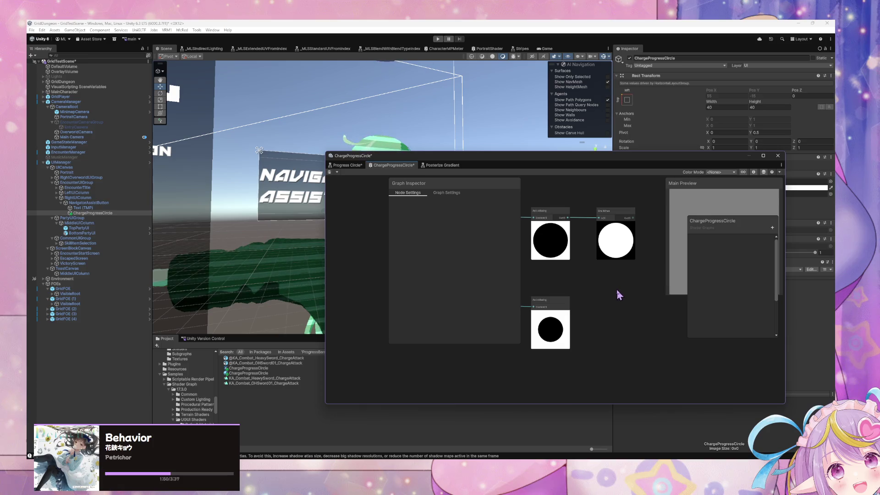
# - Add a Multiply node taking One Minus into A and the lower Anti-Aliasing circle into B
pyautogui.rightClick(618, 290)
pyautogui.click(631, 294)
pyautogui.write('mult')
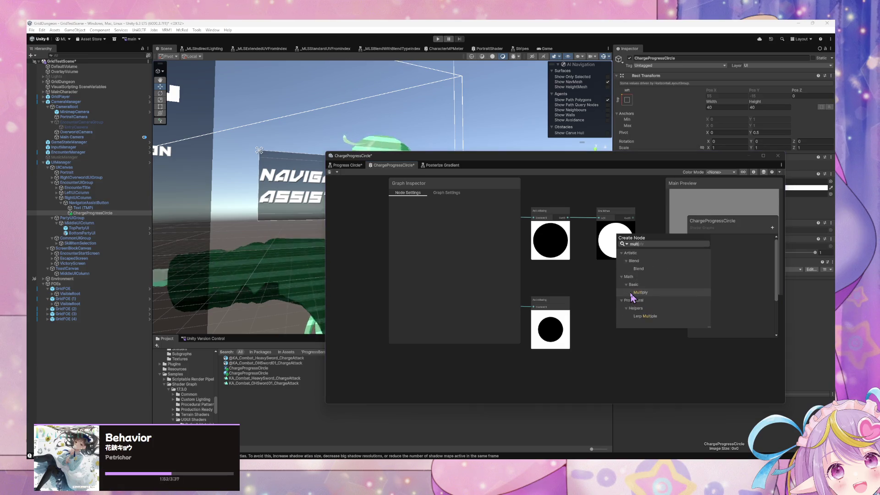
pyautogui.press('Return')
pyautogui.moveTo(647, 293); pyautogui.dragTo(609, 298)
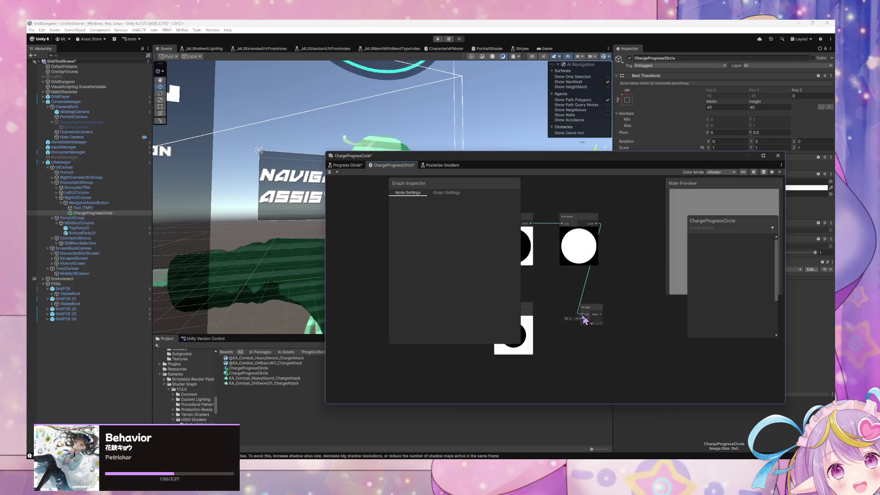
pyautogui.moveTo(563, 325); pyautogui.dragTo(607, 313)
pyautogui.click(576, 294)
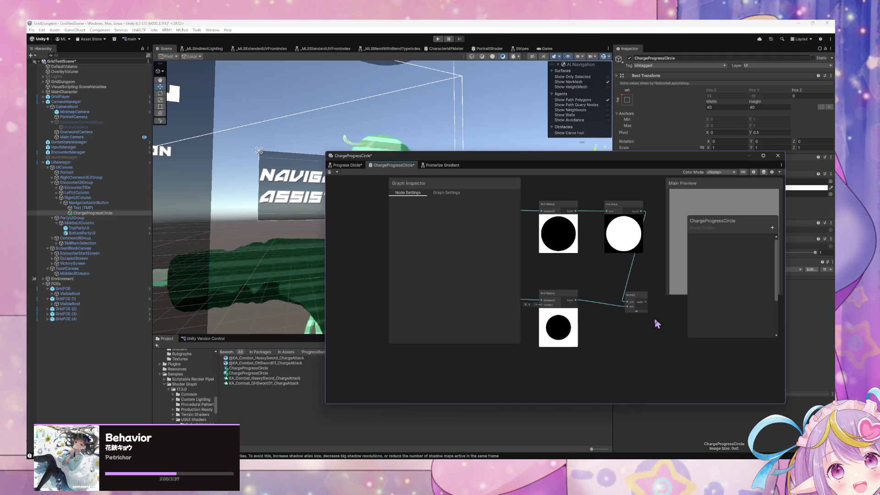
pyautogui.click(637, 312)
pyautogui.moveTo(668, 324)
pyautogui.mouseDown()
pyautogui.moveTo(590, 318)
pyautogui.moveTo(676, 320)
pyautogui.mouseUp()
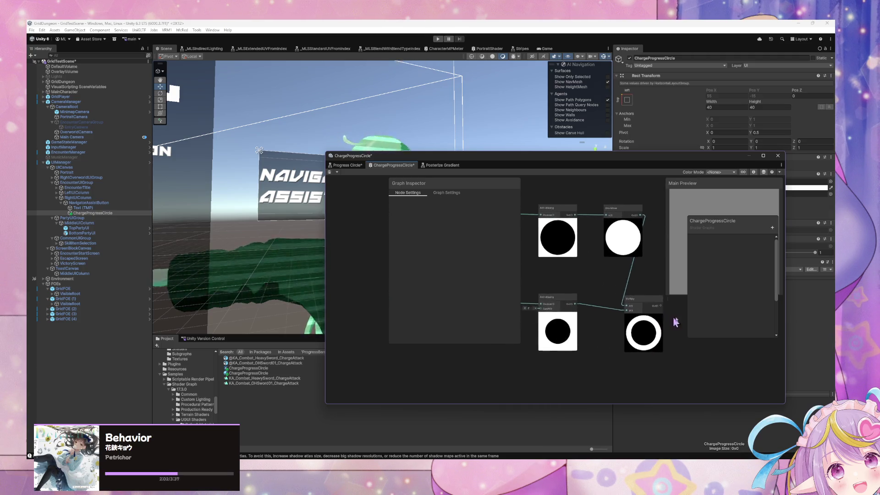
pyautogui.moveTo(546, 316); pyautogui.dragTo(674, 313)
pyautogui.scroll(5, 591, 312)
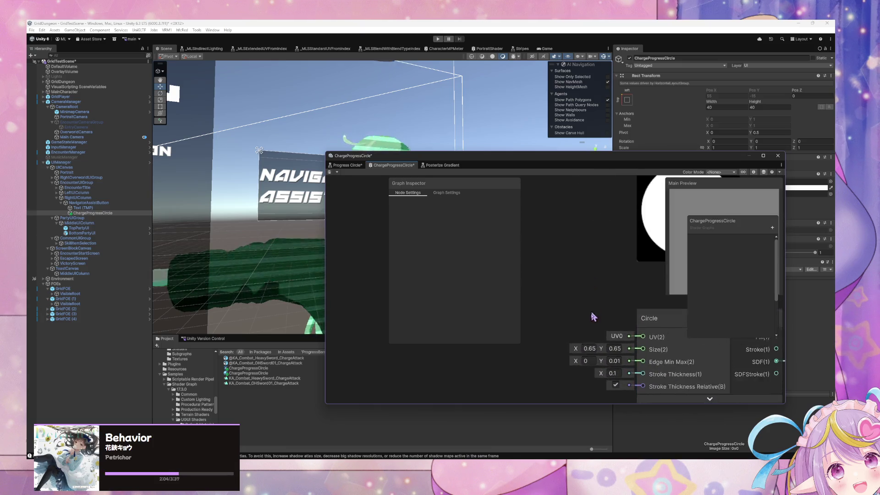
# - Add a Float node set to 0.8 and wire it into the lower Circle's Size
pyautogui.rightClick(579, 293)
pyautogui.click(595, 297)
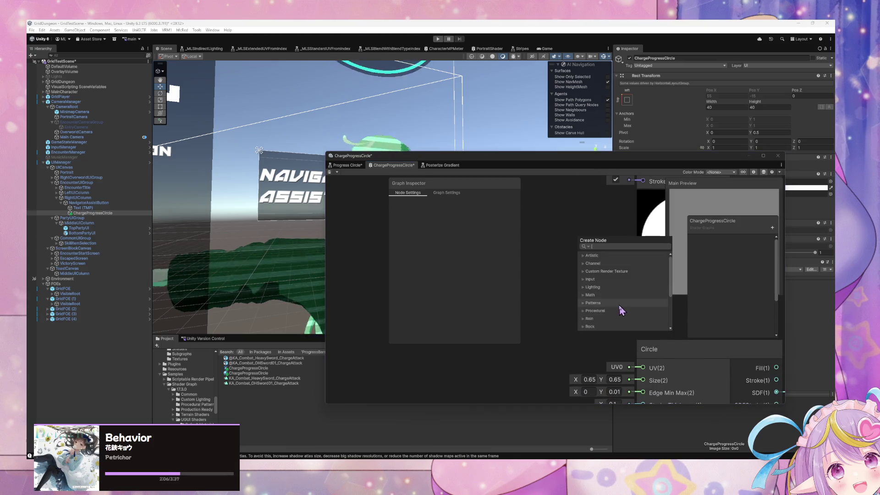
pyautogui.write('loat')
pyautogui.click(618, 302)
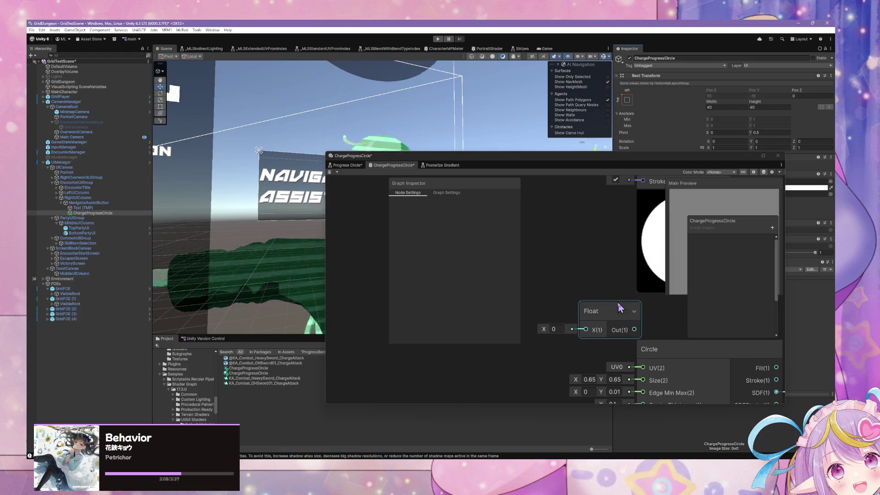
pyautogui.click(554, 329)
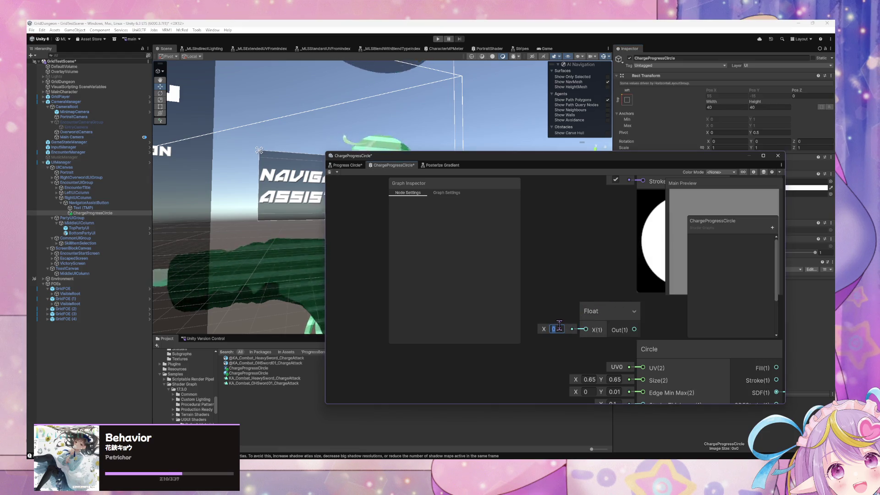
pyautogui.write('.5')
pyautogui.click(613, 315)
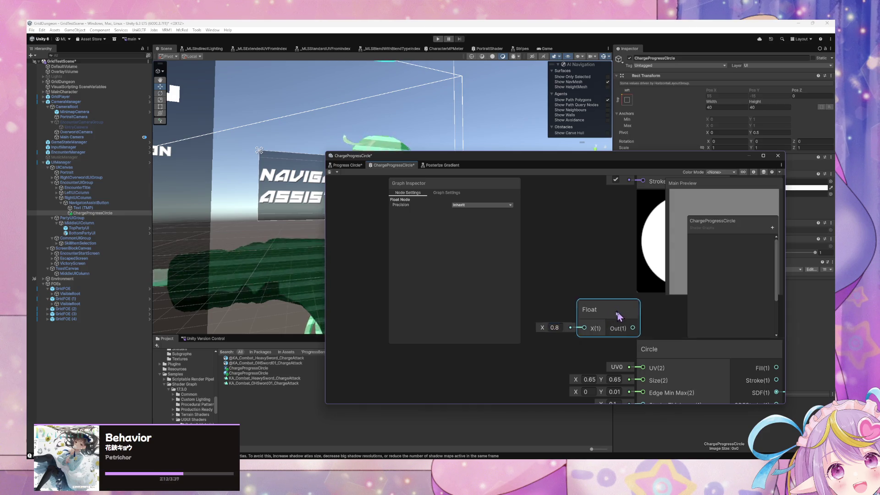
pyautogui.moveTo(614, 315)
pyautogui.mouseDown()
pyautogui.moveTo(544, 332)
pyautogui.moveTo(638, 374)
pyautogui.moveTo(644, 388)
pyautogui.mouseUp()
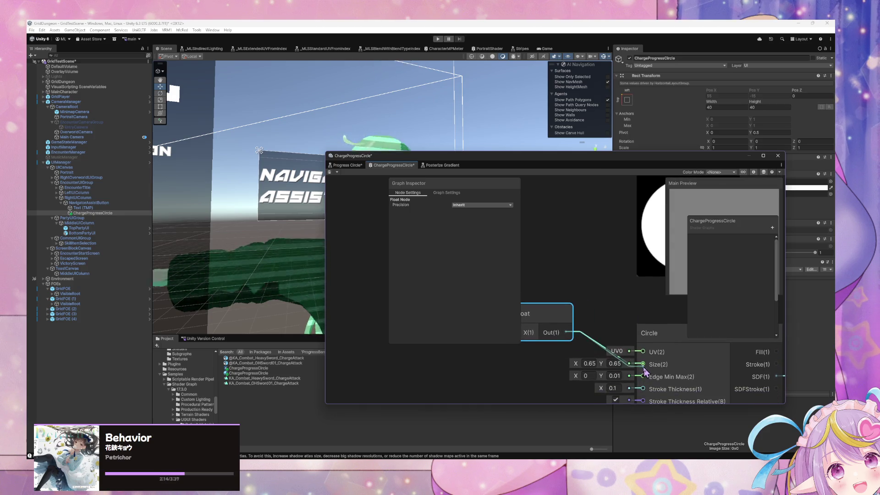
# - Duplicate the Float as 0.9 for the upper Circle's Size, then maximize the graph window
pyautogui.moveTo(616, 294)
pyautogui.mouseDown()
pyautogui.moveTo(603, 283)
pyautogui.moveTo(577, 318)
pyautogui.moveTo(577, 385)
pyautogui.mouseUp()
pyautogui.hotkey('ctrl', 'd')
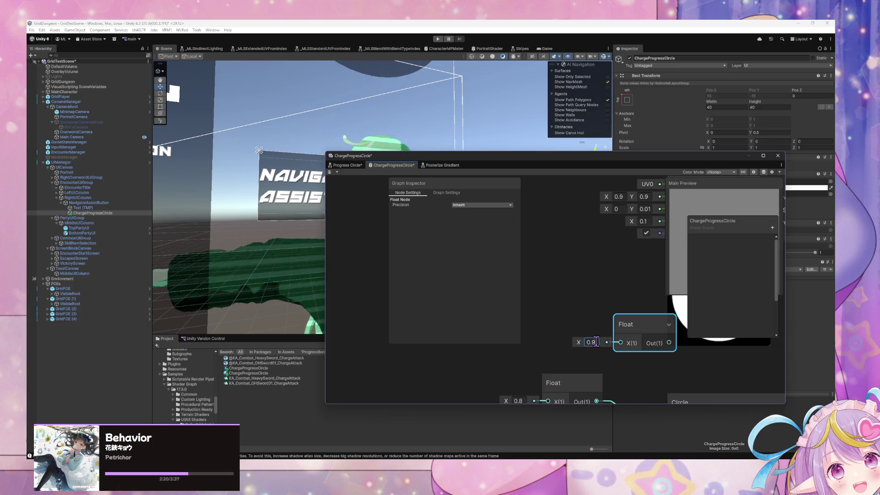
pyautogui.moveTo(644, 338)
pyautogui.mouseDown()
pyautogui.moveTo(574, 270)
pyautogui.moveTo(660, 213)
pyautogui.moveTo(654, 233)
pyautogui.mouseUp()
pyautogui.moveTo(635, 298)
pyautogui.mouseDown()
pyautogui.moveTo(526, 268)
pyautogui.moveTo(570, 255)
pyautogui.moveTo(575, 307)
pyautogui.moveTo(550, 275)
pyautogui.mouseUp()
pyautogui.scroll(-5, 602, 283)
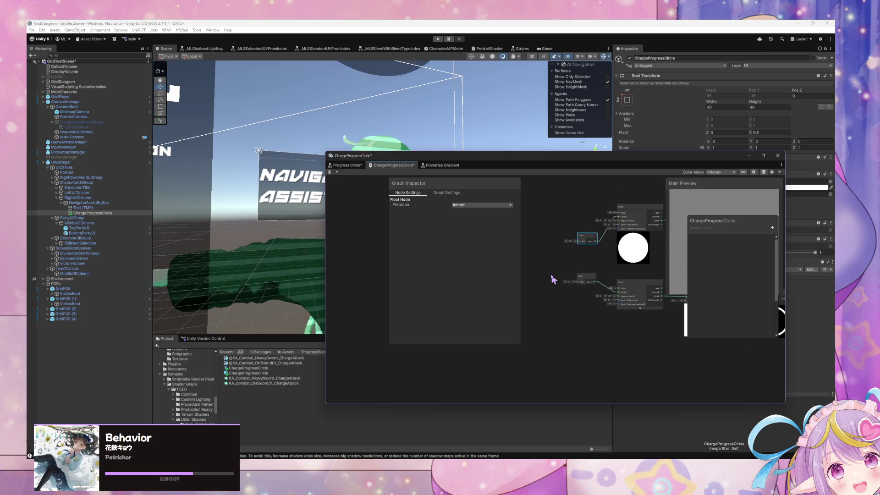
pyautogui.click(763, 156)
pyautogui.moveTo(490, 190); pyautogui.dragTo(583, 269)
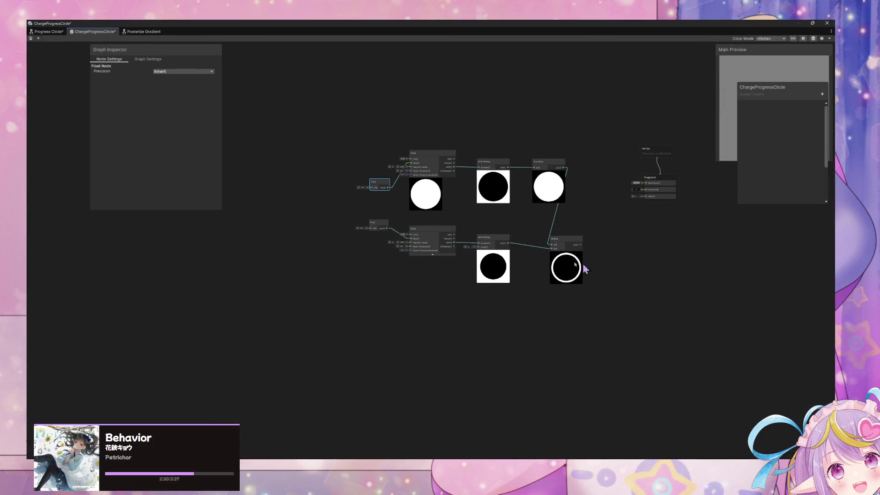
# - Set the lower Float to 0.5 for a thicker ring, then restore the floating window
pyautogui.scroll(5, 517, 242)
pyautogui.moveTo(418, 220); pyautogui.dragTo(595, 252)
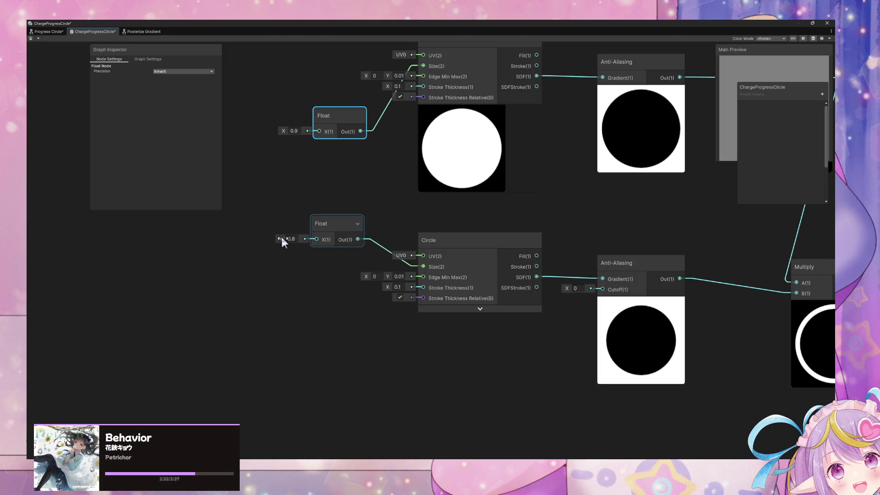
pyautogui.moveTo(282, 237); pyautogui.dragTo(280, 237)
pyautogui.click(292, 239)
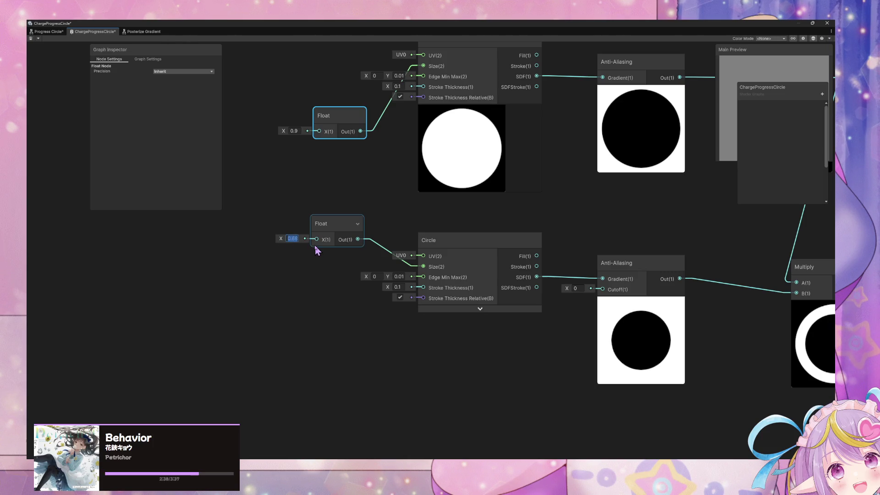
pyautogui.write('0.5')
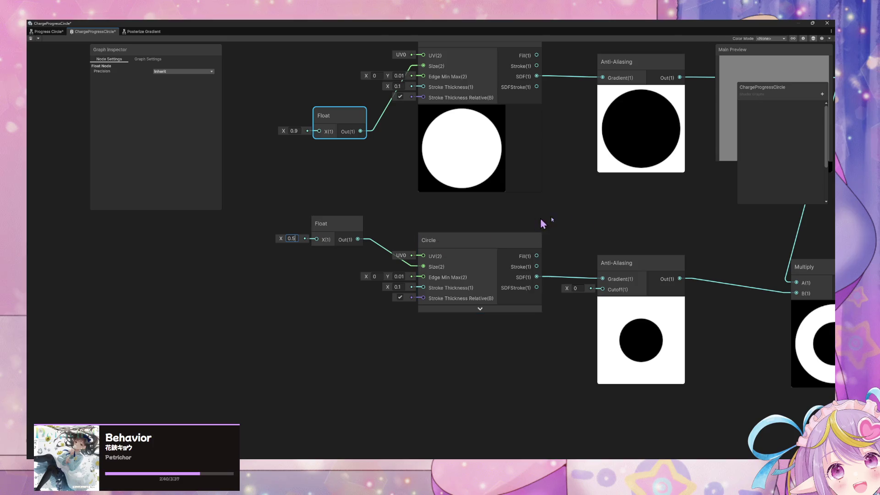
pyautogui.press('Return')
pyautogui.press('a')
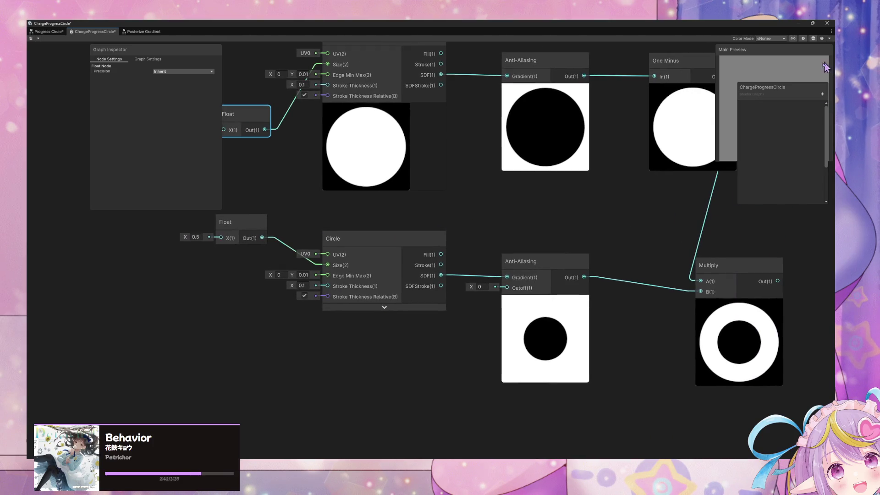
pyautogui.click(813, 23)
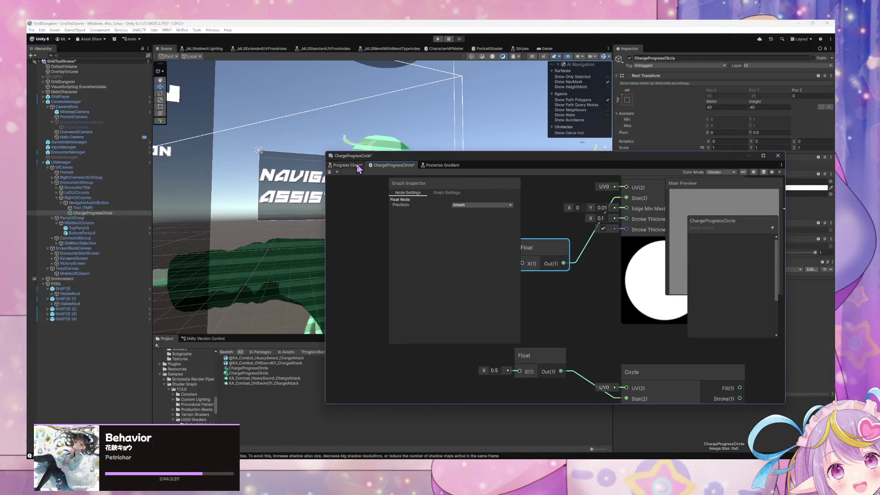
# - Review the Invert, Polar Coordinates, Split and Saturate chain, toggling node previews
pyautogui.scroll(6, 597, 276)
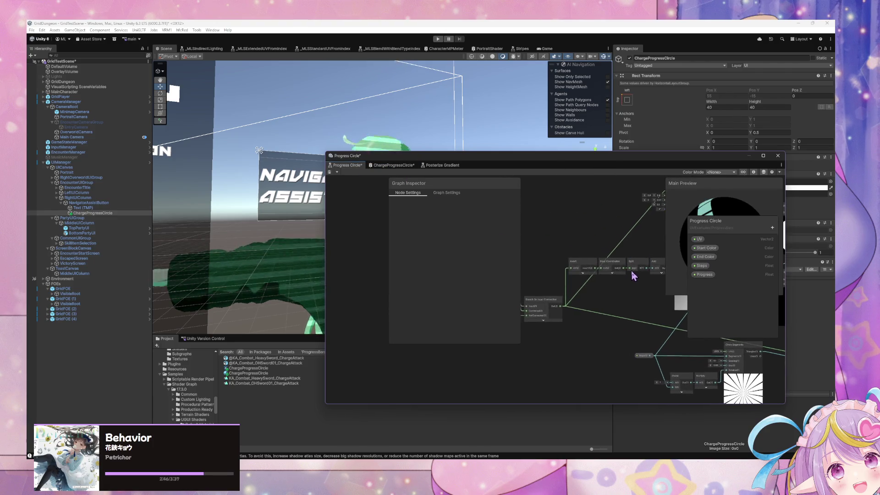
pyautogui.scroll(-3, 632, 272)
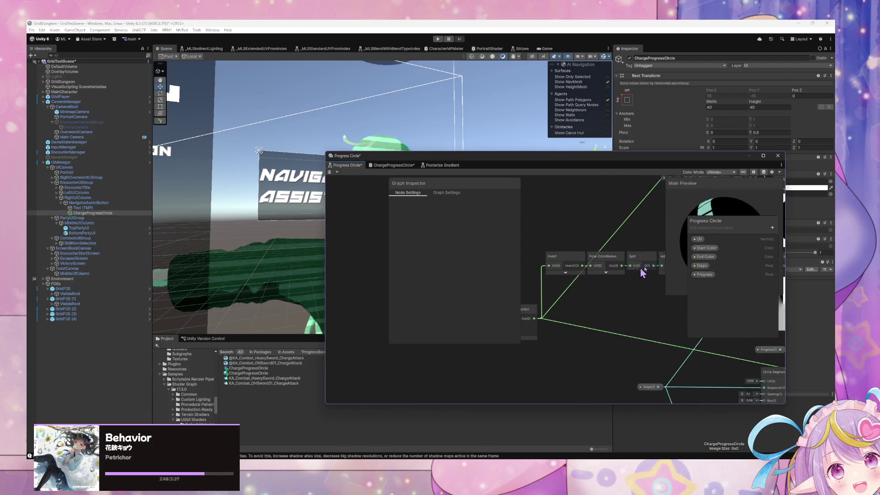
pyautogui.moveTo(703, 268); pyautogui.dragTo(664, 269)
pyautogui.click(595, 267)
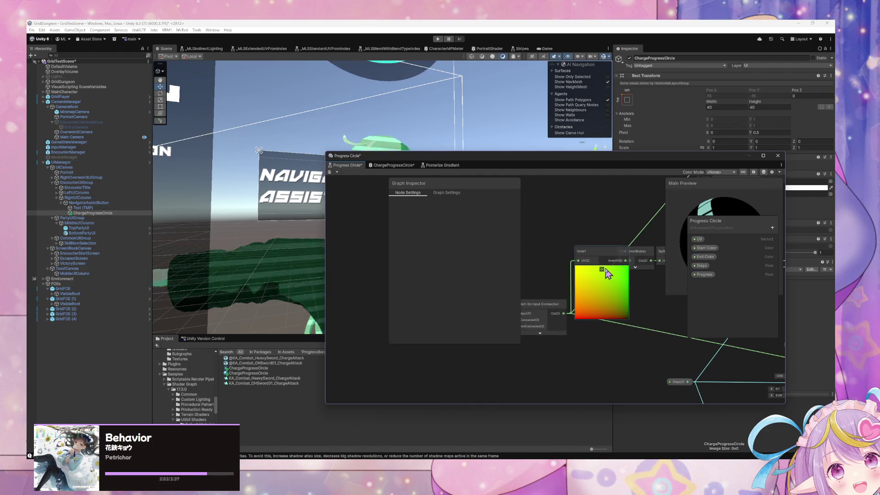
pyautogui.click(602, 269)
pyautogui.moveTo(611, 269); pyautogui.dragTo(521, 272)
pyautogui.moveTo(585, 275); pyautogui.dragTo(478, 275)
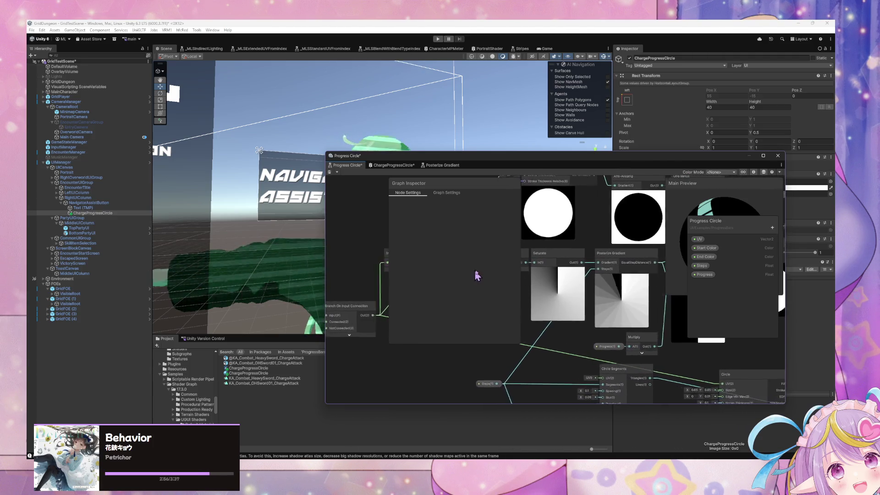
pyautogui.click(571, 269)
pyautogui.moveTo(557, 278)
pyautogui.mouseDown()
pyautogui.moveTo(703, 277)
pyautogui.moveTo(612, 268)
pyautogui.moveTo(462, 275)
pyautogui.moveTo(543, 289)
pyautogui.moveTo(339, 277)
pyautogui.moveTo(591, 280)
pyautogui.moveTo(487, 277)
pyautogui.mouseUp()
# - Open the Value Range Remap sub-graph, then go back to Progress Circle
pyautogui.doubleClick(635, 275)
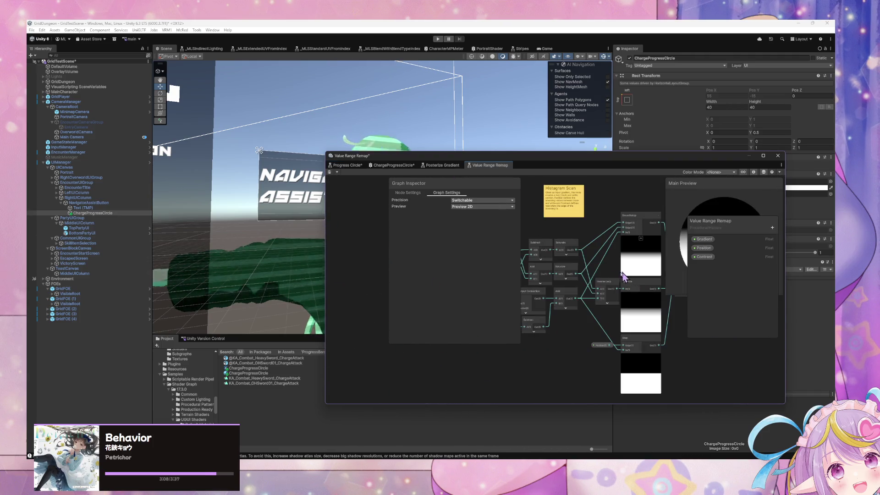
pyautogui.scroll(2, 591, 259)
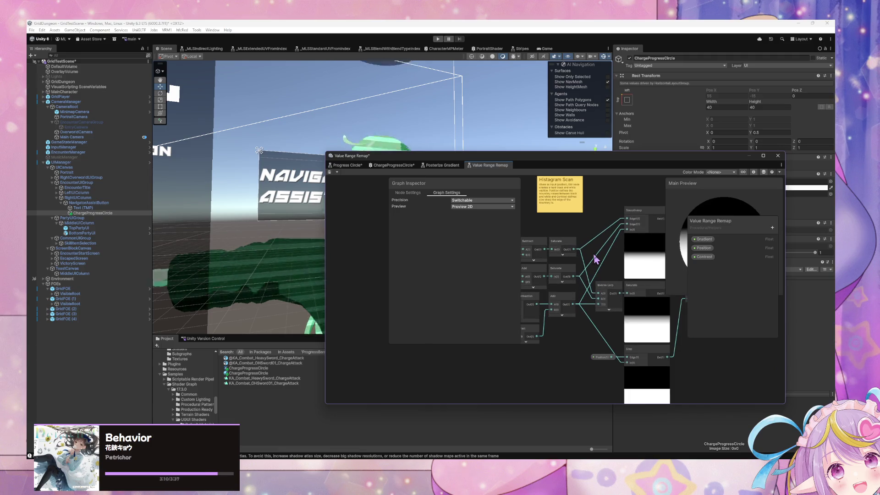
pyautogui.click(347, 165)
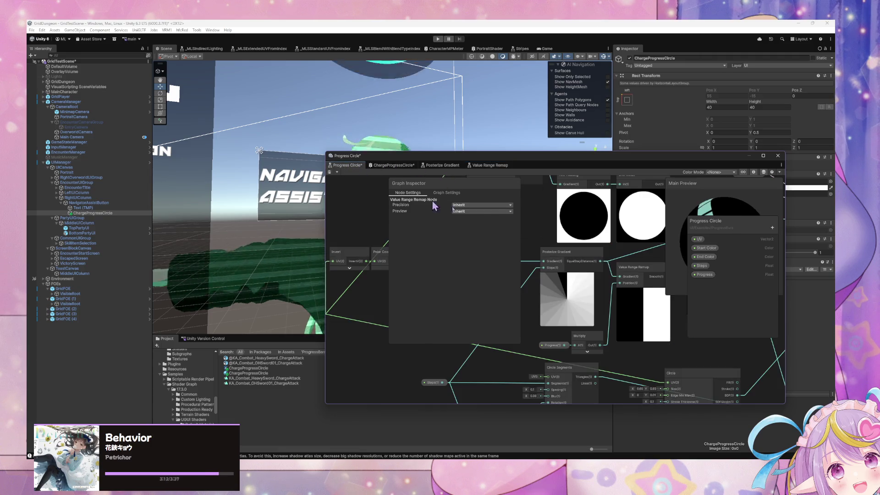
# - Inspect the Split node's outputs and the Saturate gradient preview in Progress Circle
pyautogui.moveTo(610, 250); pyautogui.dragTo(590, 251)
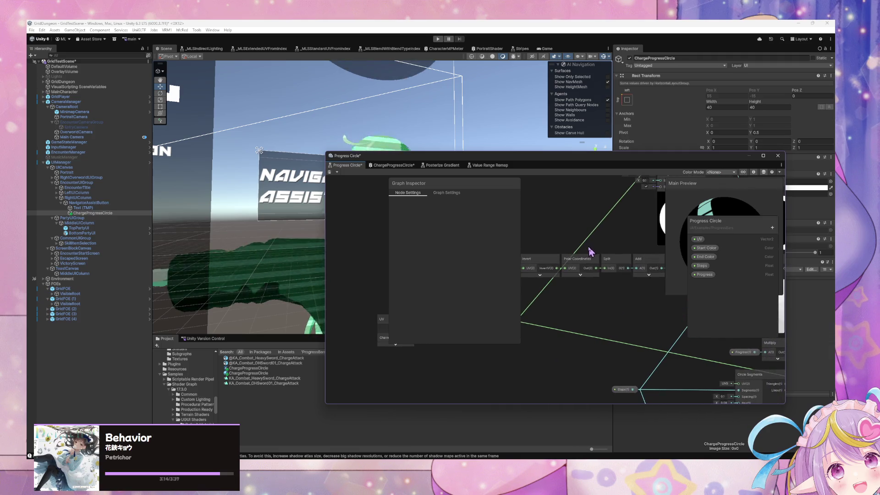
pyautogui.click(628, 260)
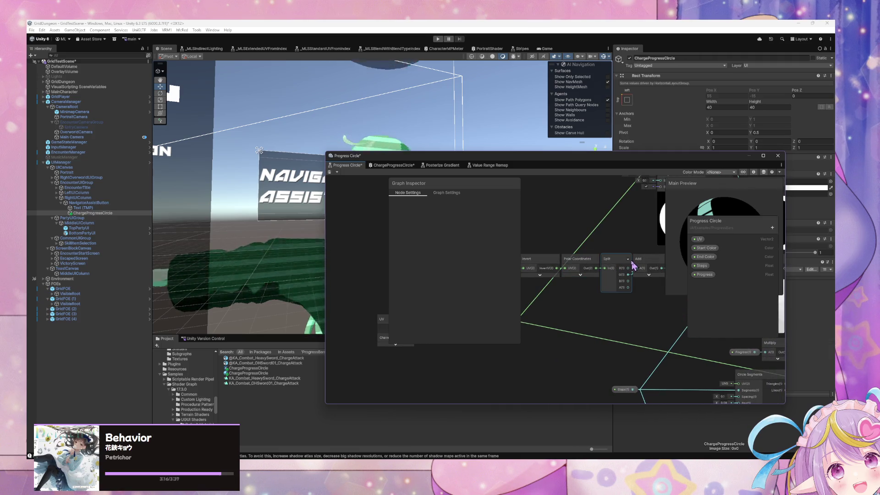
pyautogui.click(627, 260)
pyautogui.scroll(-1, 573, 267)
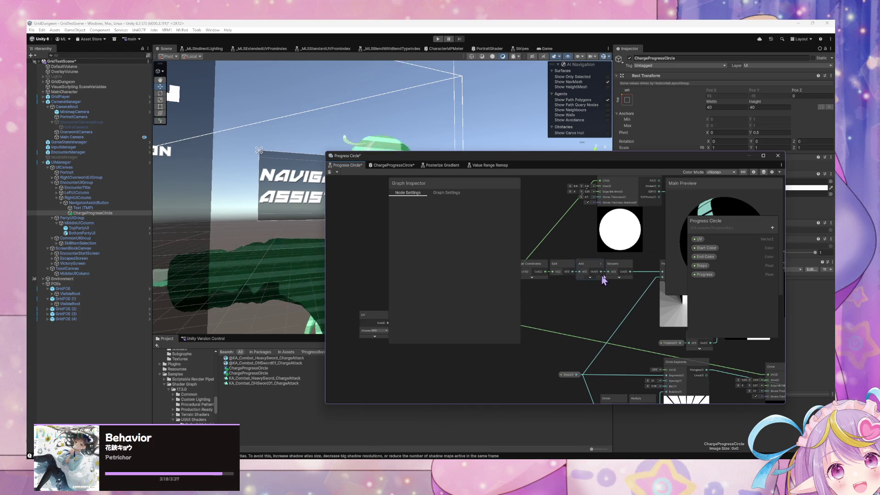
pyautogui.moveTo(603, 280); pyautogui.dragTo(565, 278)
pyautogui.click(575, 276)
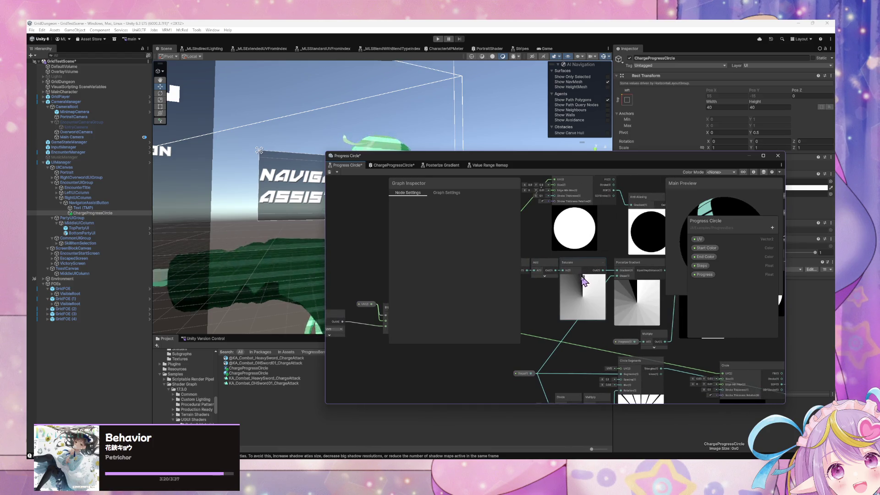
pyautogui.click(583, 282)
pyautogui.hscroll(-3, 579, 277)
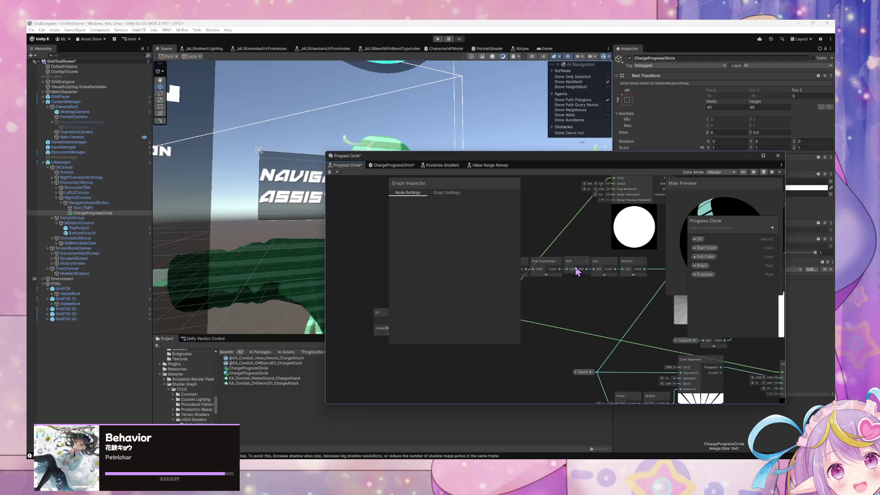
pyautogui.scroll(-3, 632, 270)
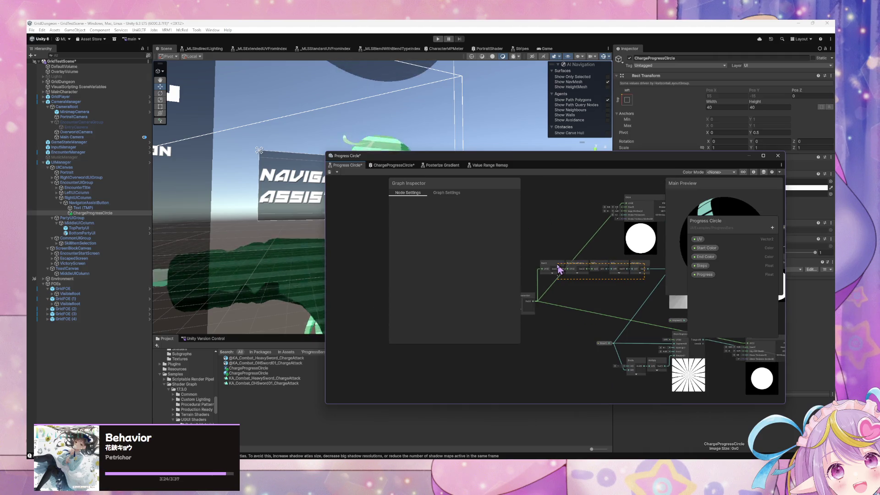
# - Copy the Invert-through-Saturate node chain and paste it into ChargeProgressCircle
pyautogui.moveTo(559, 269); pyautogui.dragTo(553, 269)
pyautogui.click(392, 166)
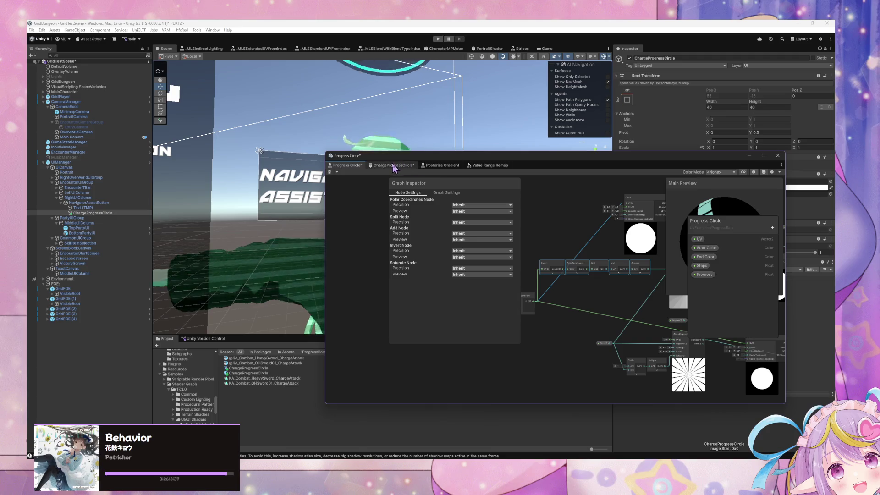
pyautogui.scroll(-5, 589, 252)
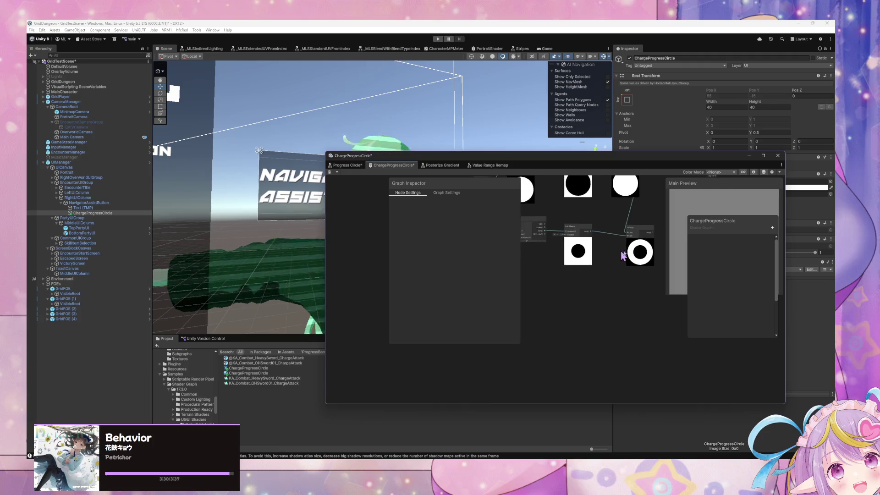
pyautogui.hotkey('ctrl', 'v')
# - Expand the pasted nodes' previews and arrange Invert, Polar Coordinates and Split
pyautogui.scroll(5, 597, 315)
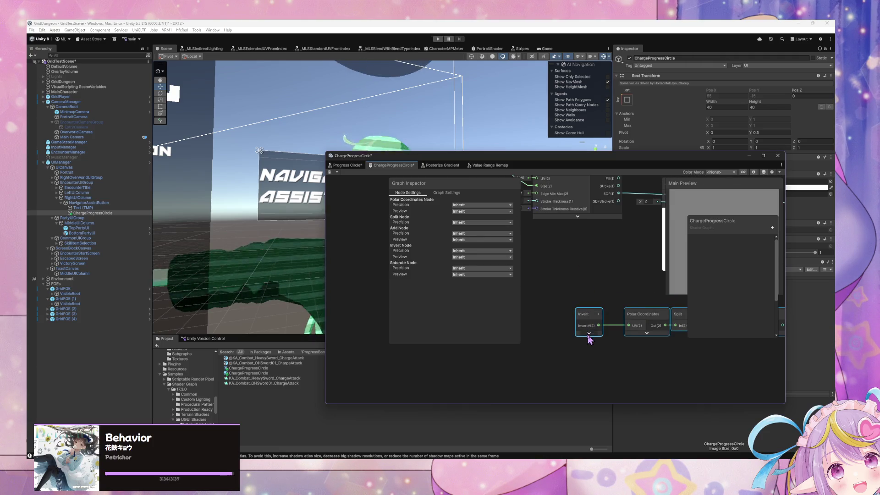
pyautogui.click(589, 334)
pyautogui.moveTo(602, 326)
pyautogui.mouseDown()
pyautogui.moveTo(571, 321)
pyautogui.moveTo(585, 324)
pyautogui.mouseUp()
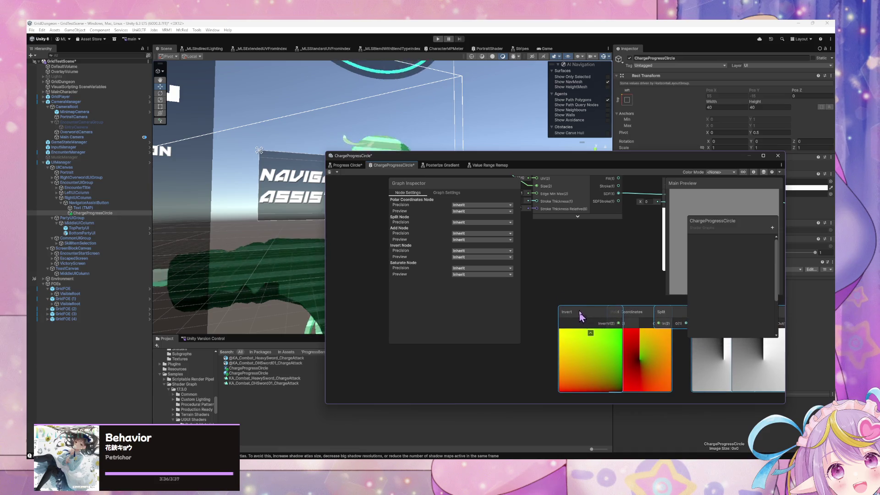
pyautogui.scroll(-3, 539, 255)
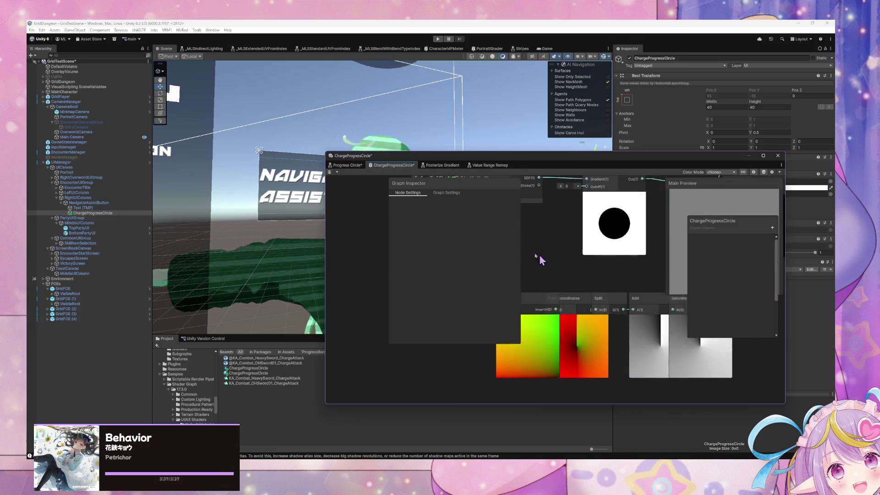
pyautogui.scroll(-2, 567, 259)
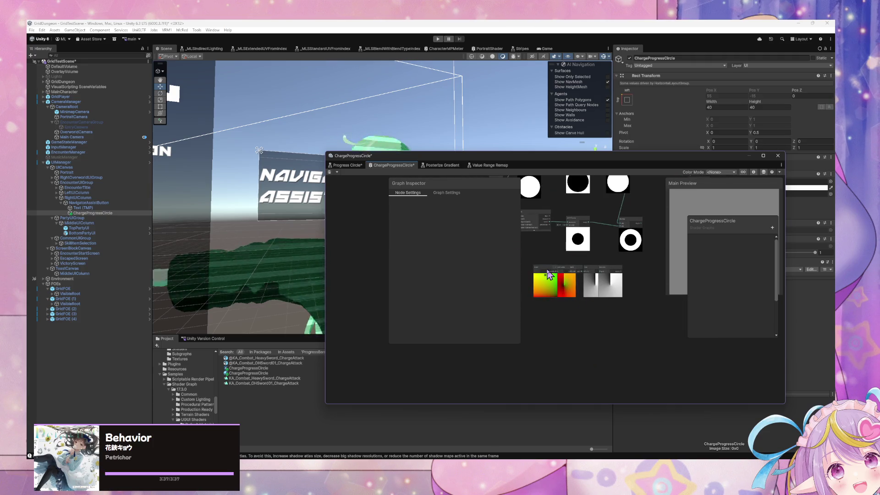
pyautogui.moveTo(550, 274); pyautogui.dragTo(605, 274)
pyautogui.scroll(3, 605, 275)
pyautogui.scroll(1, 605, 275)
pyautogui.rightClick(649, 279)
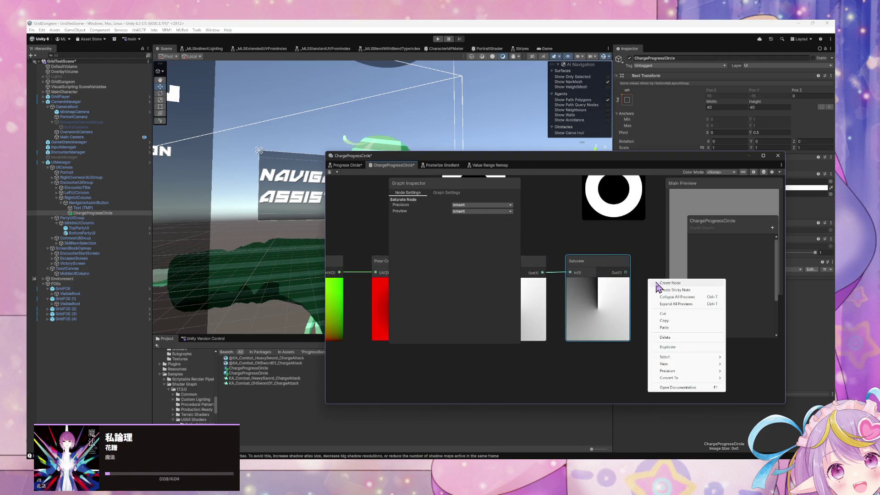
# - Add a Step node with Saturate's output wired into its Edge input, then edit its In field
pyautogui.click(659, 282)
pyautogui.write('ste')
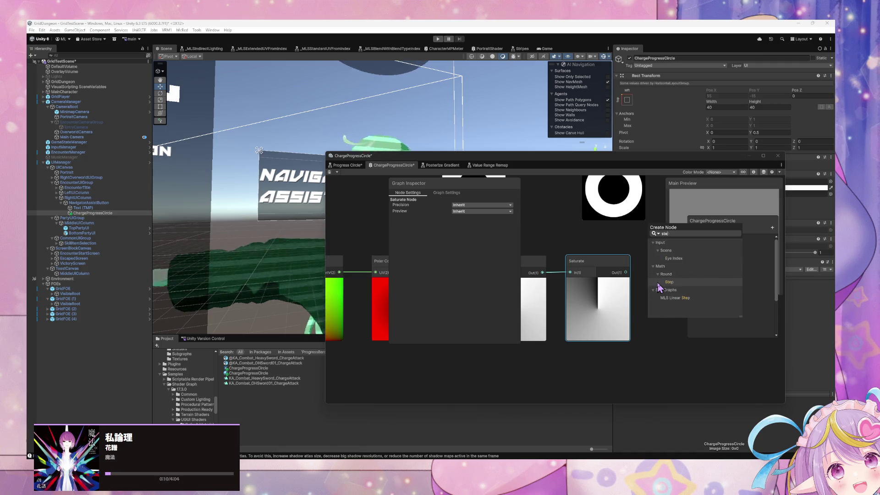
pyautogui.click(659, 282)
pyautogui.moveTo(626, 272)
pyautogui.mouseDown()
pyautogui.moveTo(659, 313)
pyautogui.moveTo(600, 303)
pyautogui.mouseUp()
pyautogui.click(671, 320)
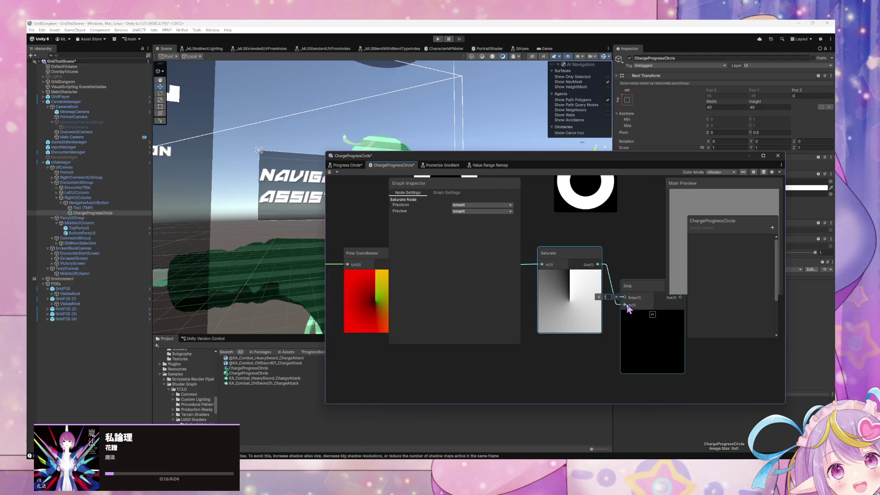
pyautogui.moveTo(625, 294)
pyautogui.mouseDown()
pyautogui.moveTo(622, 310)
pyautogui.moveTo(591, 302)
pyautogui.mouseUp()
pyautogui.click(609, 305)
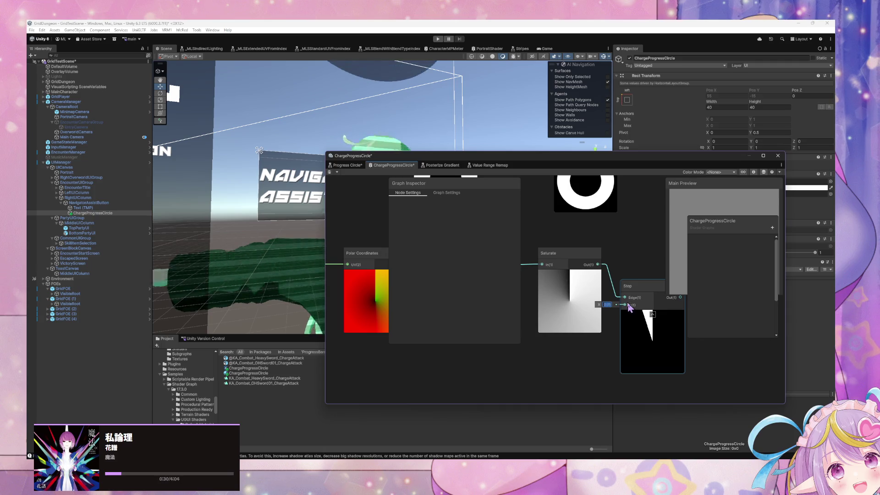
# - Set the Step node's In to 0 and try nudging that value
pyautogui.write('0')
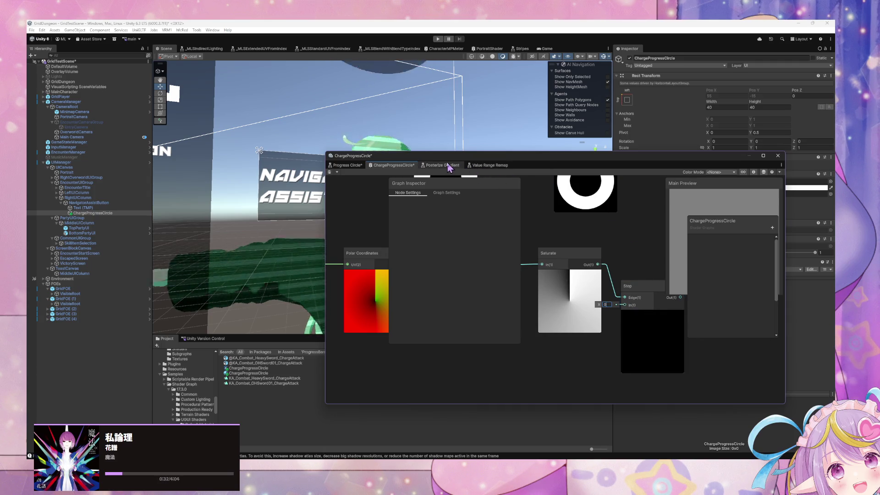
pyautogui.click(354, 166)
pyautogui.moveTo(643, 281)
pyautogui.mouseDown()
pyautogui.moveTo(596, 269)
pyautogui.moveTo(629, 278)
pyautogui.moveTo(554, 273)
pyautogui.moveTo(589, 286)
pyautogui.mouseUp()
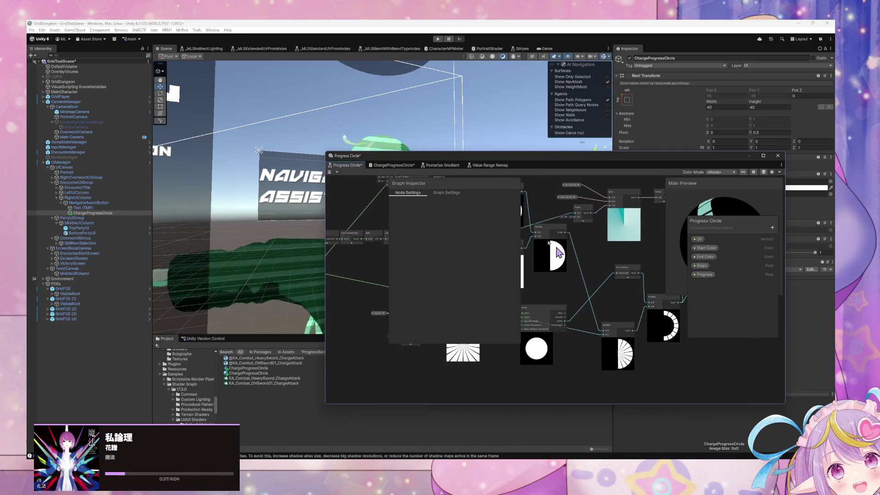
pyautogui.click(407, 167)
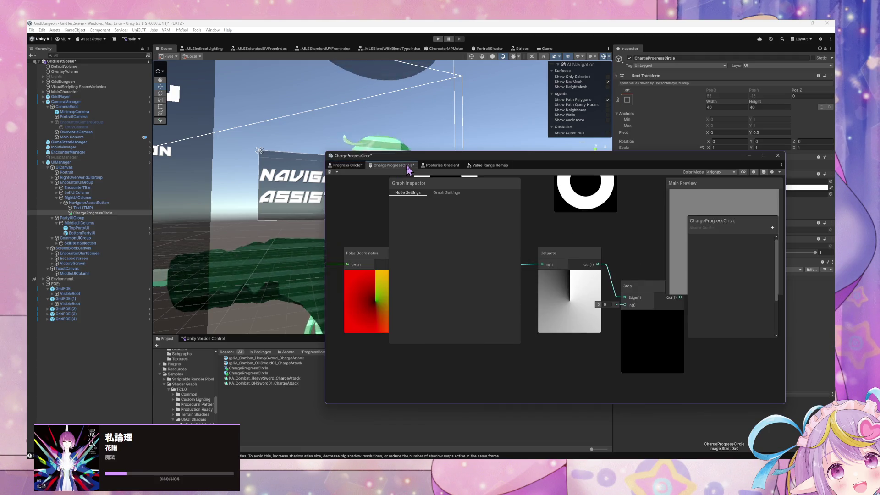
pyautogui.moveTo(612, 249); pyautogui.dragTo(587, 271)
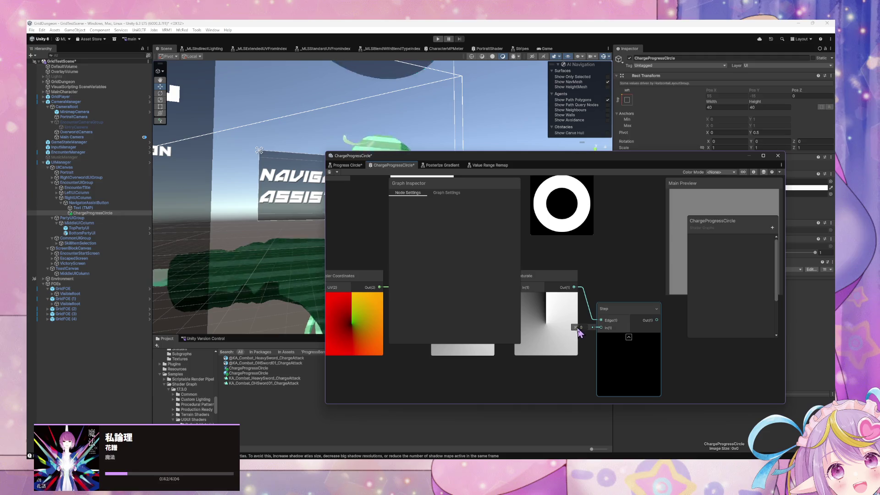
pyautogui.moveTo(577, 328); pyautogui.dragTo(582, 328)
pyautogui.moveTo(499, 296)
pyautogui.mouseDown()
pyautogui.moveTo(579, 293)
pyautogui.moveTo(605, 307)
pyautogui.moveTo(633, 325)
pyautogui.moveTo(615, 333)
pyautogui.moveTo(619, 368)
pyautogui.moveTo(605, 300)
pyautogui.mouseUp()
# - Browse the Progress Circle sample graph's UV, Polar Coordinates and Posterize Gradient nodes
pyautogui.scroll(-5, 579, 288)
pyautogui.scroll(2, 632, 325)
pyautogui.click(477, 167)
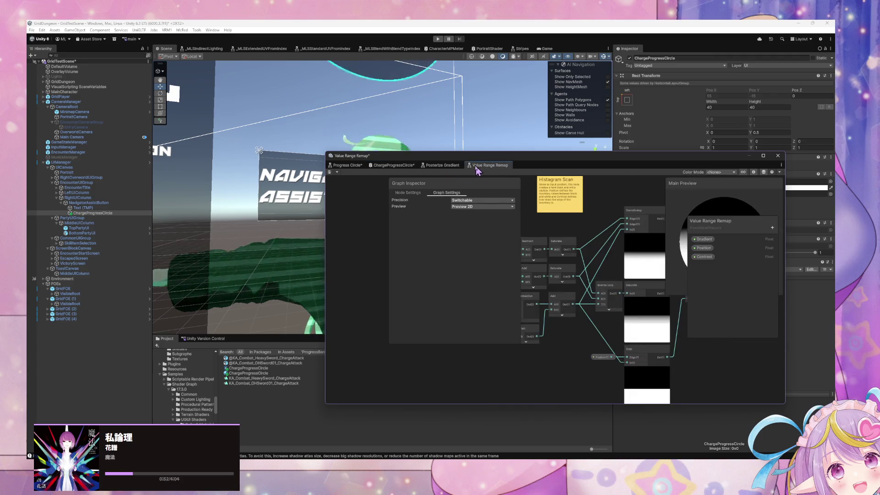
pyautogui.click(347, 166)
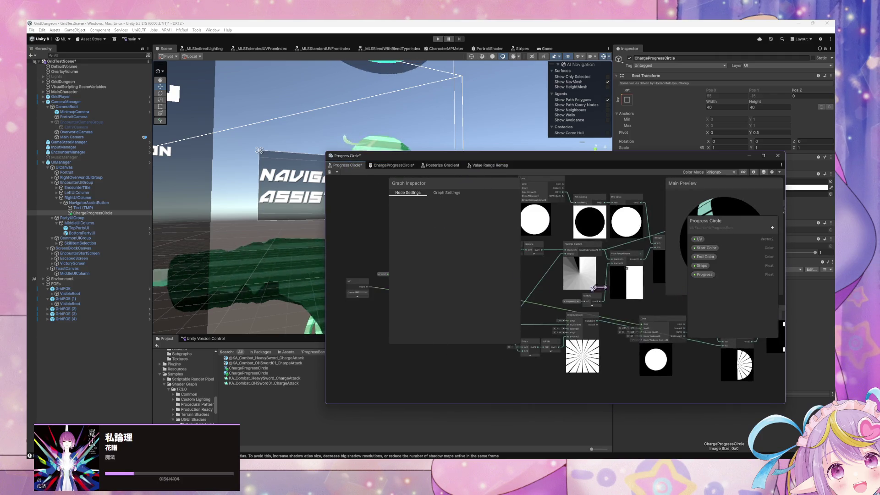
pyautogui.click(563, 303)
pyautogui.moveTo(592, 325); pyautogui.dragTo(550, 306)
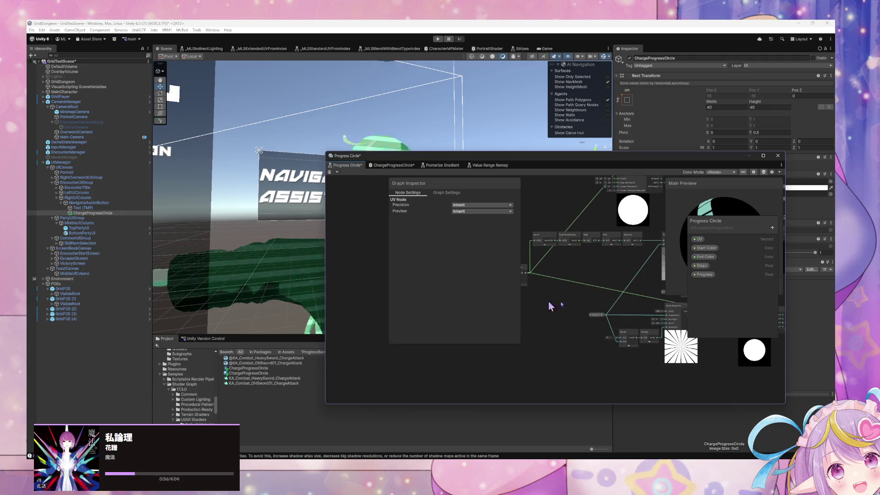
pyautogui.scroll(3, 577, 292)
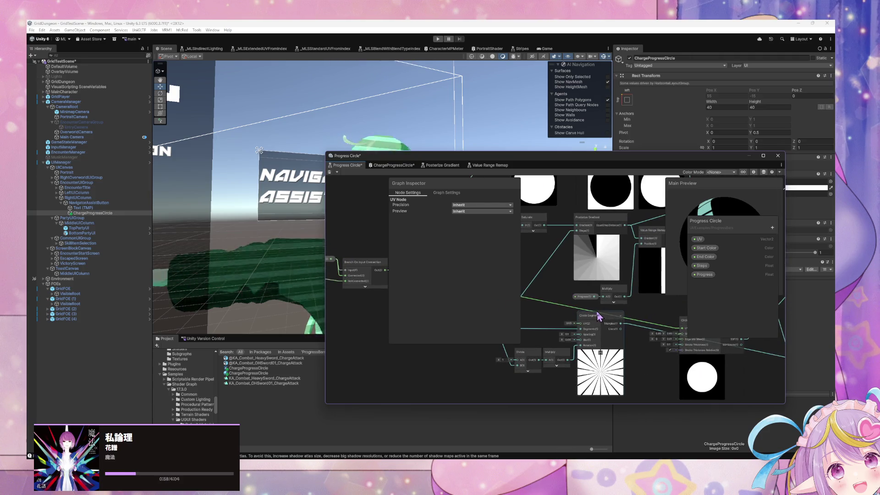
pyautogui.moveTo(581, 293); pyautogui.dragTo(711, 372)
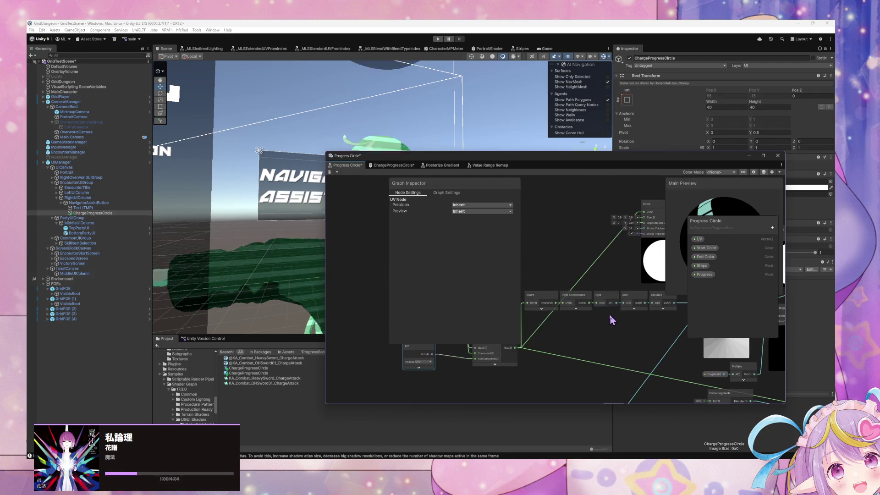
pyautogui.scroll(2, 580, 314)
pyautogui.moveTo(572, 308)
pyautogui.mouseDown()
pyautogui.moveTo(615, 230)
pyautogui.moveTo(526, 302)
pyautogui.mouseUp()
pyautogui.scroll(-5, 553, 299)
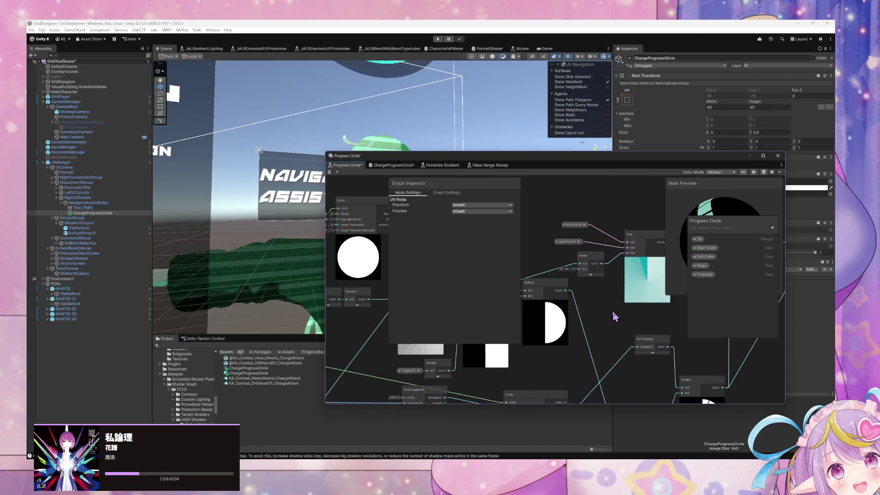
pyautogui.scroll(3, 551, 317)
pyautogui.moveTo(574, 317)
pyautogui.mouseDown()
pyautogui.moveTo(668, 295)
pyautogui.moveTo(625, 314)
pyautogui.moveTo(653, 323)
pyautogui.moveTo(638, 324)
pyautogui.moveTo(624, 321)
pyautogui.moveTo(635, 308)
pyautogui.moveTo(596, 314)
pyautogui.moveTo(543, 266)
pyautogui.moveTo(600, 301)
pyautogui.mouseUp()
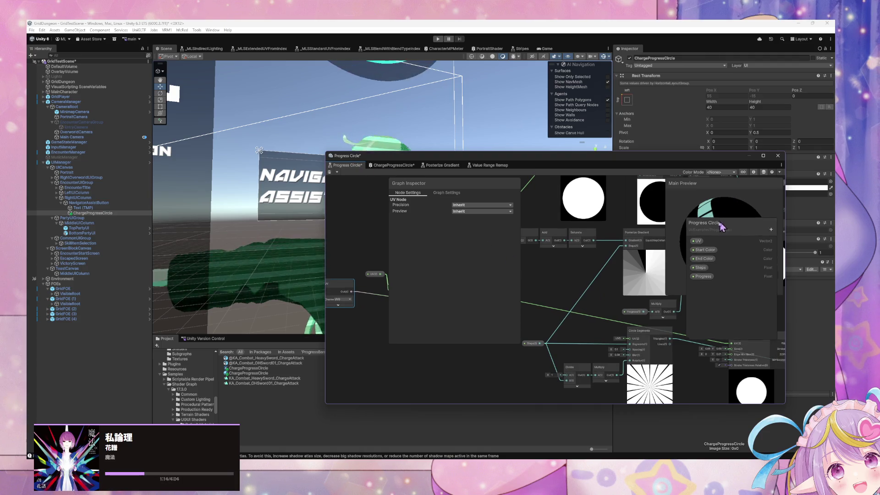
# - Move the blackboard off Main Preview and close Progress Circle without saving
pyautogui.moveTo(724, 223)
pyautogui.mouseDown()
pyautogui.moveTo(618, 253)
pyautogui.moveTo(407, 287)
pyautogui.mouseUp()
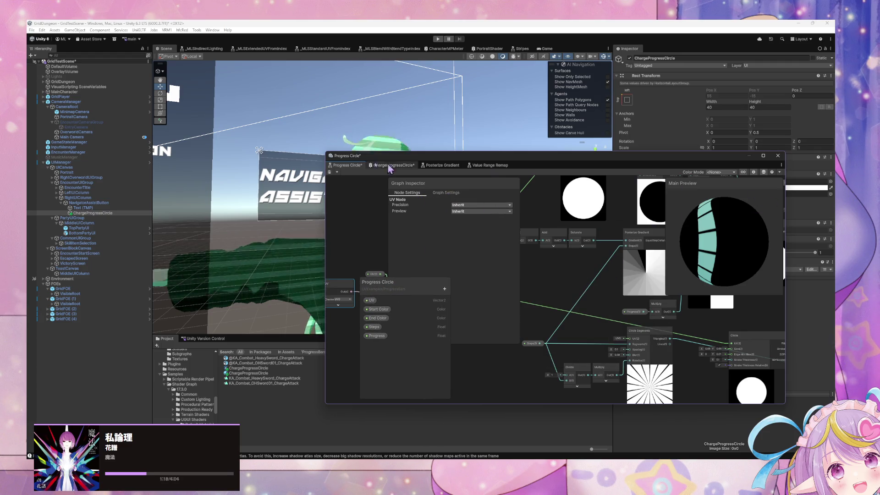
pyautogui.rightClick(341, 169)
pyautogui.click(362, 183)
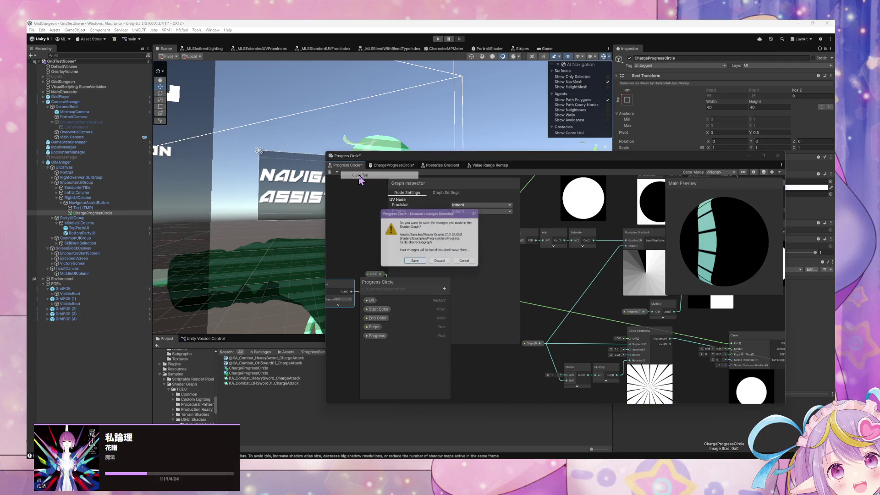
pyautogui.click(441, 266)
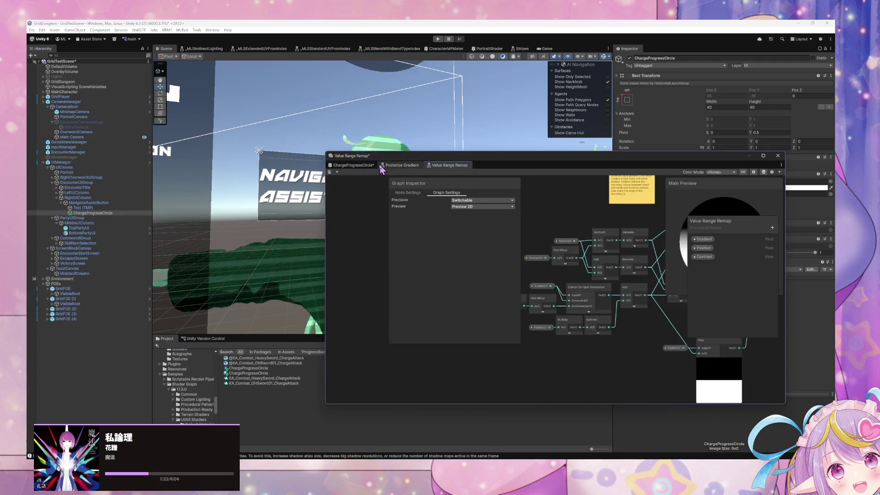
# - In the ChargeProgressCircle graph, add a Meter Value node and move it into place
pyautogui.click(362, 165)
pyautogui.rightClick(586, 275)
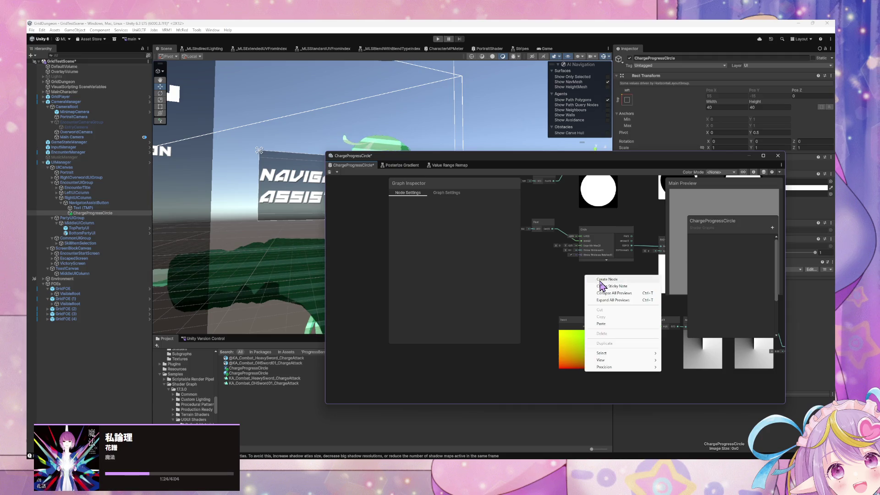
pyautogui.click(601, 282)
pyautogui.write('value')
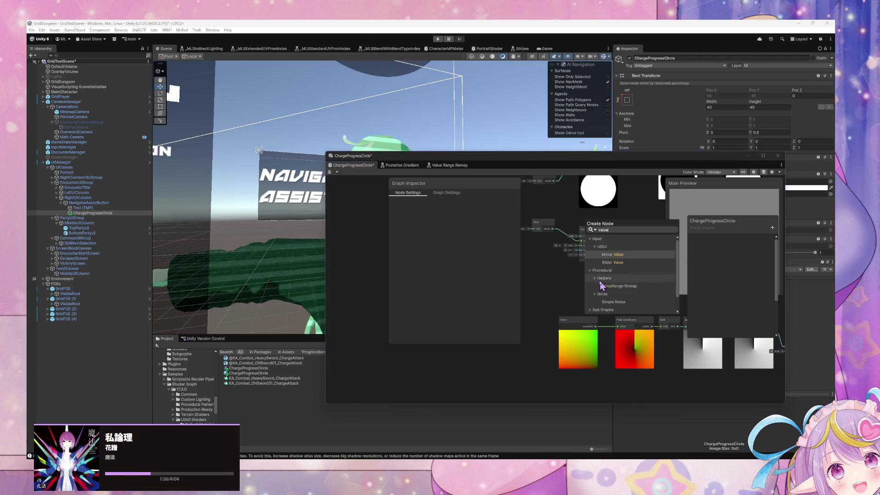
pyautogui.press('Return')
pyautogui.scroll(4, 615, 290)
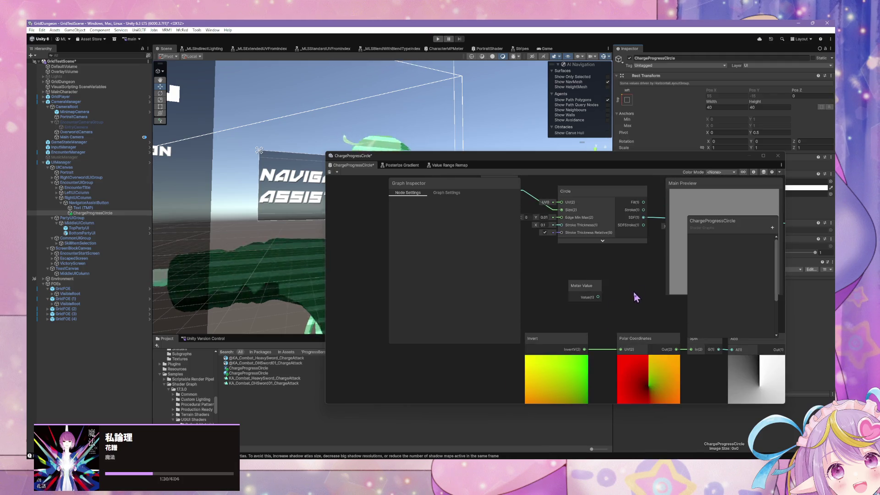
pyautogui.click(571, 316)
pyautogui.moveTo(570, 316)
pyautogui.mouseDown()
pyautogui.moveTo(706, 359)
pyautogui.moveTo(530, 222)
pyautogui.moveTo(560, 240)
pyautogui.moveTo(641, 364)
pyautogui.moveTo(573, 320)
pyautogui.moveTo(582, 338)
pyautogui.mouseUp()
# - Add a Saturate node to clamp the meter value and connect its output to Step's In
pyautogui.rightClick(581, 337)
pyautogui.click(599, 341)
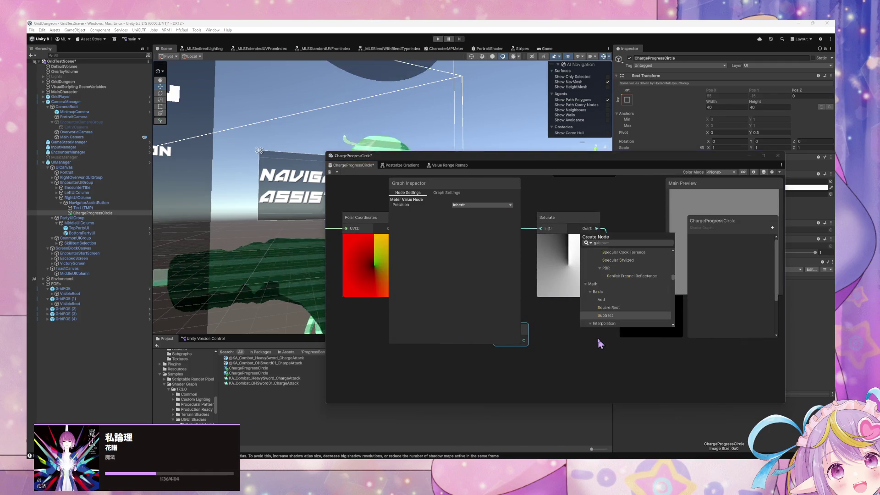
pyautogui.write('satr')
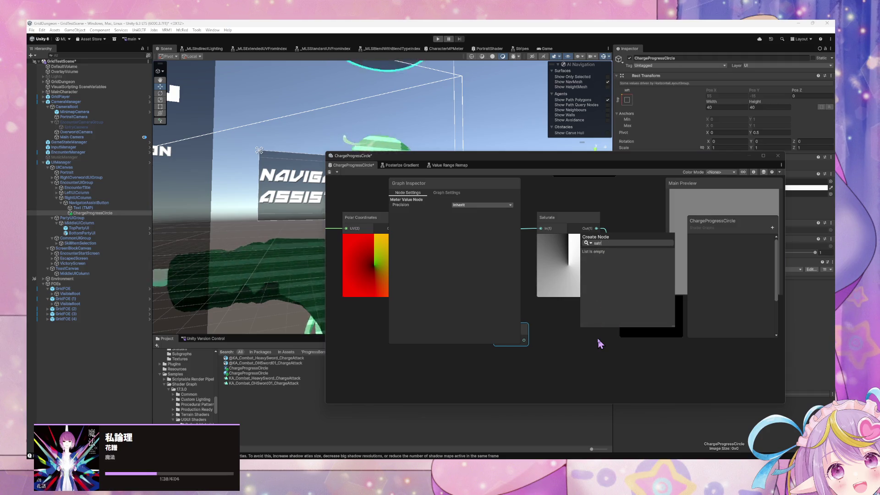
pyautogui.press('BackSpace')
pyautogui.press('Return')
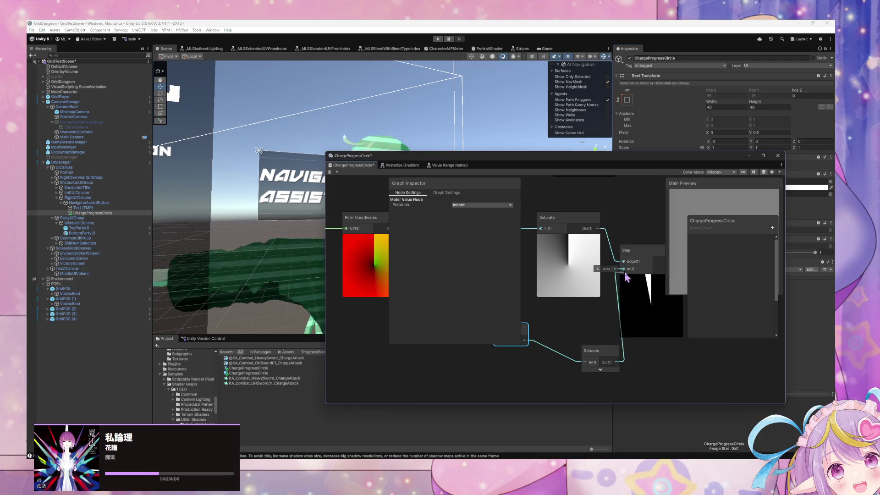
pyautogui.moveTo(626, 274); pyautogui.dragTo(624, 270)
pyautogui.click(607, 351)
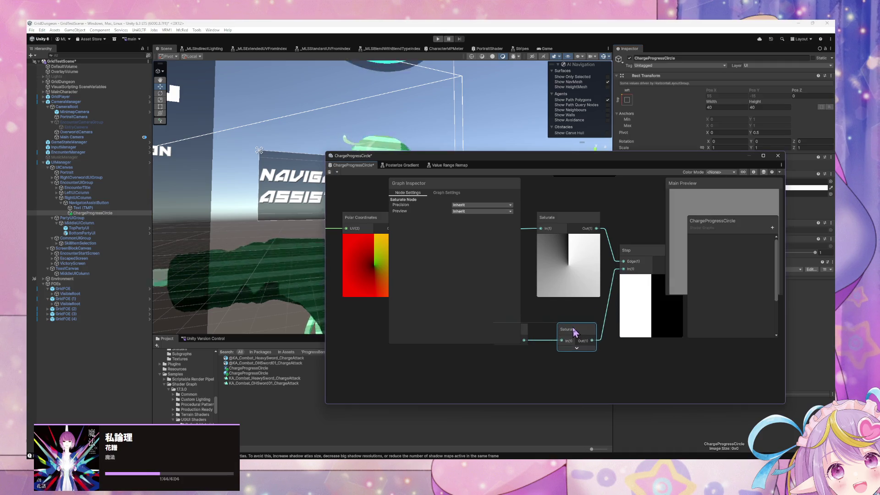
pyautogui.moveTo(538, 129); pyautogui.dragTo(565, 189)
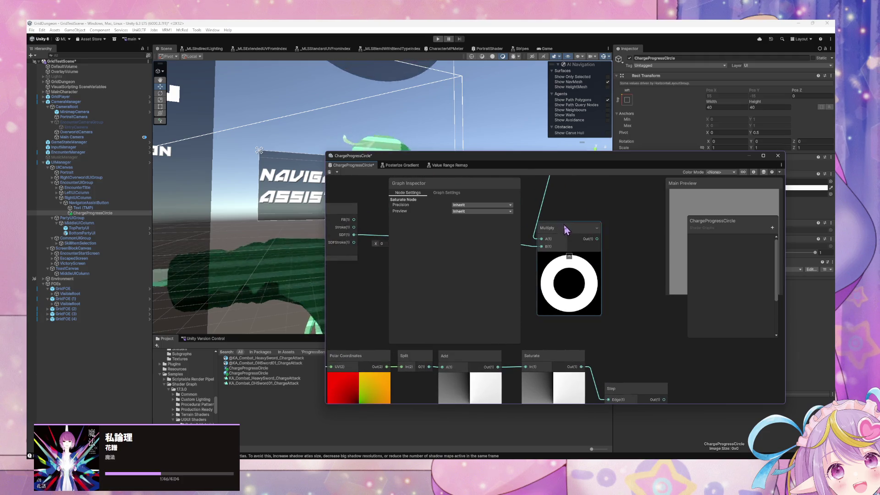
# - Add a new Multiply node taking the ring into A and the Step mask into B
pyautogui.moveTo(567, 230); pyautogui.dragTo(630, 236)
pyautogui.rightClick(670, 331)
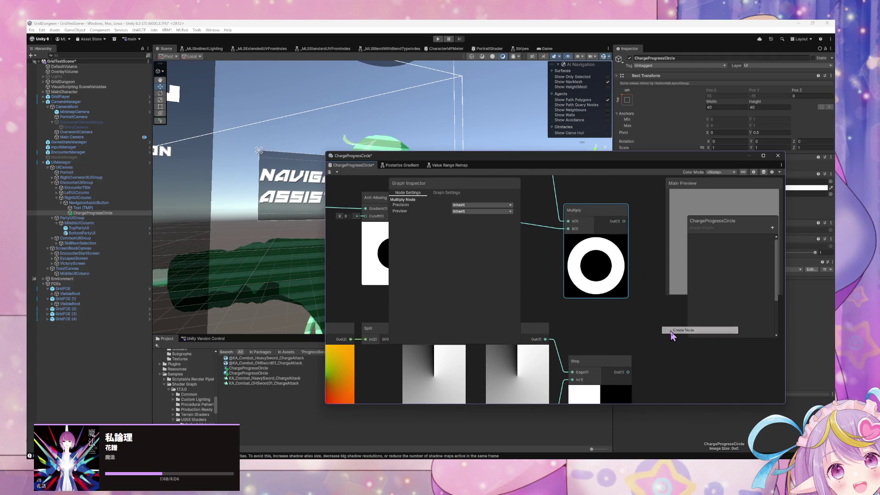
pyautogui.click(671, 331)
pyautogui.write('multiply')
pyautogui.press('Return')
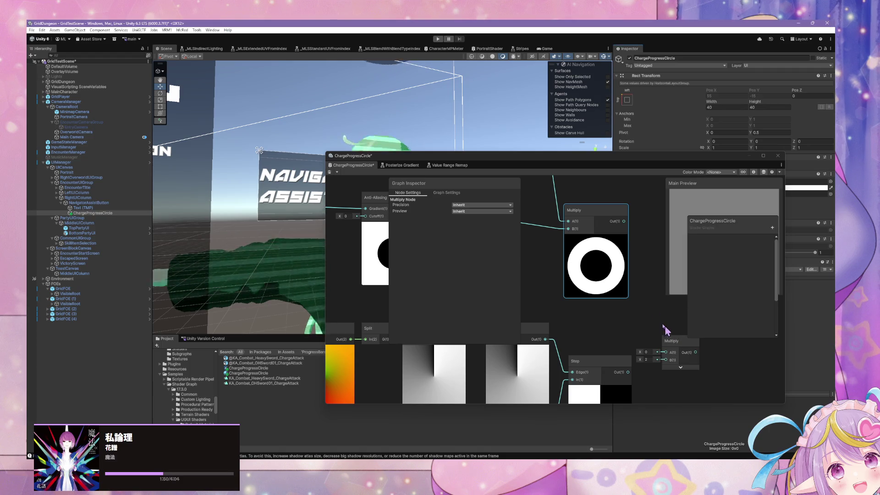
pyautogui.moveTo(624, 221); pyautogui.dragTo(666, 360)
pyautogui.scroll(-5, 603, 372)
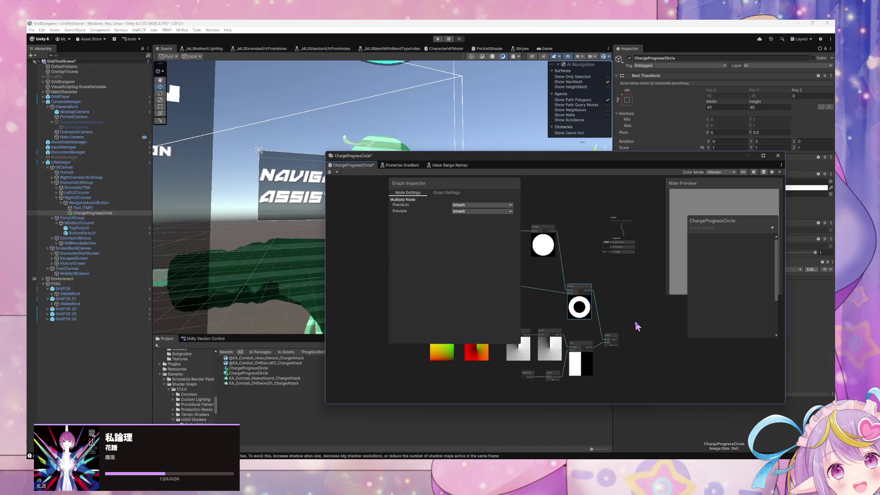
pyautogui.moveTo(645, 284); pyautogui.dragTo(614, 228)
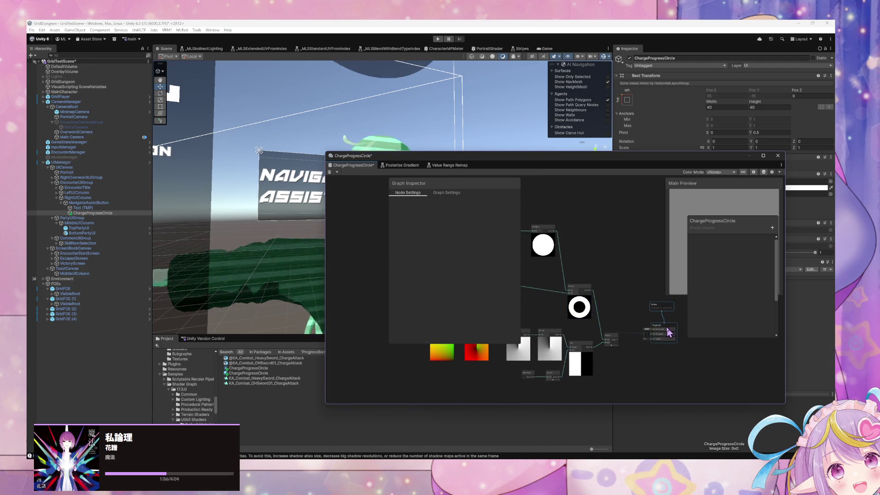
# - Wire the masked ring output into Fragment Alpha
pyautogui.scroll(3, 633, 366)
pyautogui.scroll(2, 637, 347)
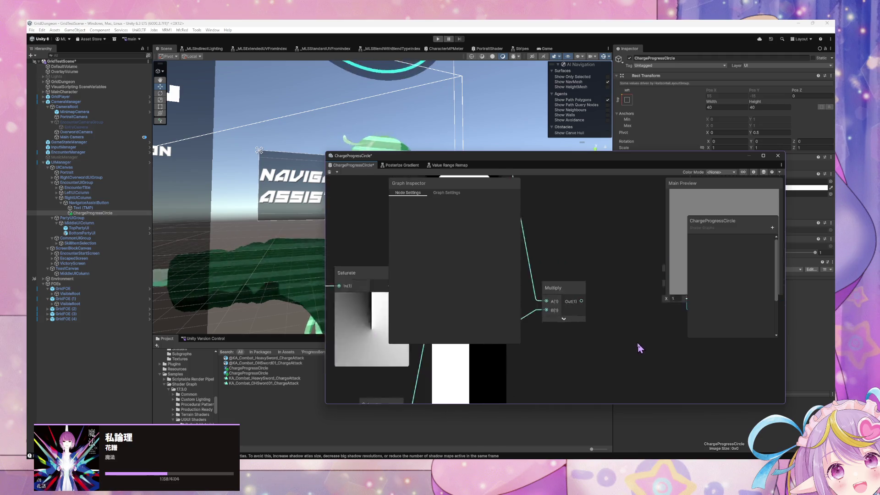
pyautogui.scroll(-2, 636, 340)
pyautogui.scroll(3, 636, 321)
pyautogui.scroll(-2, 633, 332)
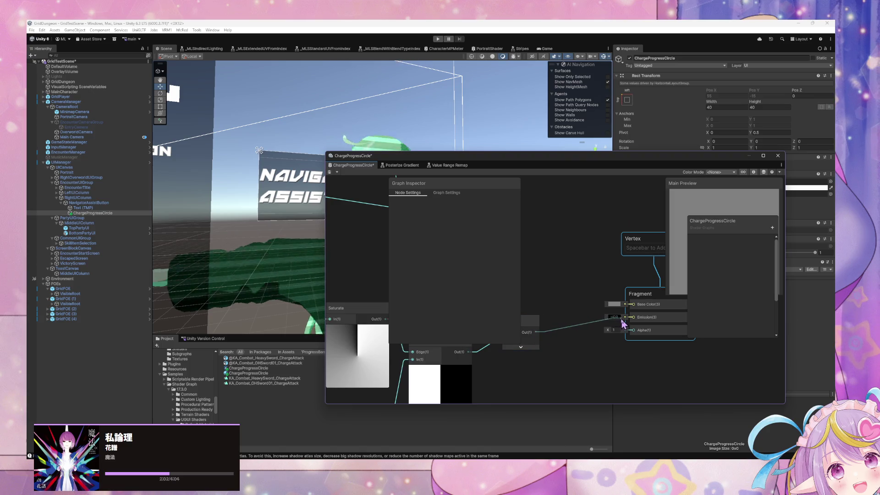
pyautogui.moveTo(631, 333); pyautogui.dragTo(633, 330)
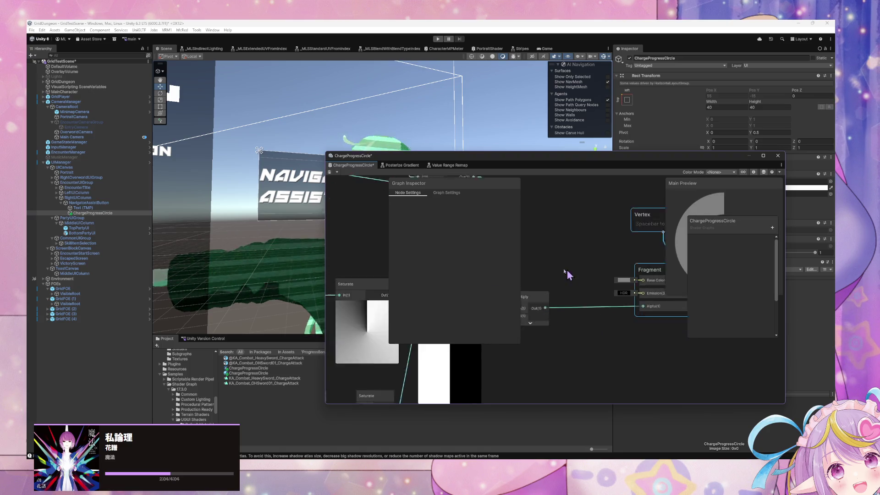
# - Move the blackboard and graph window to reveal the Scene, then save the ChargeProgressCircle asset
pyautogui.moveTo(709, 242)
pyautogui.mouseDown()
pyautogui.moveTo(676, 335)
pyautogui.moveTo(735, 324)
pyautogui.mouseUp()
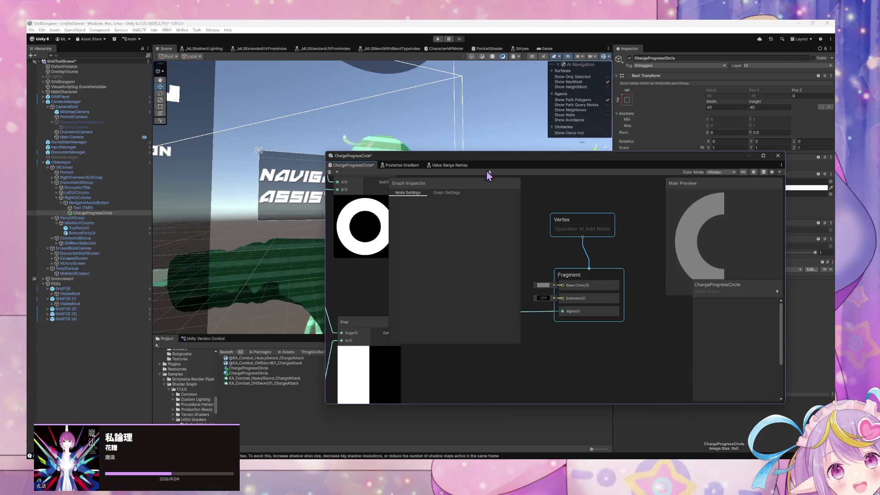
pyautogui.moveTo(493, 161)
pyautogui.mouseDown()
pyautogui.moveTo(669, 220)
pyautogui.moveTo(616, 191)
pyautogui.mouseUp()
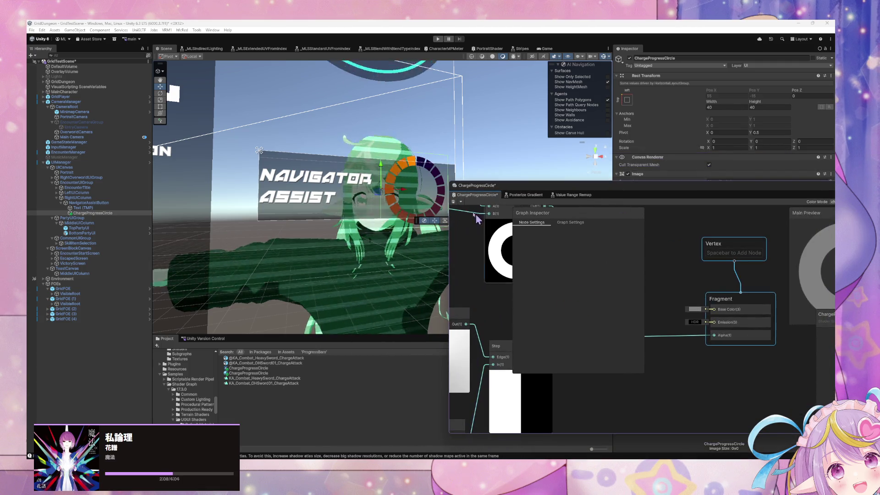
pyautogui.click(454, 202)
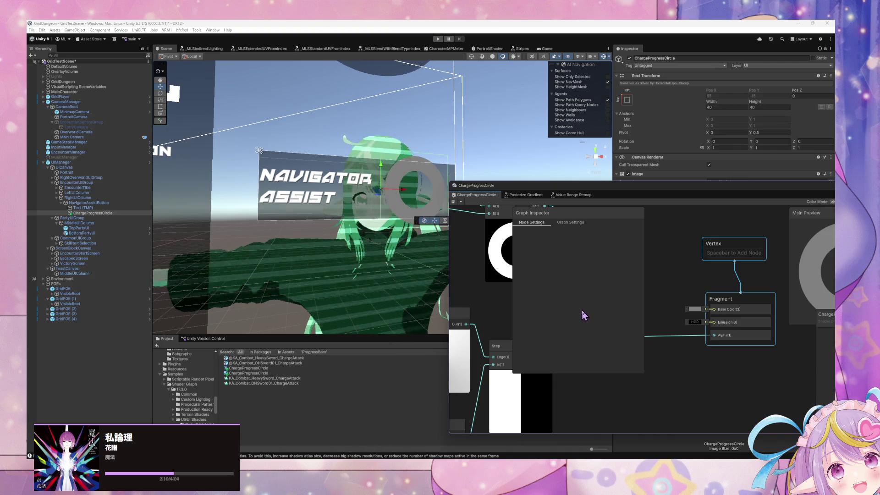
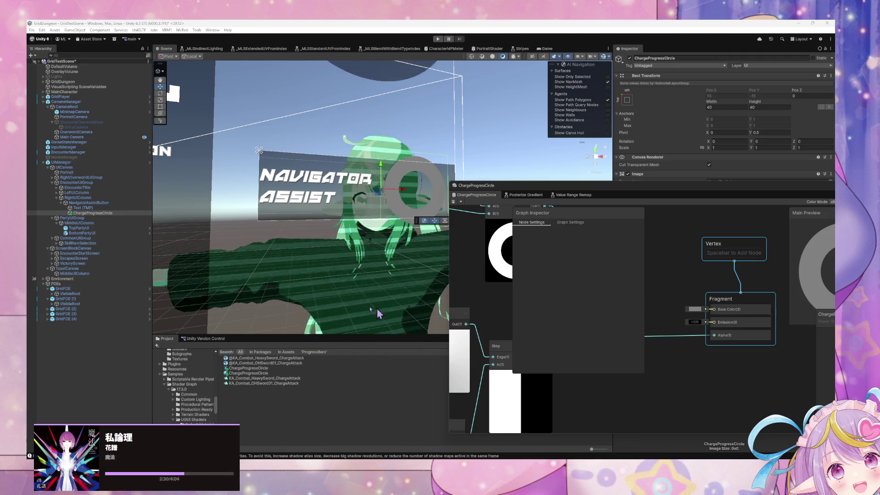
# - Save the now-playing Spotify track 私論理 to Liked Songs and minimize Spotify
pyautogui.hotkey('alt', 'Tab')
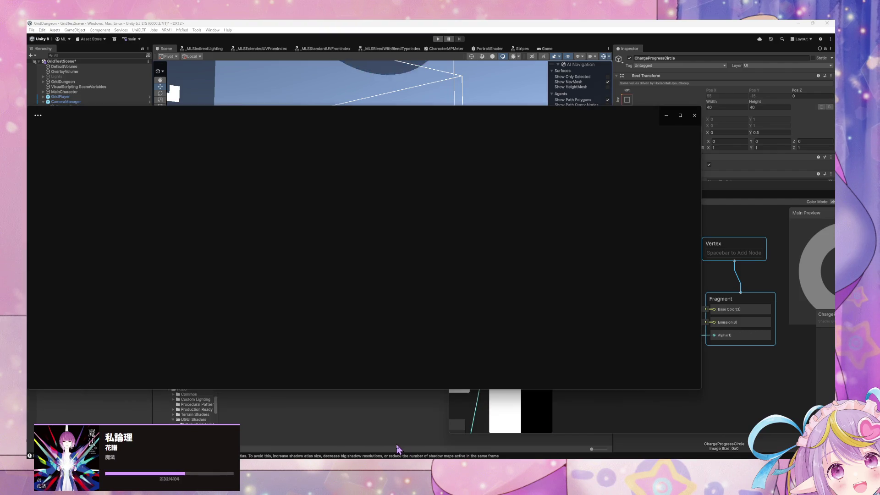
pyautogui.click(692, 239)
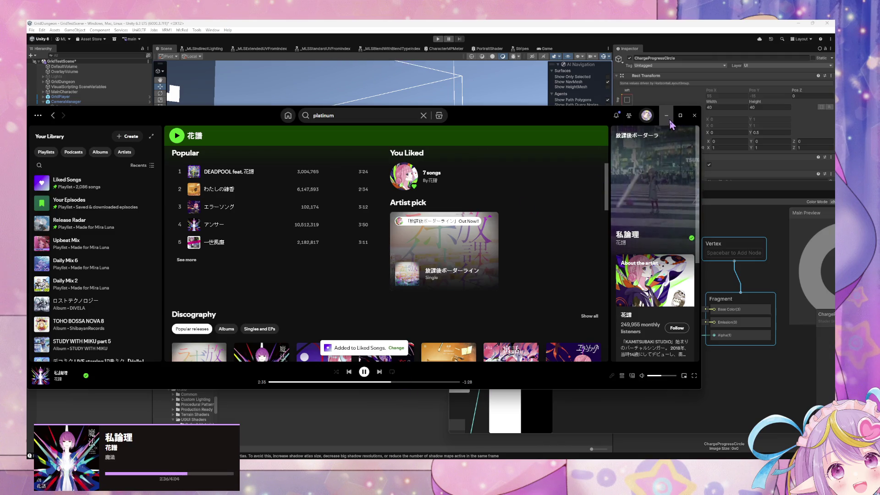
pyautogui.click(670, 121)
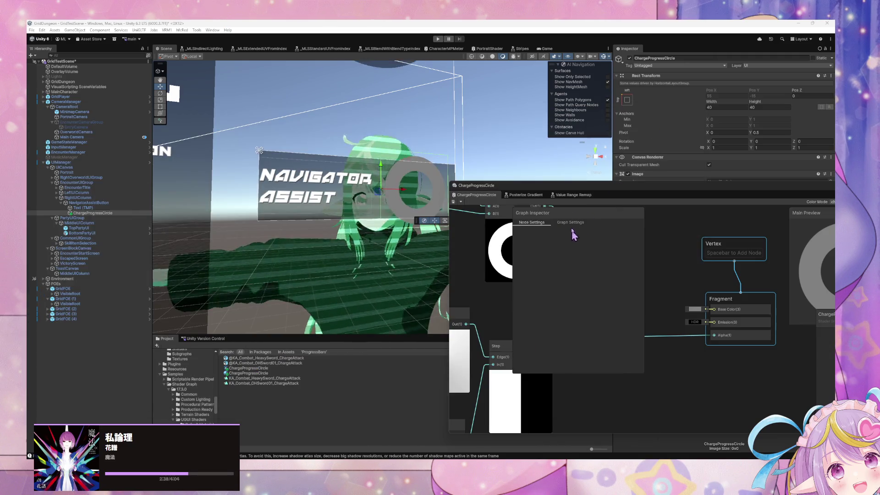
# - Wire the saturated Meter Value into Sample Gradient's Time and apply the rainbow preset
pyautogui.moveTo(586, 191)
pyautogui.mouseDown()
pyautogui.moveTo(421, 181)
pyautogui.moveTo(331, 154)
pyautogui.mouseUp()
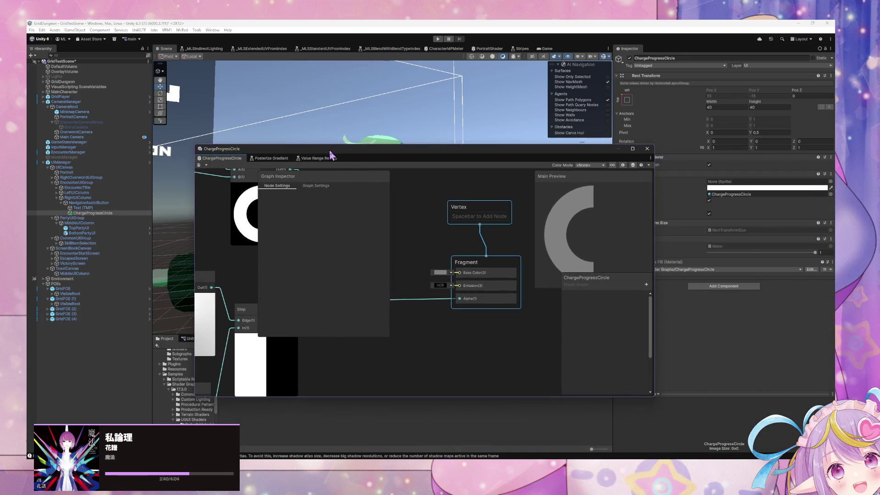
pyautogui.moveTo(471, 276)
pyautogui.mouseDown()
pyautogui.moveTo(568, 227)
pyautogui.moveTo(389, 266)
pyautogui.moveTo(338, 375)
pyautogui.mouseUp()
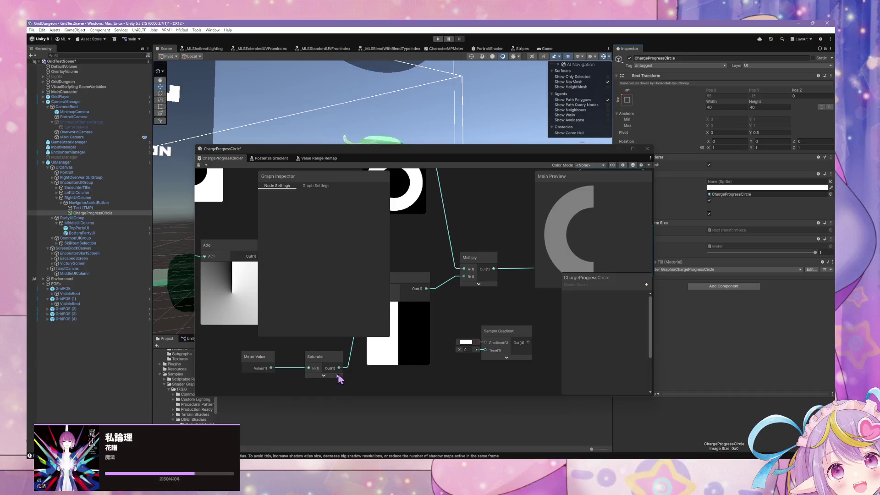
pyautogui.click(274, 370)
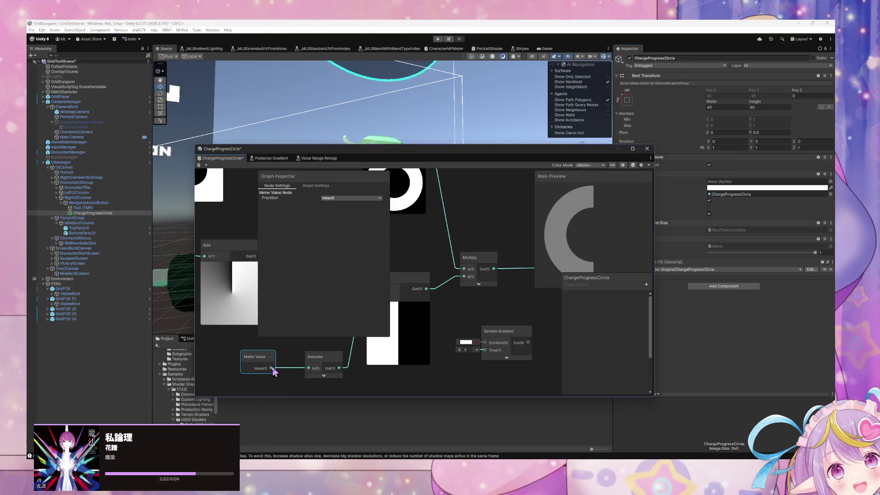
pyautogui.moveTo(271, 368)
pyautogui.mouseDown()
pyautogui.moveTo(485, 350)
pyautogui.moveTo(487, 373)
pyautogui.mouseUp()
pyautogui.click(512, 341)
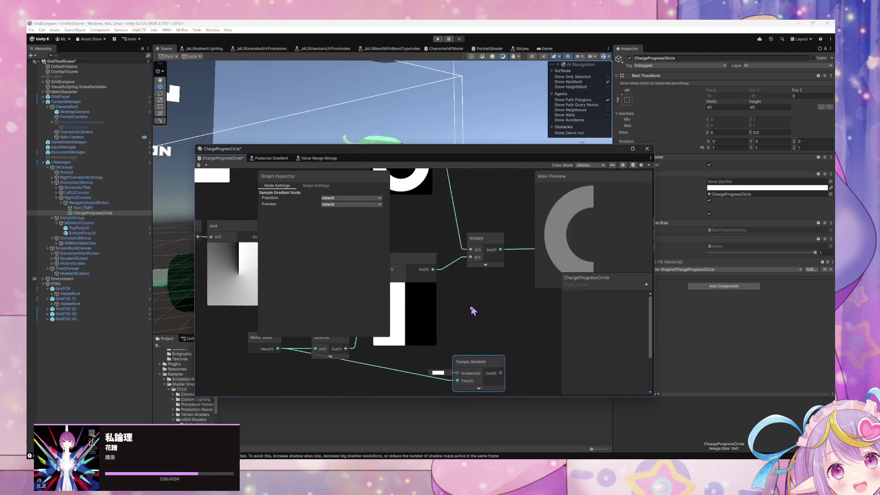
pyautogui.moveTo(474, 339)
pyautogui.mouseDown()
pyautogui.moveTo(532, 256)
pyautogui.moveTo(545, 200)
pyautogui.moveTo(530, 181)
pyautogui.mouseUp()
pyautogui.click(485, 191)
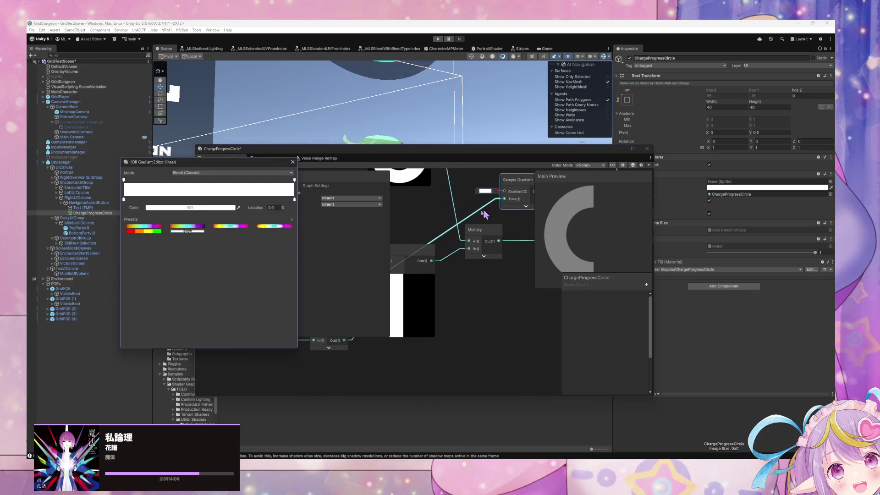
pyautogui.click(161, 231)
# - Connect the gradient output to Base Color and Emission, then save the graph
pyautogui.moveTo(290, 231)
pyautogui.mouseDown()
pyautogui.moveTo(413, 285)
pyautogui.moveTo(364, 327)
pyautogui.moveTo(436, 295)
pyautogui.mouseUp()
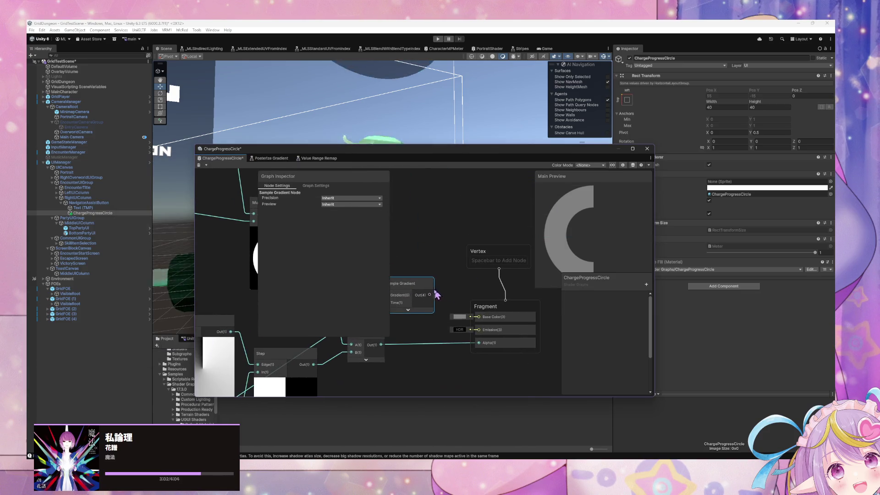
pyautogui.moveTo(479, 321); pyautogui.dragTo(530, 307)
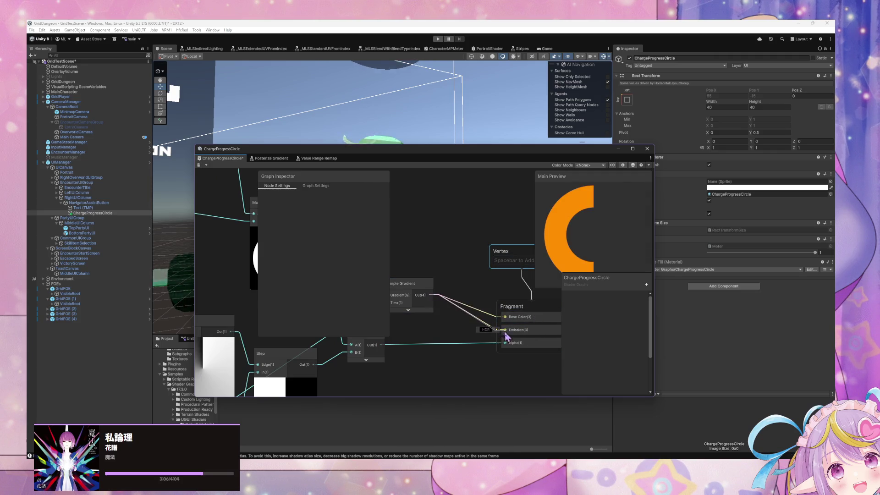
pyautogui.moveTo(506, 334); pyautogui.dragTo(504, 330)
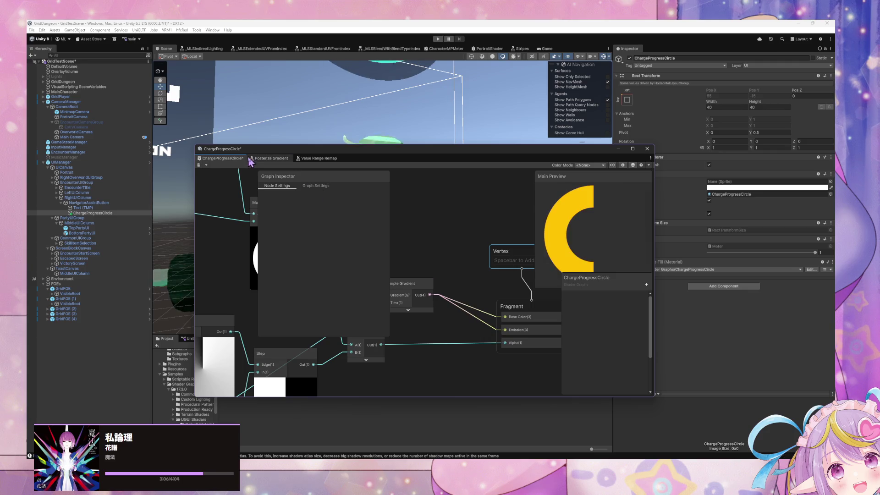
pyautogui.click(200, 165)
pyautogui.moveTo(353, 157); pyautogui.dragTo(373, 297)
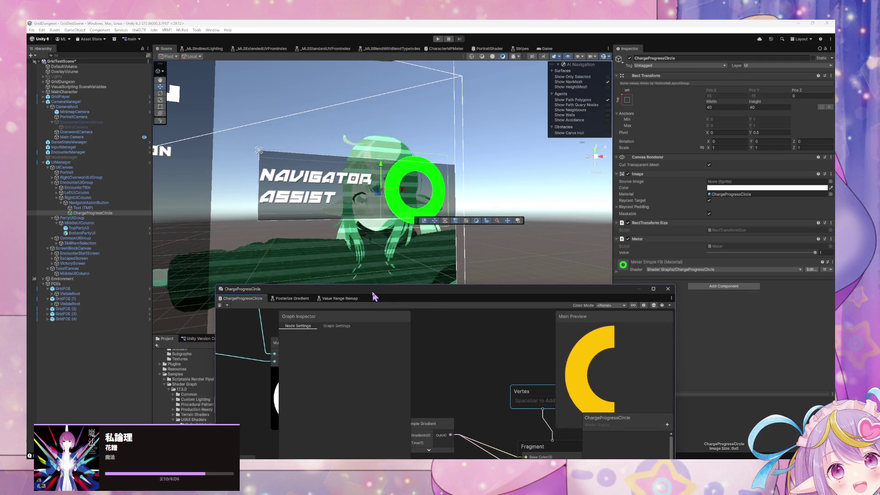
pyautogui.moveTo(816, 253)
pyautogui.mouseDown()
pyautogui.moveTo(716, 242)
pyautogui.moveTo(825, 245)
pyautogui.mouseUp()
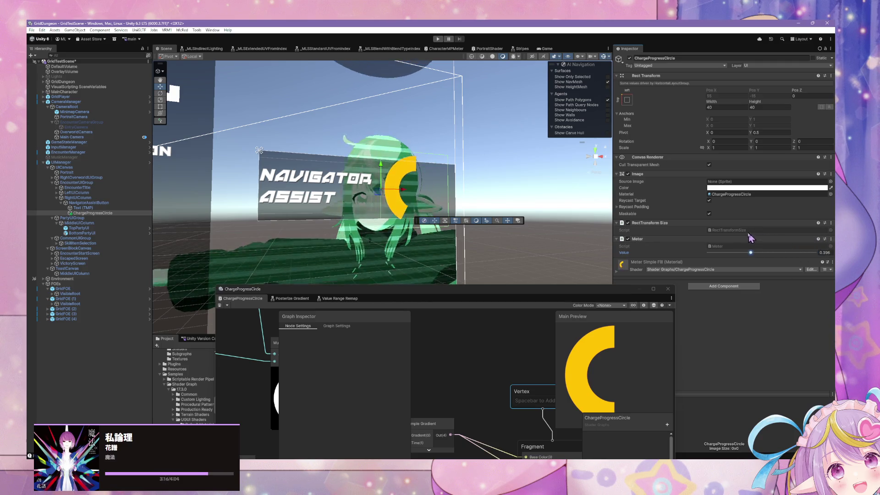
pyautogui.moveTo(750, 237)
pyautogui.mouseDown()
pyautogui.moveTo(692, 225)
pyautogui.moveTo(814, 236)
pyautogui.moveTo(672, 223)
pyautogui.moveTo(800, 230)
pyautogui.mouseUp()
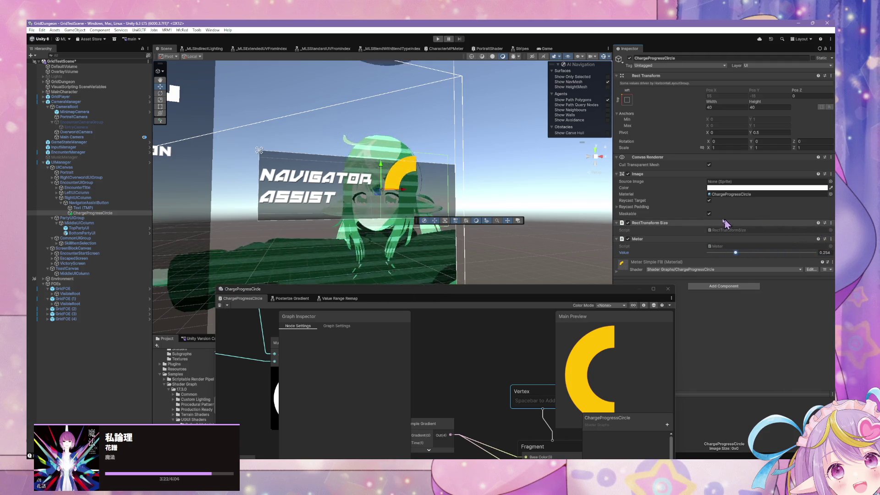
pyautogui.moveTo(724, 223)
pyautogui.mouseDown()
pyautogui.moveTo(796, 227)
pyautogui.moveTo(781, 222)
pyautogui.mouseUp()
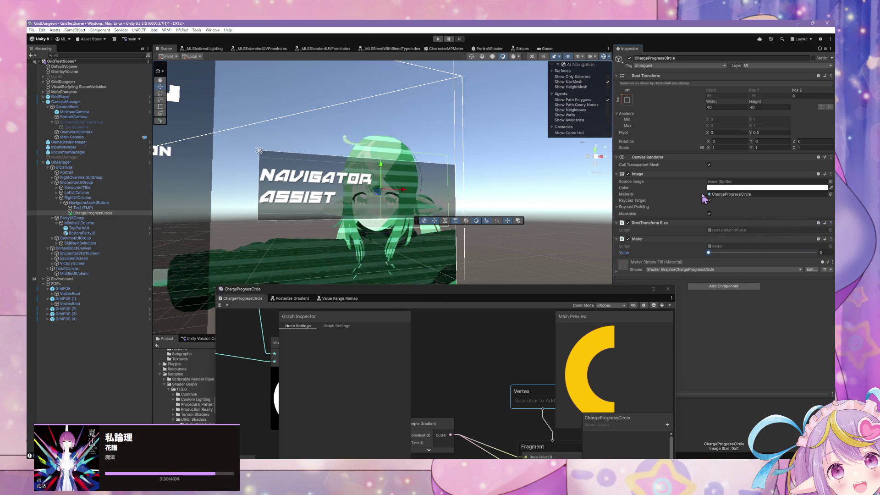
pyautogui.scroll(-5, 530, 191)
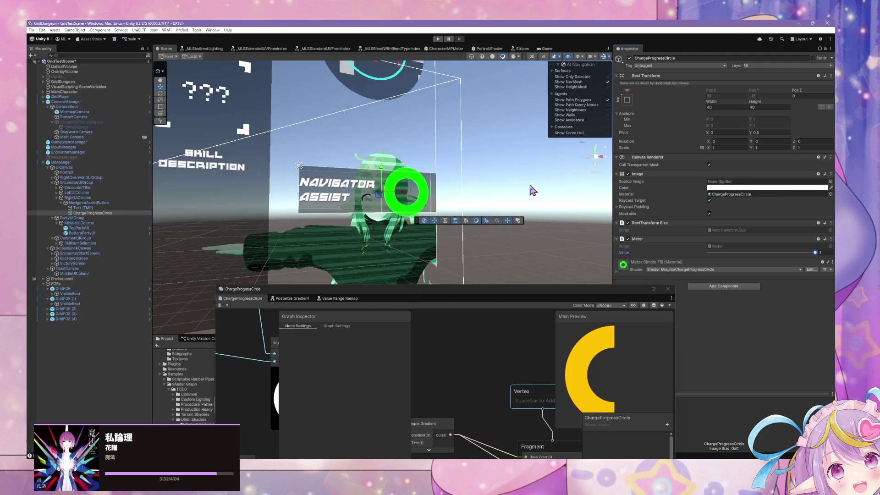
pyautogui.scroll(-5, 531, 191)
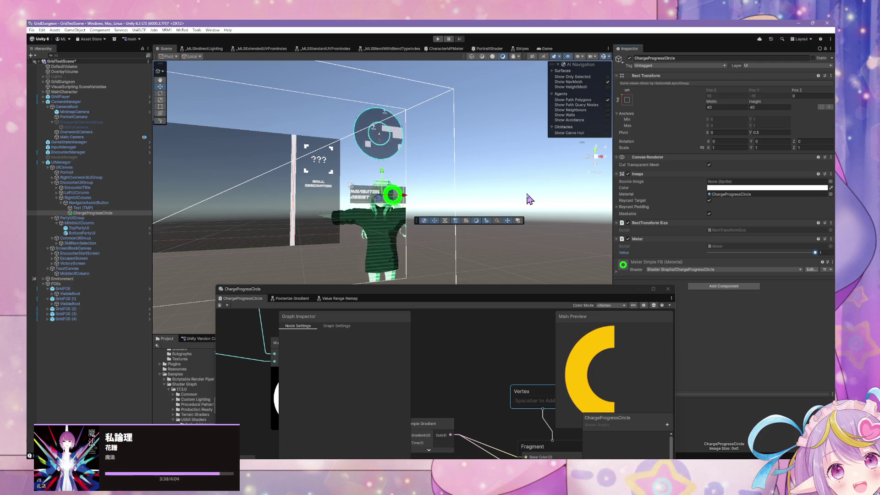
pyautogui.press('XF86AudioLowerVolume')
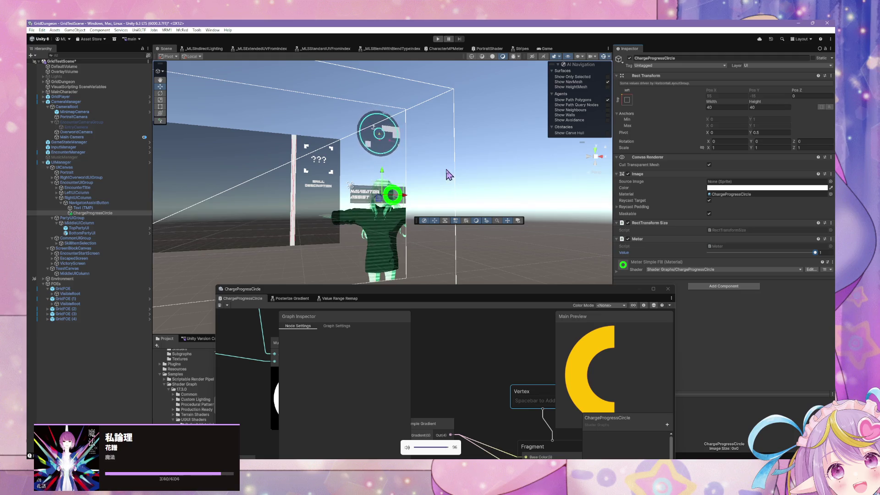
pyautogui.scroll(5, 448, 175)
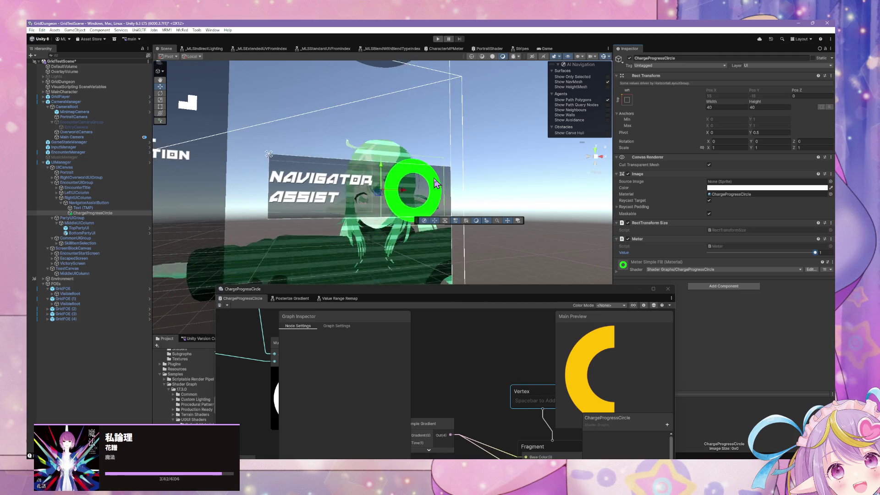
pyautogui.scroll(1, 436, 184)
pyautogui.moveTo(457, 297); pyautogui.dragTo(368, 177)
pyautogui.moveTo(411, 240)
pyautogui.mouseDown()
pyautogui.moveTo(407, 224)
pyautogui.moveTo(436, 235)
pyautogui.mouseUp()
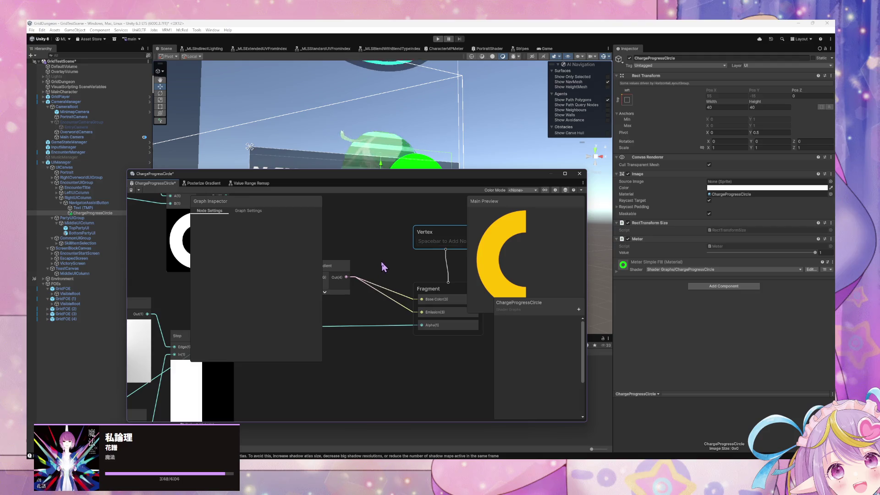
# - Add a Branch node via the 'if' search, discarding an accidental sticky note
pyautogui.moveTo(384, 267)
pyautogui.mouseDown()
pyautogui.moveTo(359, 258)
pyautogui.moveTo(461, 248)
pyautogui.moveTo(444, 252)
pyautogui.mouseUp()
pyautogui.rightClick(425, 321)
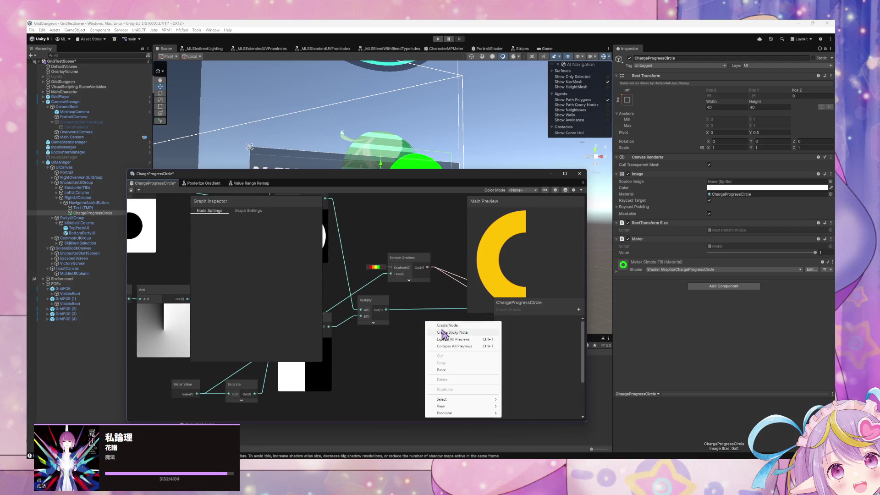
pyautogui.click(446, 334)
pyautogui.press('Delete')
pyautogui.rightClick(459, 333)
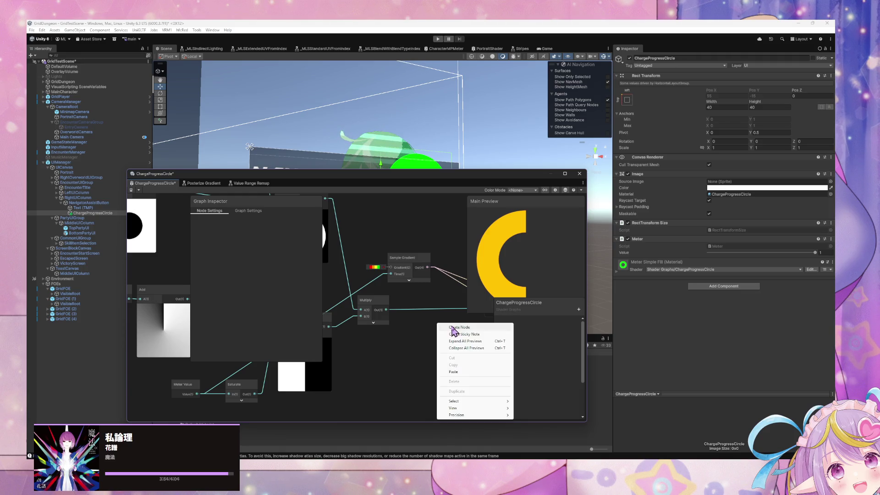
pyautogui.click(460, 326)
pyautogui.write('if')
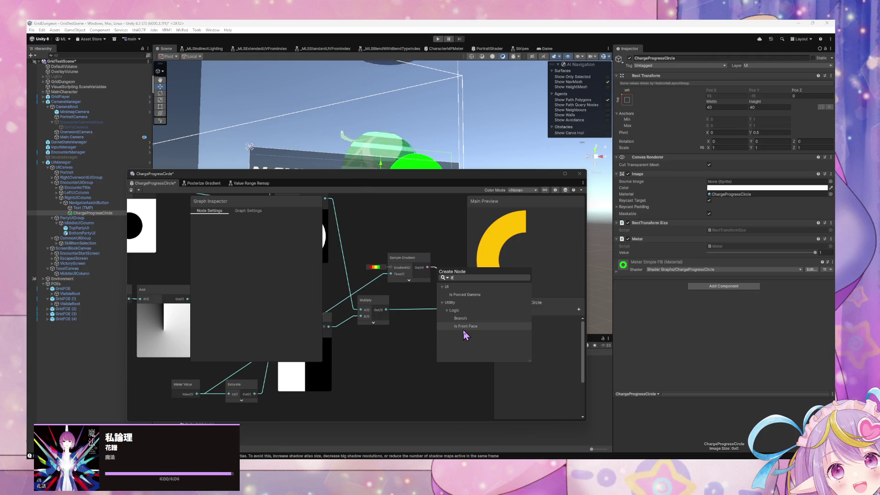
pyautogui.press('Return')
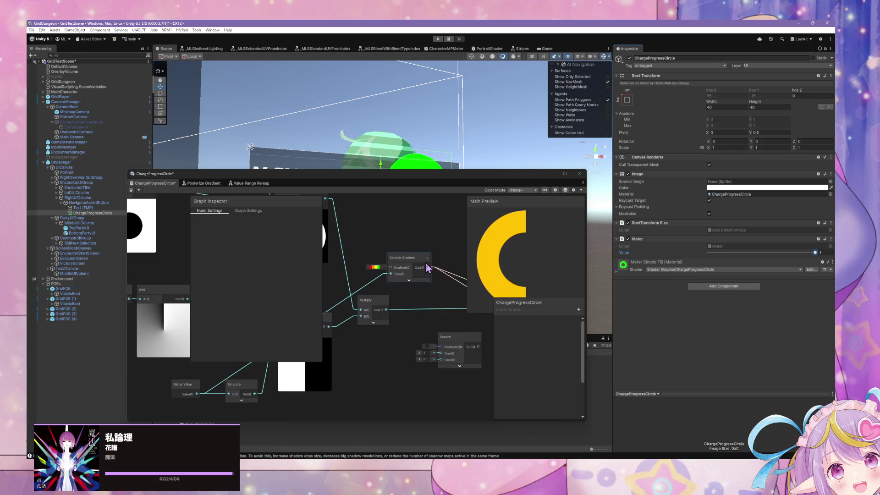
# - Wire the gradient colour into Branch True and remove its direct links to the Fragment
pyautogui.moveTo(427, 268); pyautogui.dragTo(441, 353)
pyautogui.hscroll(2, 419, 315)
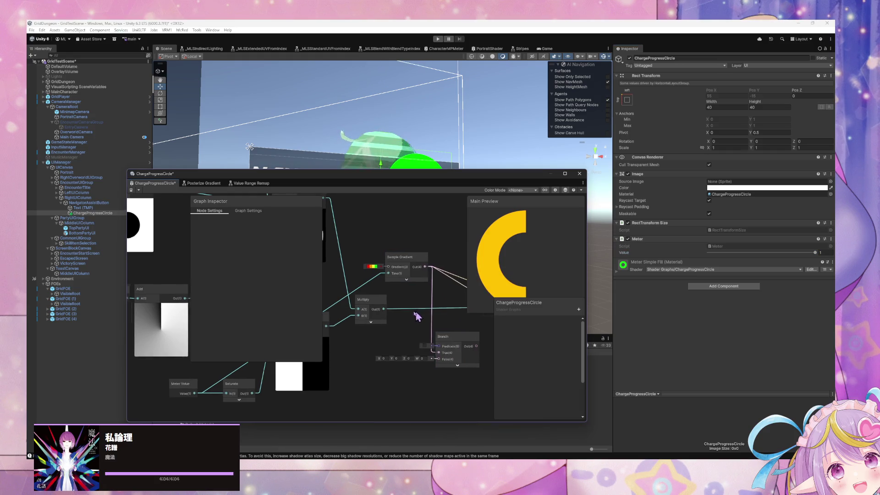
pyautogui.moveTo(412, 274)
pyautogui.mouseDown()
pyautogui.moveTo(400, 254)
pyautogui.moveTo(420, 366)
pyautogui.mouseUp()
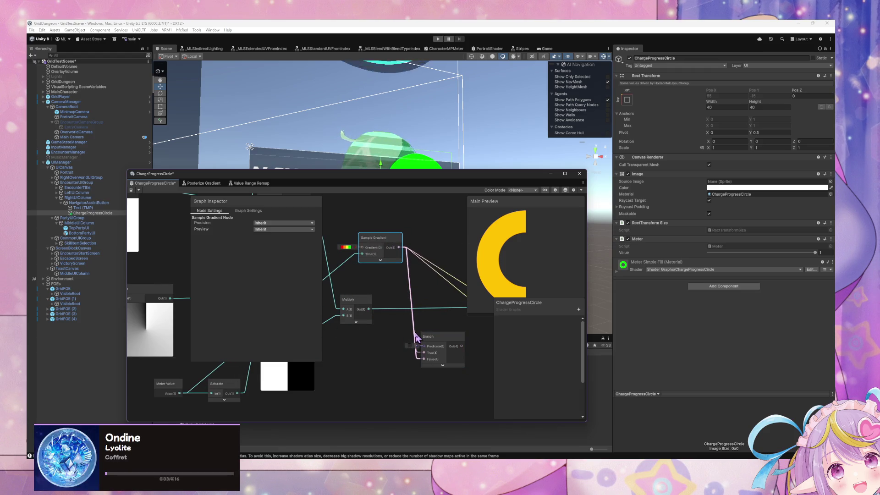
pyautogui.click(425, 363)
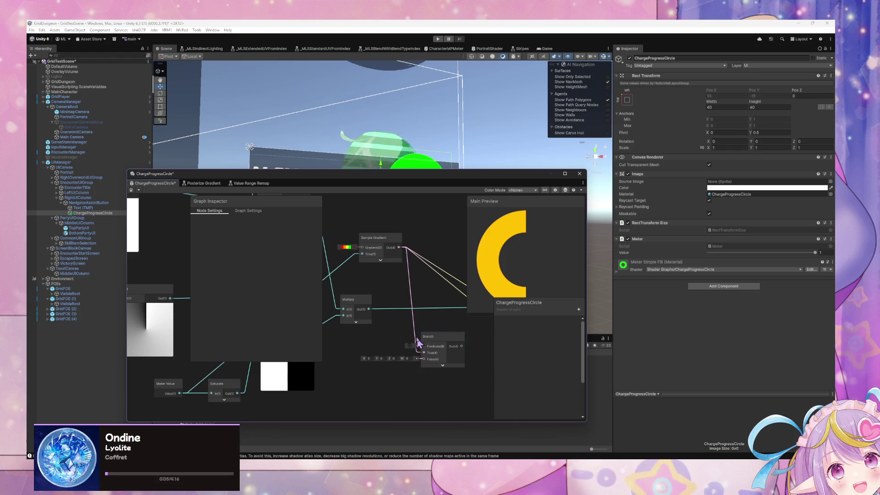
pyautogui.click(413, 316)
pyautogui.press('Delete')
pyautogui.click(440, 283)
pyautogui.press('Delete')
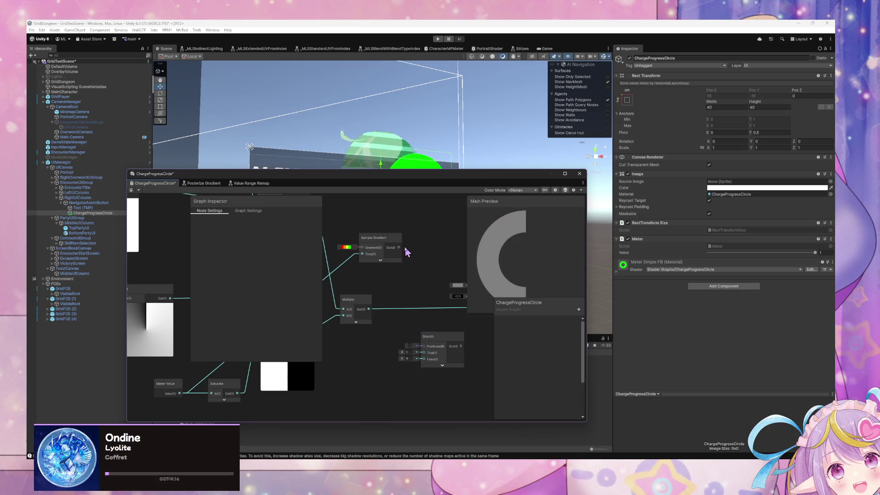
# - Feed the gradient into Branch False and route Branch Out into Emission and Base Color
pyautogui.moveTo(433, 302); pyautogui.dragTo(412, 300)
pyautogui.moveTo(377, 246); pyautogui.dragTo(402, 358)
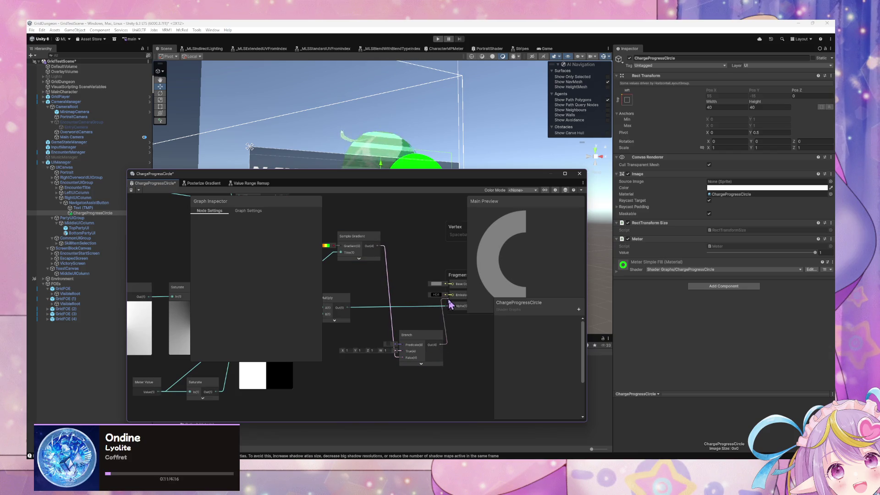
pyautogui.moveTo(448, 301); pyautogui.dragTo(451, 295)
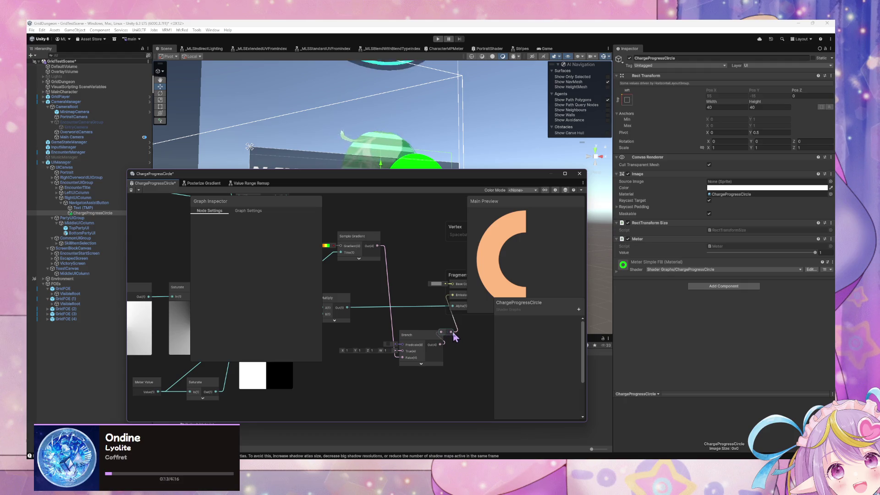
pyautogui.moveTo(453, 334)
pyautogui.mouseDown()
pyautogui.moveTo(452, 284)
pyautogui.moveTo(487, 276)
pyautogui.moveTo(500, 291)
pyautogui.mouseUp()
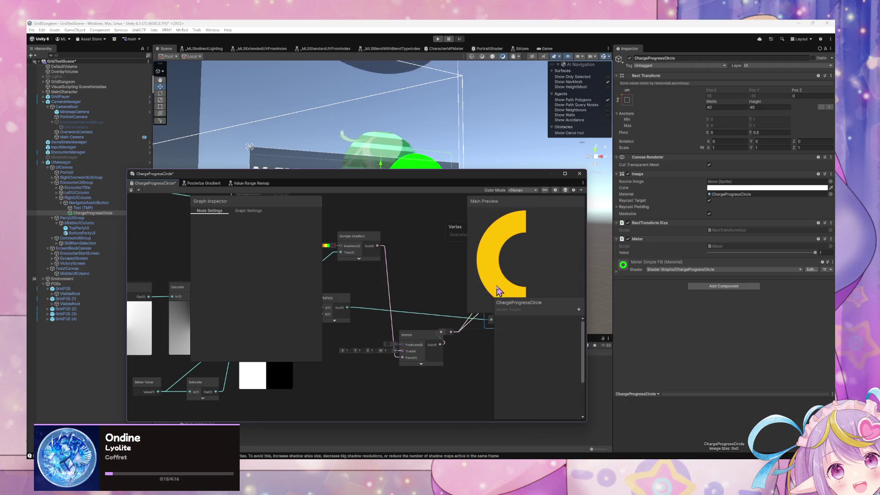
pyautogui.moveTo(421, 334); pyautogui.dragTo(447, 325)
pyautogui.moveTo(358, 378)
pyautogui.mouseDown()
pyautogui.moveTo(432, 340)
pyautogui.moveTo(473, 364)
pyautogui.moveTo(393, 344)
pyautogui.moveTo(386, 324)
pyautogui.moveTo(373, 338)
pyautogui.moveTo(417, 374)
pyautogui.moveTo(502, 373)
pyautogui.moveTo(434, 360)
pyautogui.moveTo(446, 338)
pyautogui.moveTo(373, 354)
pyautogui.moveTo(448, 363)
pyautogui.moveTo(395, 348)
pyautogui.moveTo(422, 342)
pyautogui.mouseUp()
# - Add a Split node and place it beside the Polar Coordinates chain
pyautogui.rightClick(418, 382)
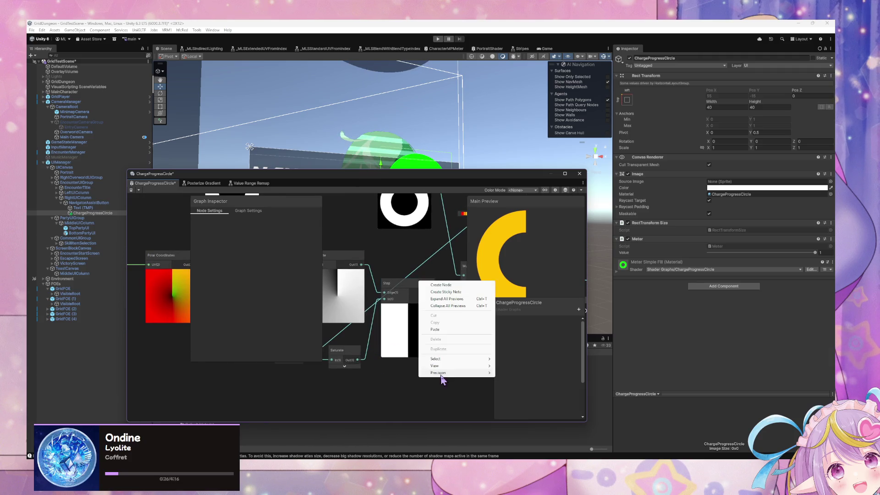
pyautogui.click(453, 284)
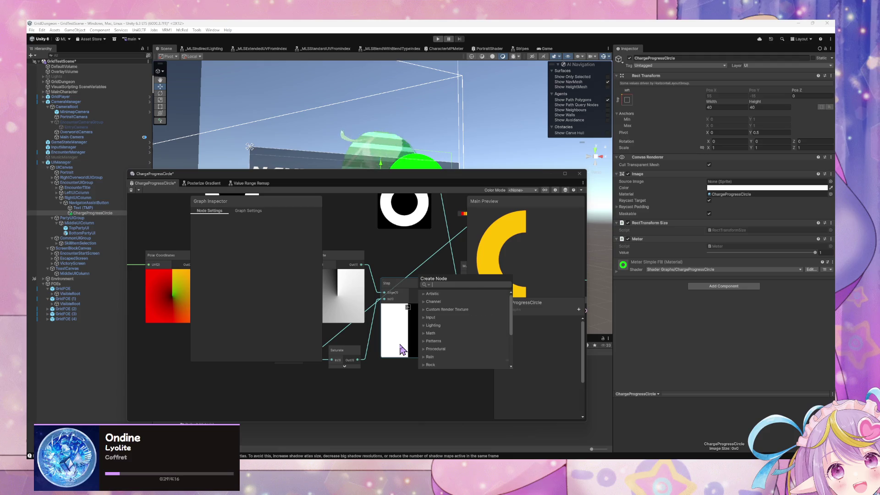
pyautogui.write('split')
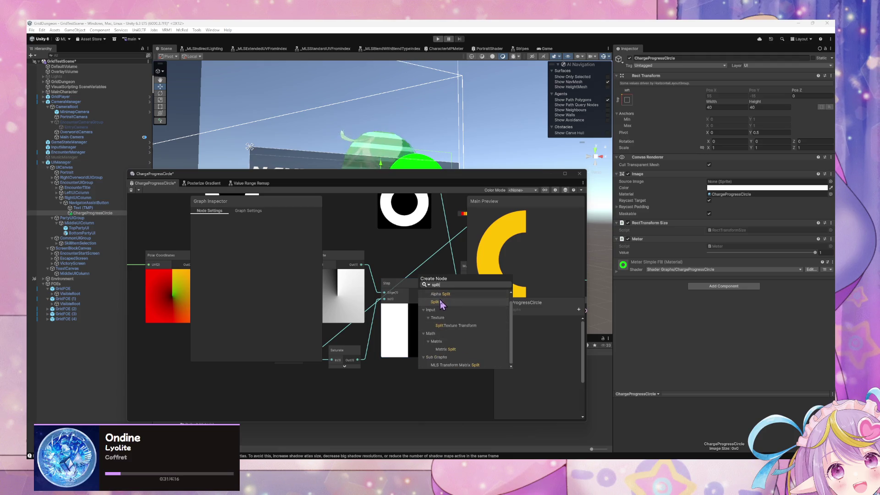
pyautogui.click(442, 302)
pyautogui.moveTo(392, 319); pyautogui.dragTo(466, 292)
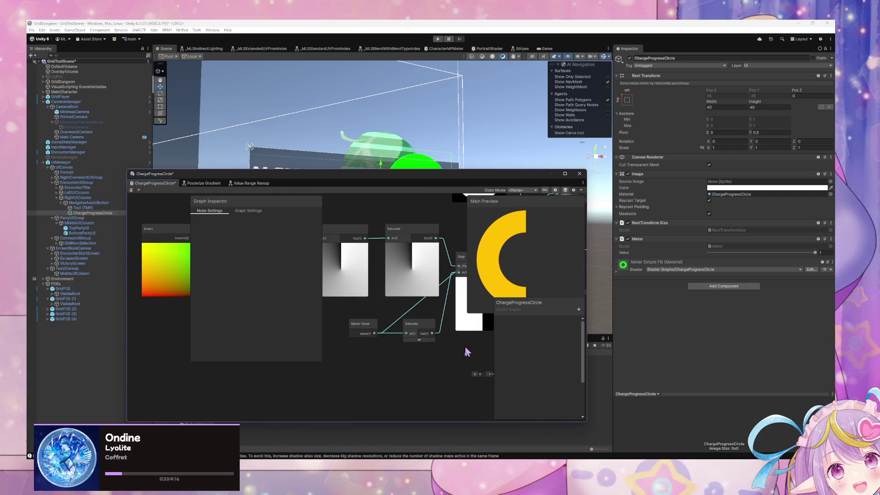
pyautogui.moveTo(473, 359); pyautogui.dragTo(206, 344)
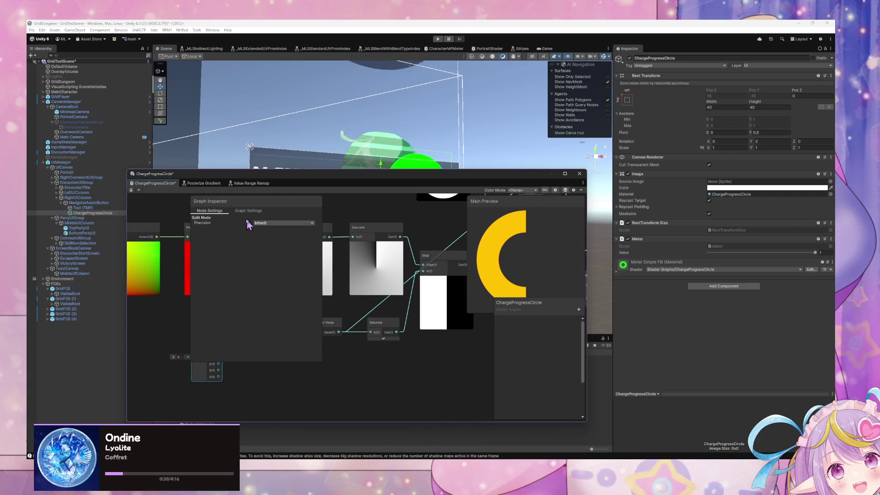
pyautogui.moveTo(248, 205); pyautogui.dragTo(497, 234)
pyautogui.moveTo(270, 277)
pyautogui.mouseDown()
pyautogui.moveTo(337, 301)
pyautogui.moveTo(250, 331)
pyautogui.moveTo(297, 327)
pyautogui.mouseUp()
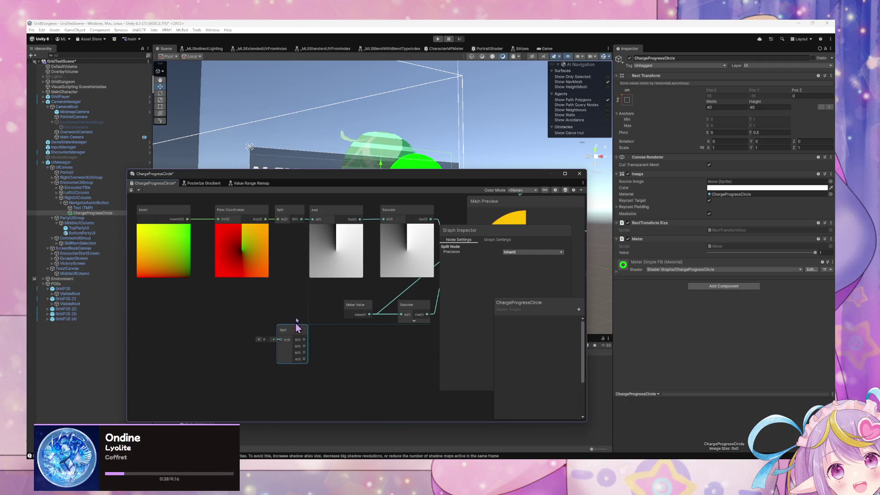
# - Expand the Split node's R, G, B, A outputs and the Add node's second input
pyautogui.click(289, 222)
pyautogui.click(301, 211)
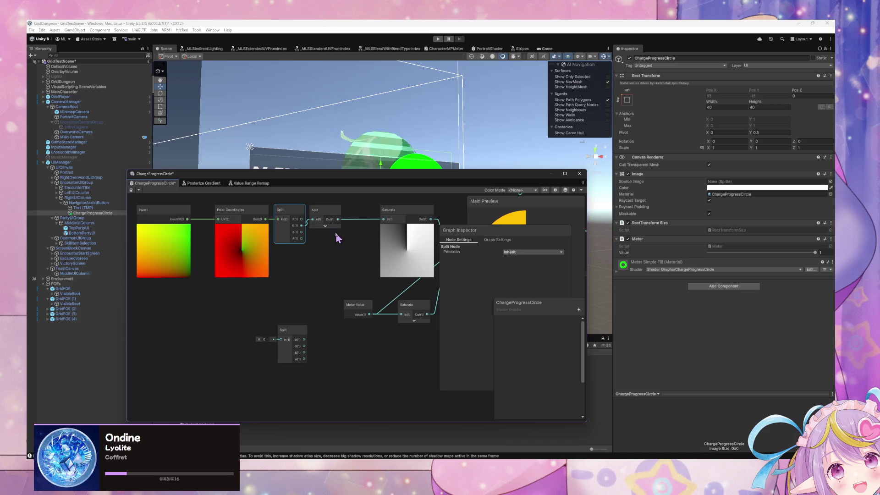
pyautogui.click(358, 211)
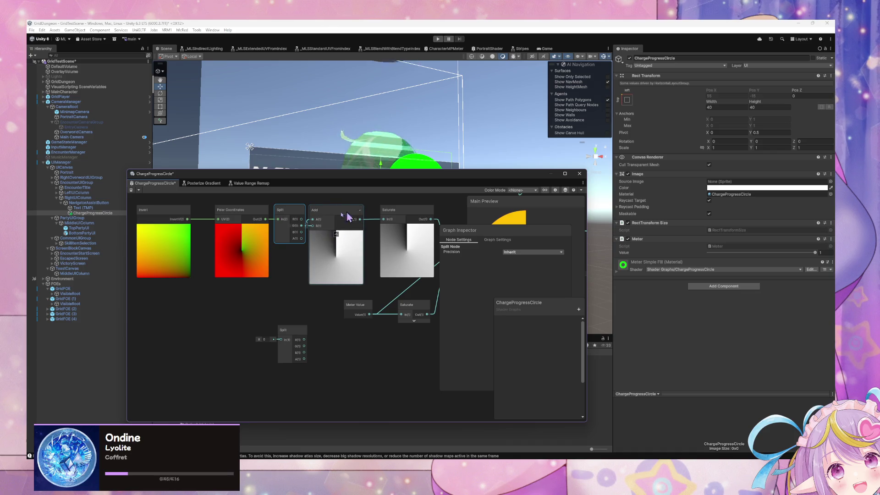
pyautogui.scroll(2, 287, 220)
pyautogui.moveTo(298, 239)
pyautogui.mouseDown()
pyautogui.moveTo(292, 265)
pyautogui.moveTo(313, 243)
pyautogui.moveTo(254, 242)
pyautogui.mouseUp()
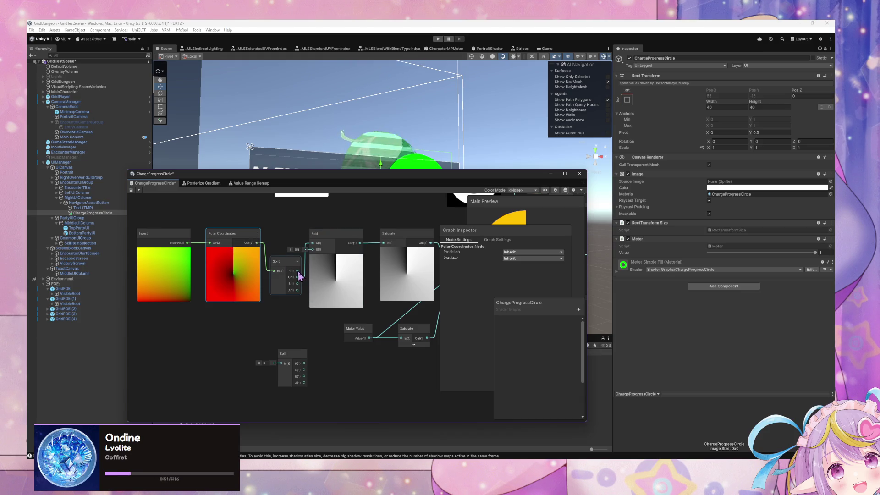
# - Create a Preview node from Split, delete the unused Split, and feed G into Preview
pyautogui.moveTo(298, 271); pyautogui.dragTo(343, 365)
pyautogui.write('prev')
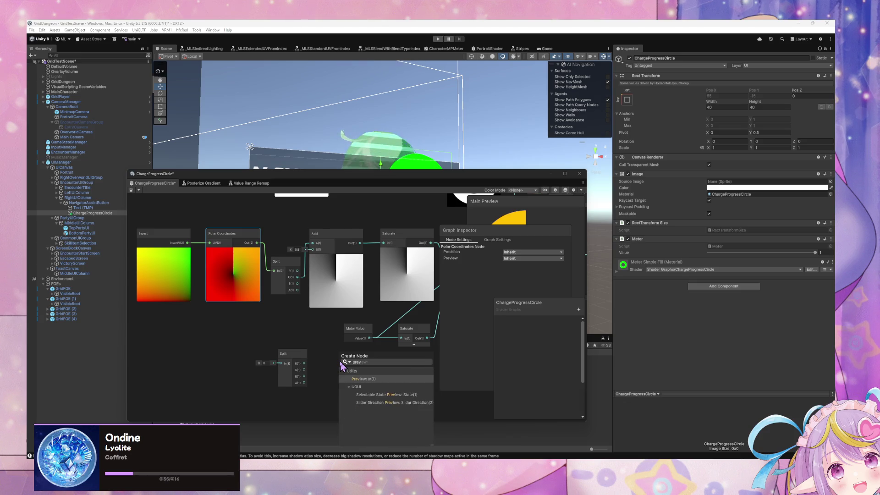
pyautogui.press('Return')
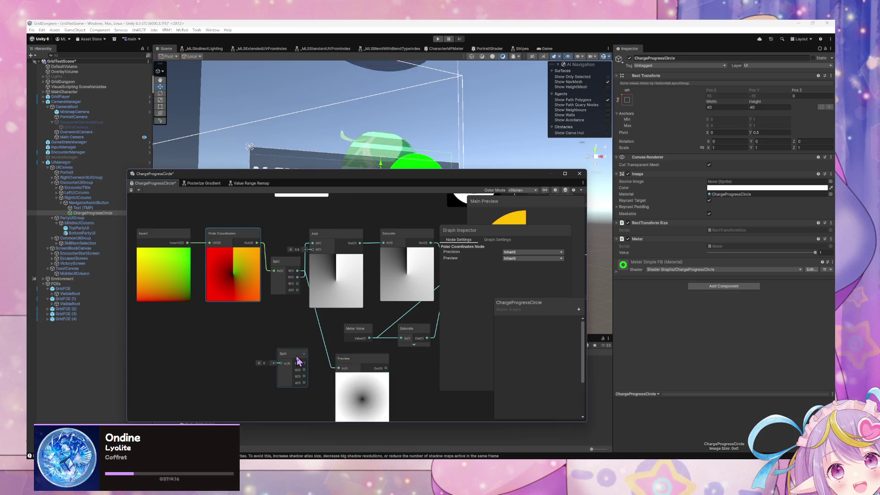
pyautogui.click(289, 358)
pyautogui.press('Delete')
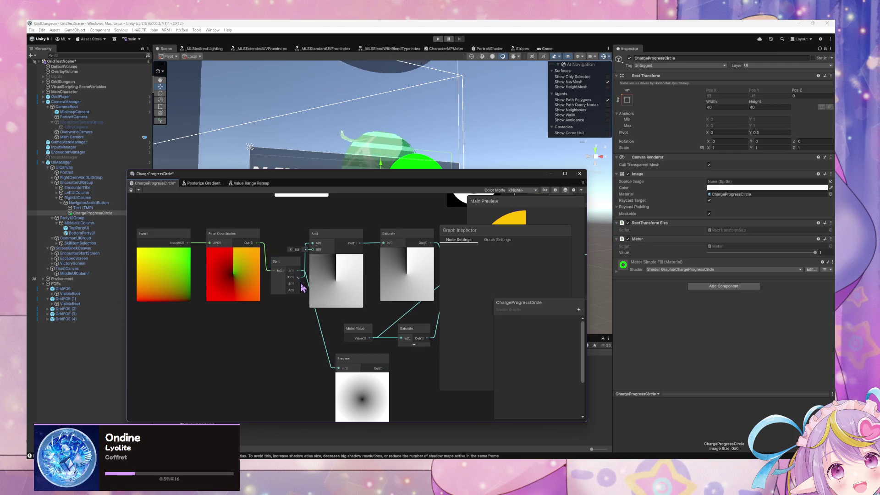
pyautogui.moveTo(338, 370)
pyautogui.mouseDown()
pyautogui.moveTo(370, 362)
pyautogui.moveTo(338, 315)
pyautogui.mouseUp()
pyautogui.rightClick(338, 316)
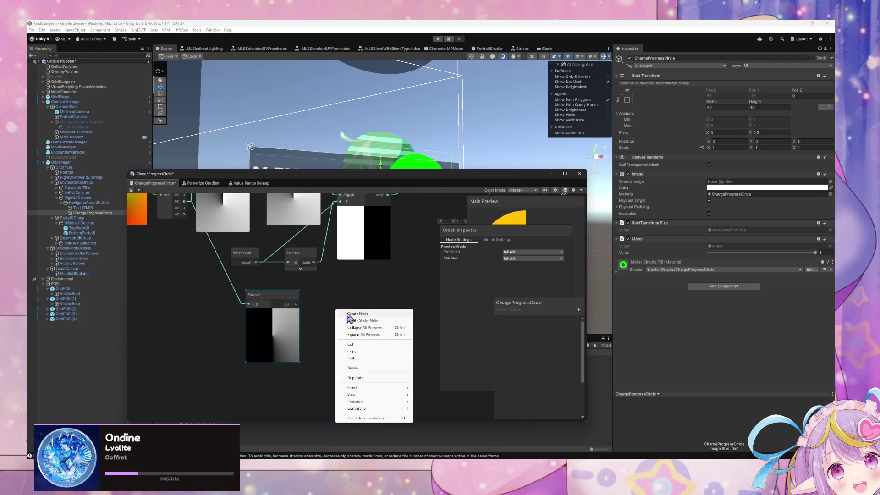
pyautogui.click(350, 315)
# - Add a Saturate node beside Preview, then delete it and shift Preview right
pyautogui.write('satu')
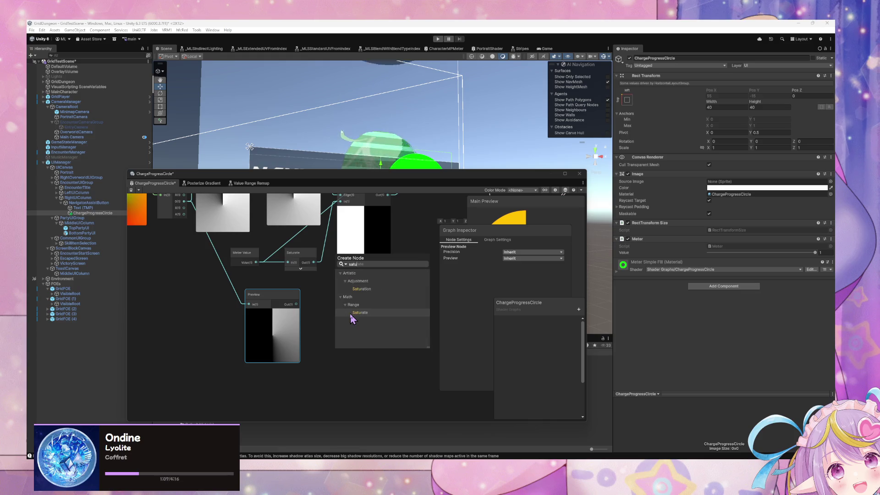
pyautogui.click(351, 315)
pyautogui.moveTo(296, 304); pyautogui.dragTo(339, 334)
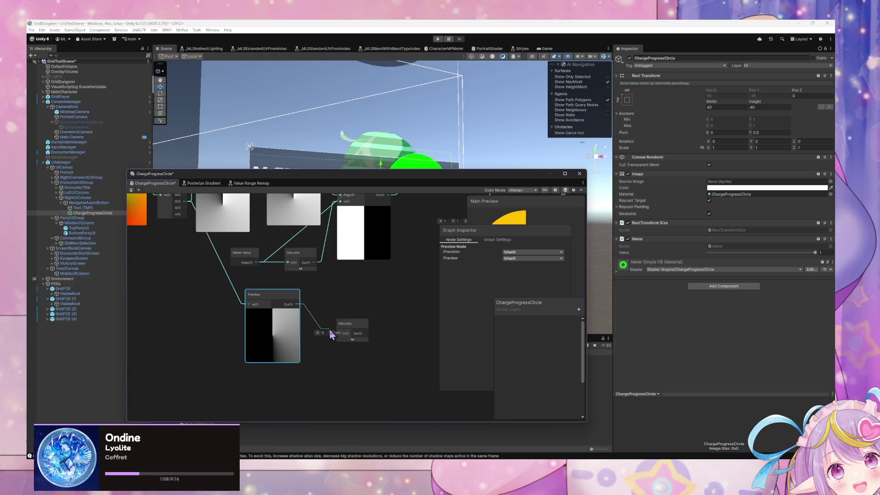
pyautogui.click(353, 340)
pyautogui.moveTo(399, 320)
pyautogui.mouseDown()
pyautogui.moveTo(375, 333)
pyautogui.moveTo(326, 321)
pyautogui.moveTo(329, 299)
pyautogui.moveTo(304, 304)
pyautogui.moveTo(294, 337)
pyautogui.mouseUp()
pyautogui.press('Delete')
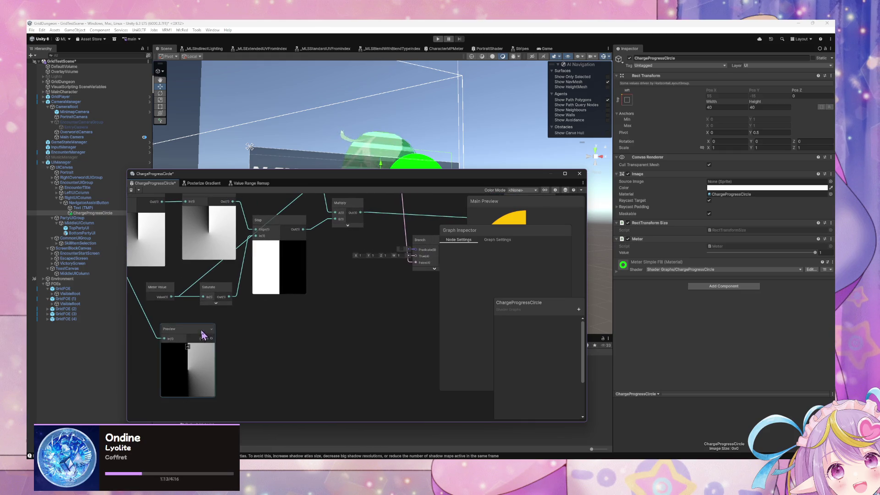
pyautogui.moveTo(202, 335); pyautogui.dragTo(345, 313)
# - Add a Sample Gradient node using the 'sample' search
pyautogui.rightClick(388, 312)
pyautogui.click(410, 317)
pyautogui.write('sa')
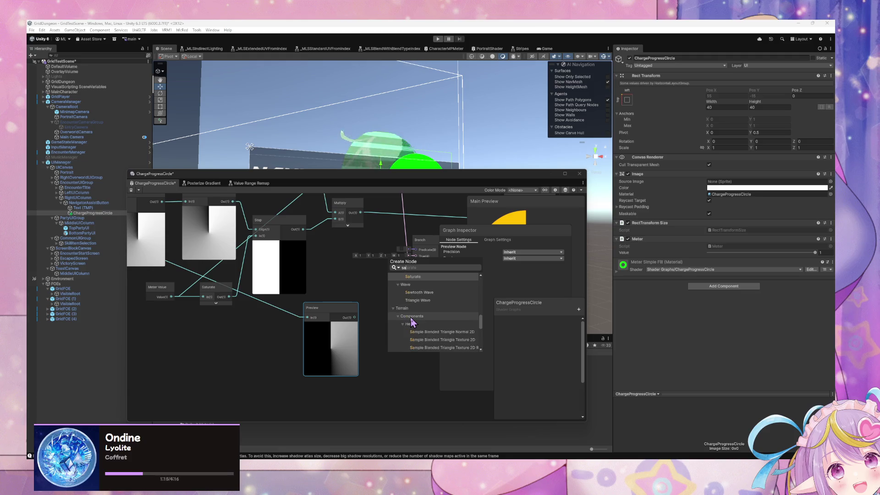
pyautogui.write('mple')
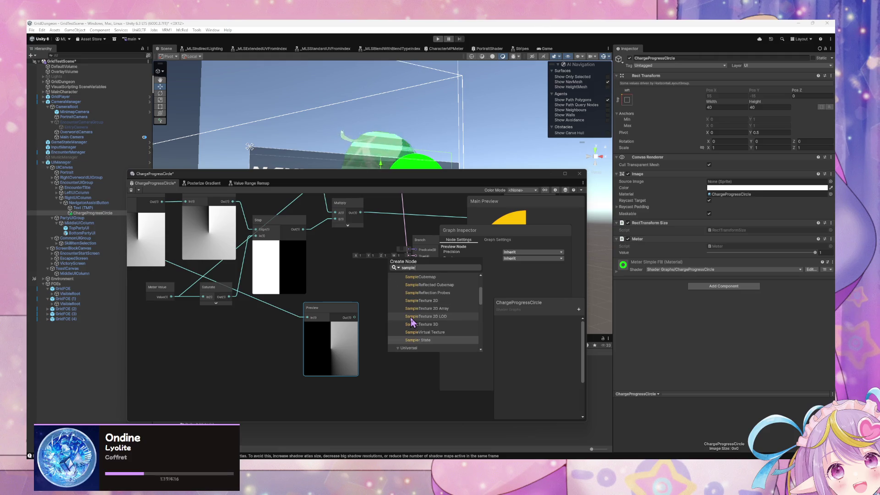
pyautogui.press('Down')
pyautogui.press('Down')
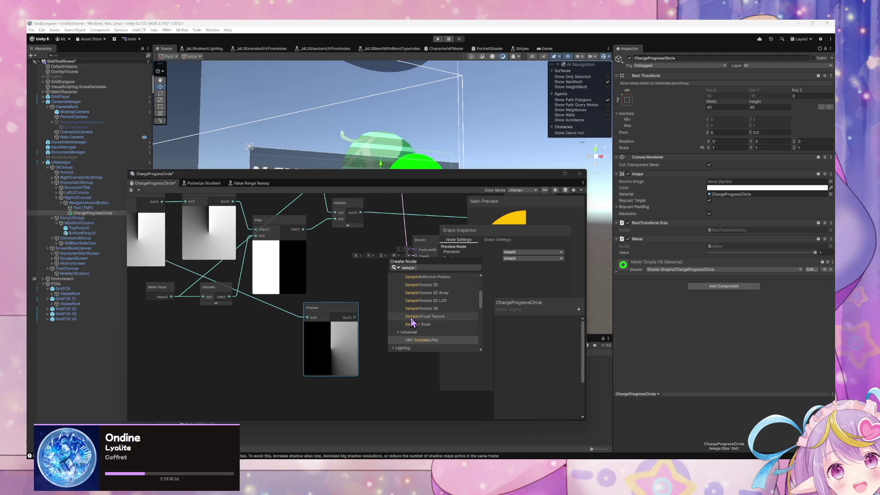
pyautogui.press('Up')
pyautogui.press('Up')
pyautogui.press('Up')
pyautogui.press('Return')
# - Feed the Preview output into Sample Gradient's Time and apply the rainbow gradient preset
pyautogui.moveTo(355, 317); pyautogui.dragTo(402, 341)
pyautogui.click(376, 336)
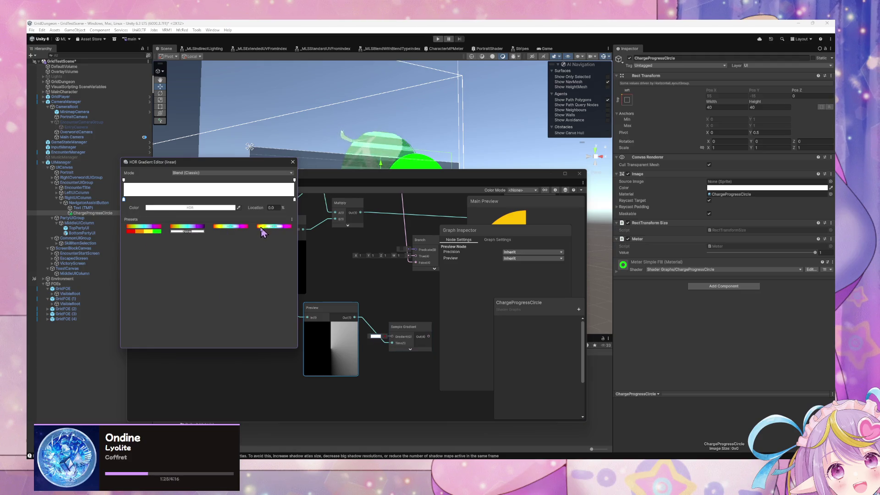
pyautogui.click(246, 228)
pyautogui.moveTo(411, 343)
pyautogui.mouseDown()
pyautogui.moveTo(390, 291)
pyautogui.moveTo(325, 308)
pyautogui.moveTo(340, 278)
pyautogui.mouseUp()
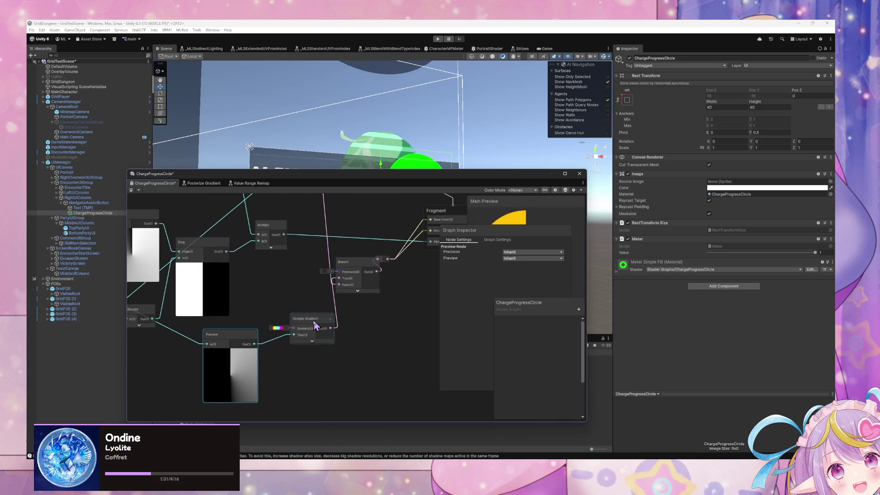
pyautogui.moveTo(315, 325); pyautogui.dragTo(320, 345)
pyautogui.moveTo(312, 291); pyautogui.dragTo(462, 294)
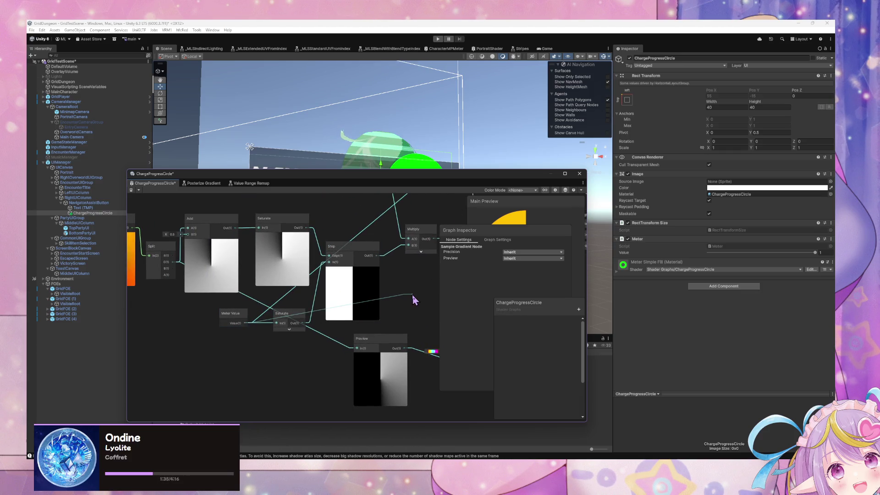
# - Add a Comparison node set to Greater and feed its result into Branch's Predicate
pyautogui.moveTo(413, 295); pyautogui.dragTo(412, 295)
pyautogui.write('great')
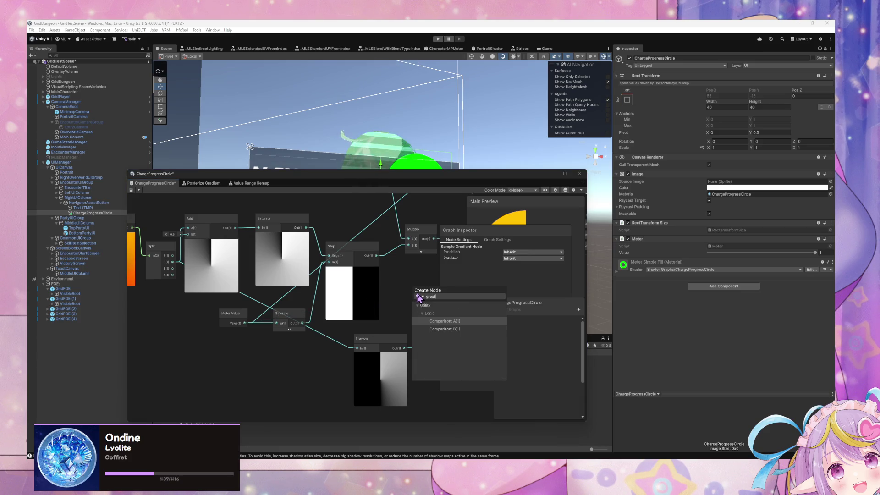
pyautogui.press('Return')
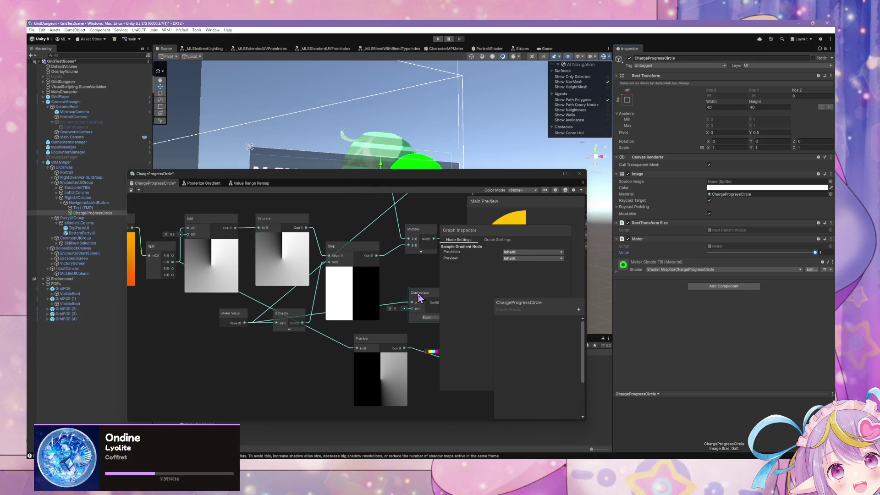
pyautogui.moveTo(420, 298); pyautogui.dragTo(362, 294)
pyautogui.click(375, 312)
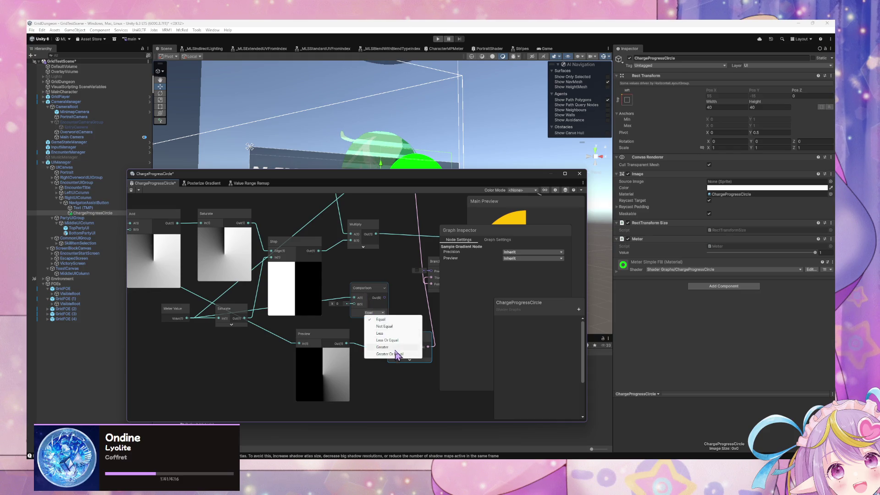
pyautogui.click(386, 347)
pyautogui.click(342, 303)
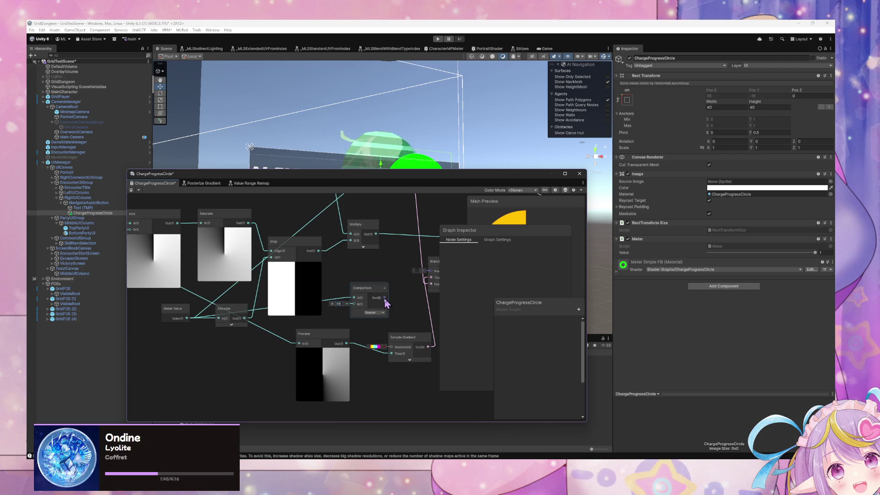
pyautogui.moveTo(387, 303); pyautogui.dragTo(331, 328)
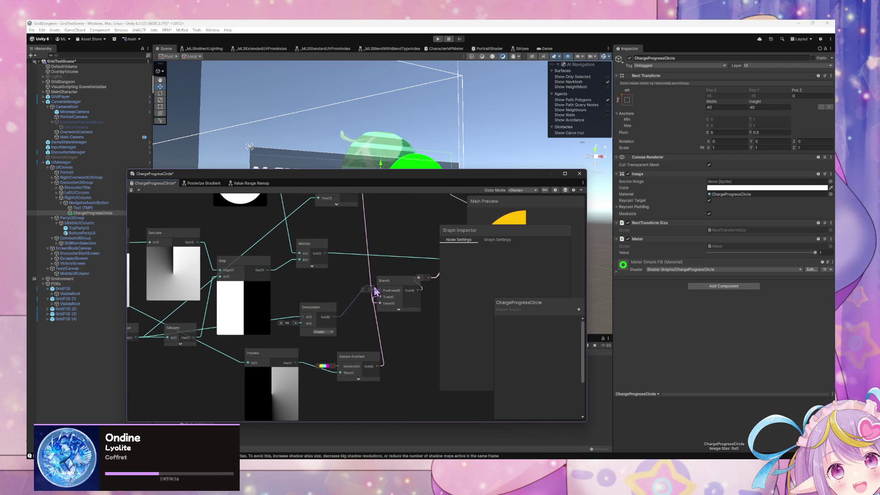
pyautogui.moveTo(375, 291); pyautogui.dragTo(380, 290)
# - Change the Comparison type to Greater Or Equal
pyautogui.moveTo(317, 316); pyautogui.dragTo(327, 304)
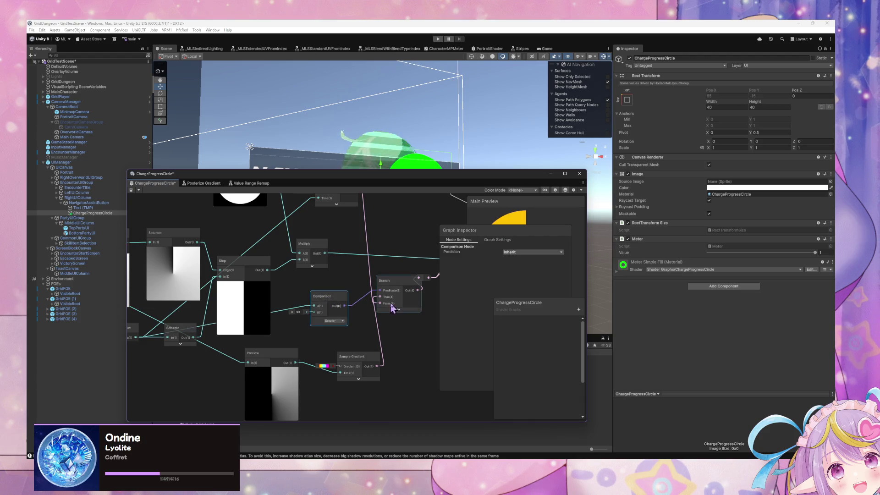
pyautogui.moveTo(386, 317); pyautogui.dragTo(338, 338)
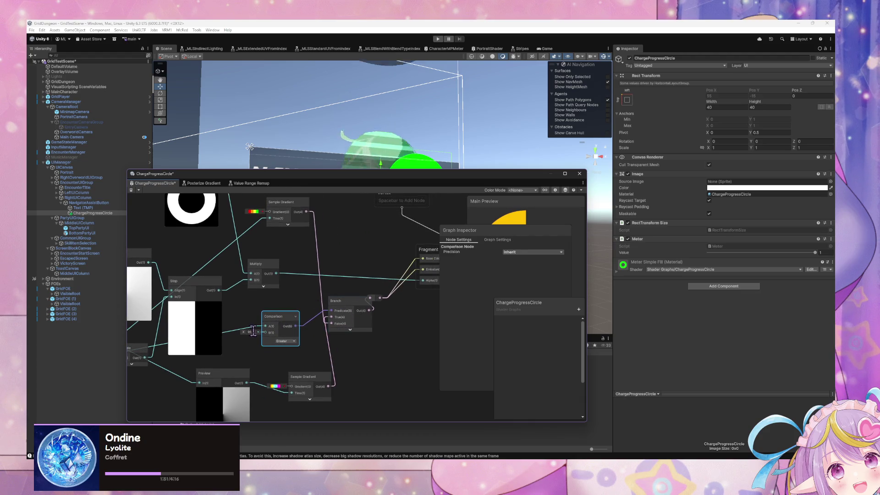
pyautogui.click(287, 342)
pyautogui.click(296, 388)
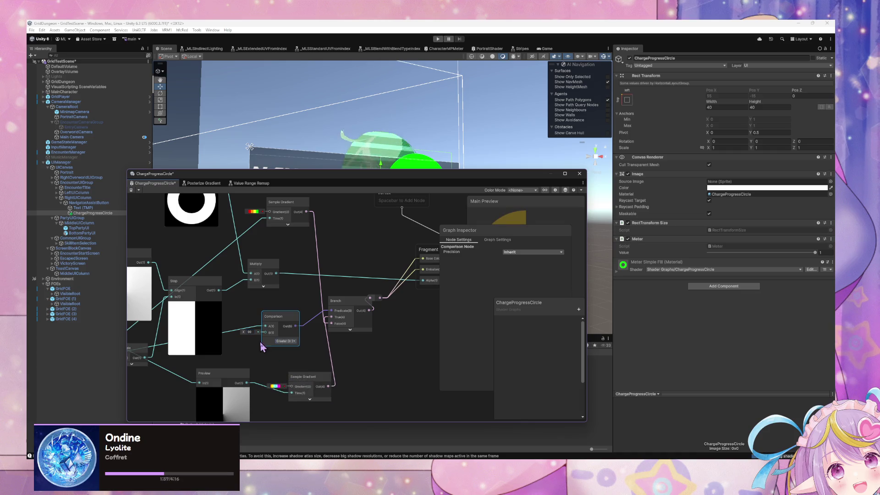
pyautogui.click(249, 331)
pyautogui.write('100')
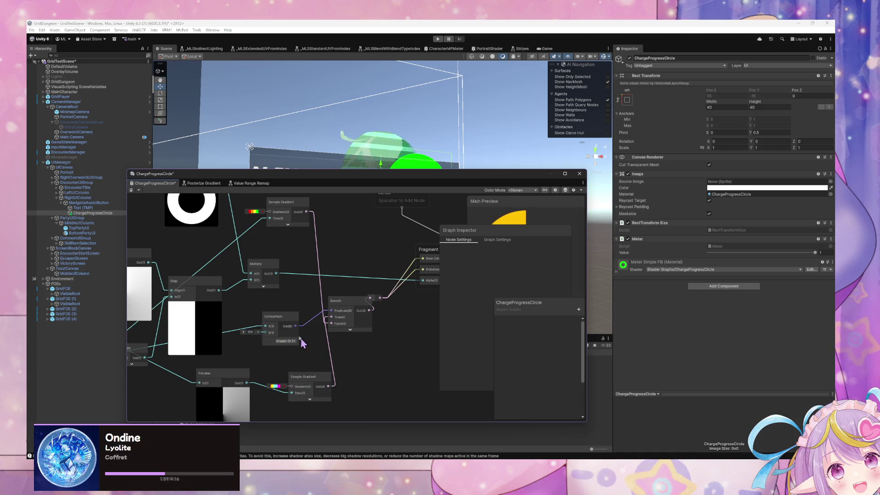
# - Rearrange the Comparison, Branch, Vertex and Fragment nodes and lower the graph window
pyautogui.moveTo(299, 337)
pyautogui.mouseDown()
pyautogui.moveTo(303, 322)
pyautogui.moveTo(337, 329)
pyautogui.moveTo(351, 343)
pyautogui.mouseUp()
pyautogui.moveTo(433, 258)
pyautogui.mouseDown()
pyautogui.moveTo(377, 312)
pyautogui.moveTo(390, 320)
pyautogui.mouseUp()
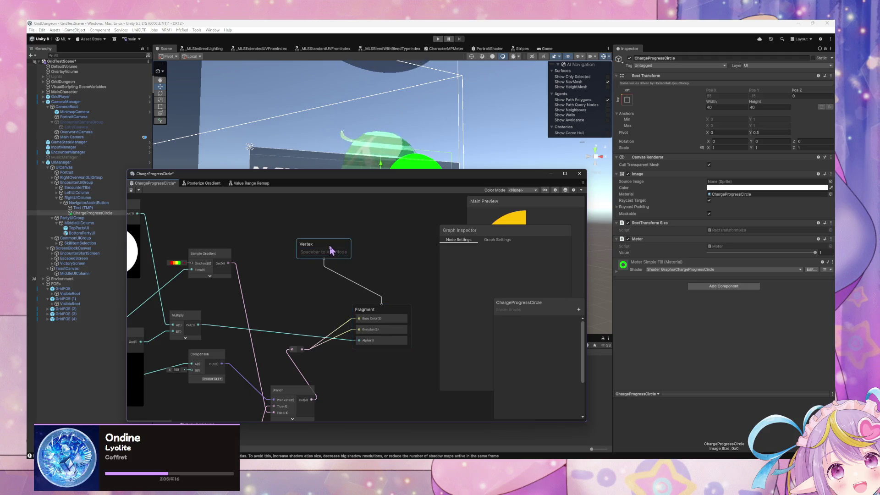
pyautogui.moveTo(330, 252); pyautogui.dragTo(391, 270)
pyautogui.moveTo(336, 375); pyautogui.dragTo(377, 298)
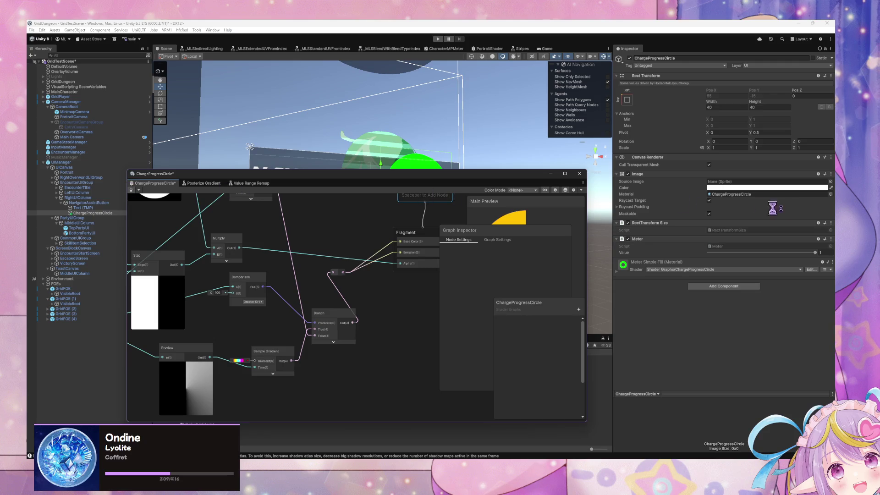
pyautogui.moveTo(516, 173)
pyautogui.mouseDown()
pyautogui.moveTo(498, 181)
pyautogui.moveTo(473, 251)
pyautogui.mouseUp()
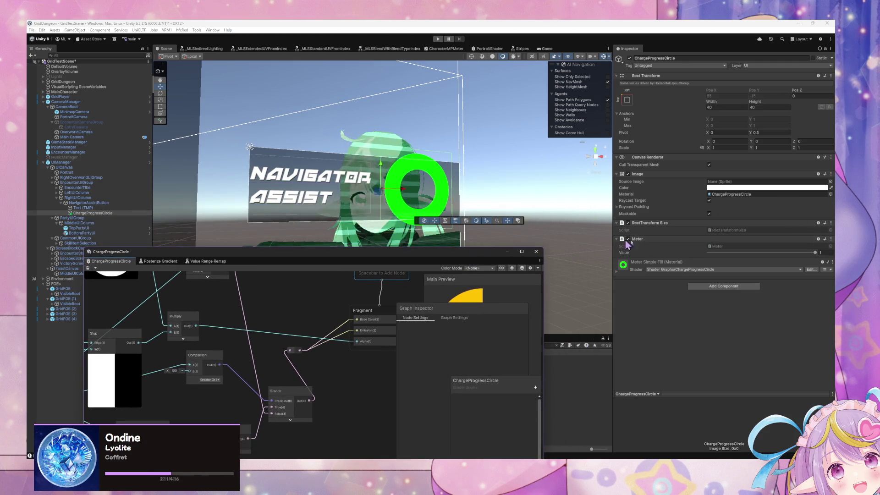
# - Lower the Meter Value to 0.281 and expand the Sample Gradient node's preview
pyautogui.moveTo(815, 253)
pyautogui.mouseDown()
pyautogui.moveTo(729, 256)
pyautogui.moveTo(816, 252)
pyautogui.mouseUp()
pyautogui.moveTo(397, 256); pyautogui.dragTo(501, 183)
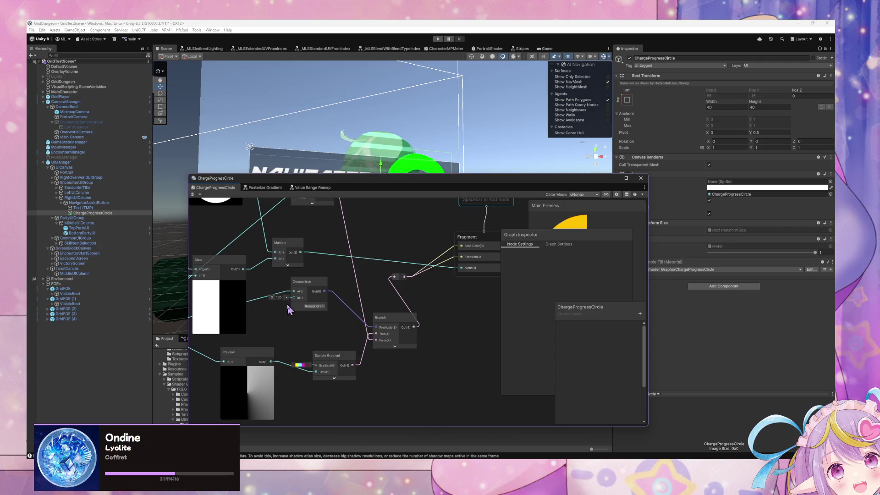
pyautogui.moveTo(332, 294)
pyautogui.mouseDown()
pyautogui.moveTo(437, 234)
pyautogui.moveTo(427, 241)
pyautogui.mouseUp()
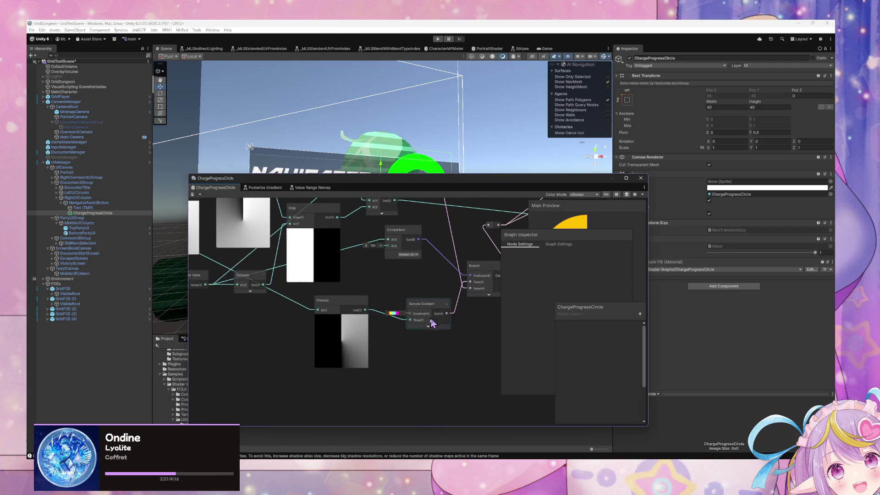
pyautogui.click(427, 326)
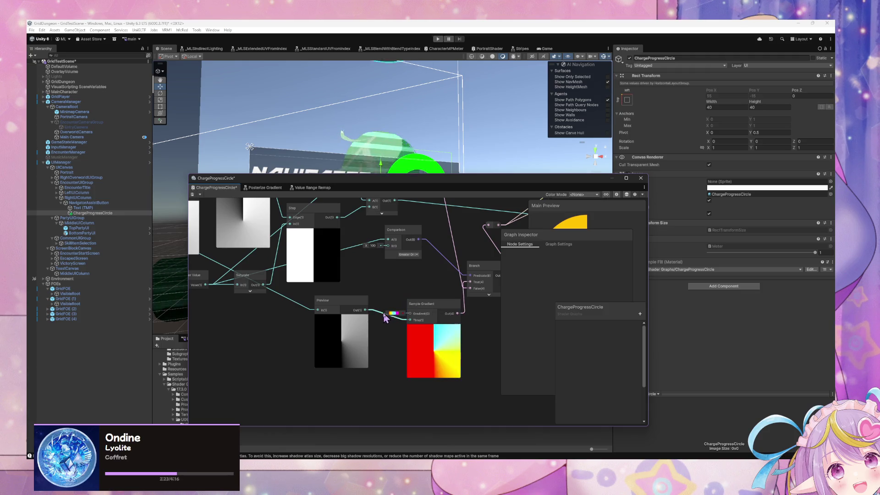
pyautogui.moveTo(339, 303); pyautogui.dragTo(268, 323)
# - Insert a Saturate node so Preview Out flows through it into Sample Gradient's Time
pyautogui.rightClick(342, 328)
pyautogui.click(357, 332)
pyautogui.write('sat')
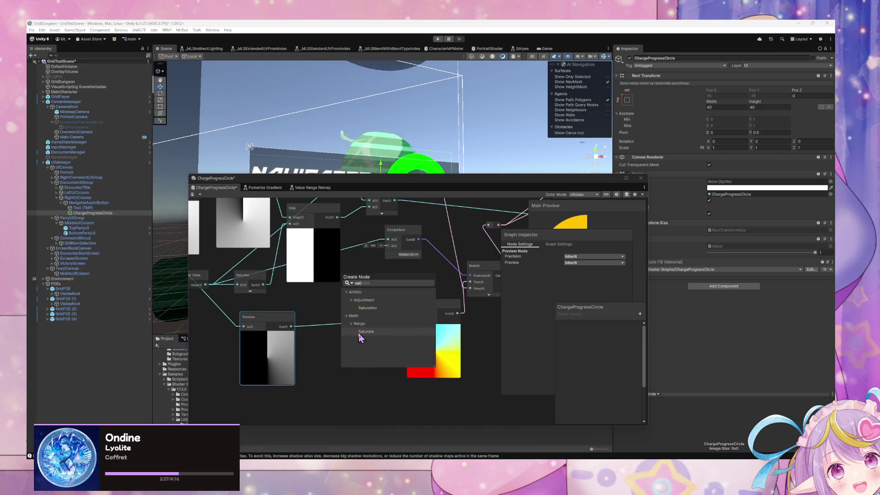
pyautogui.click(360, 332)
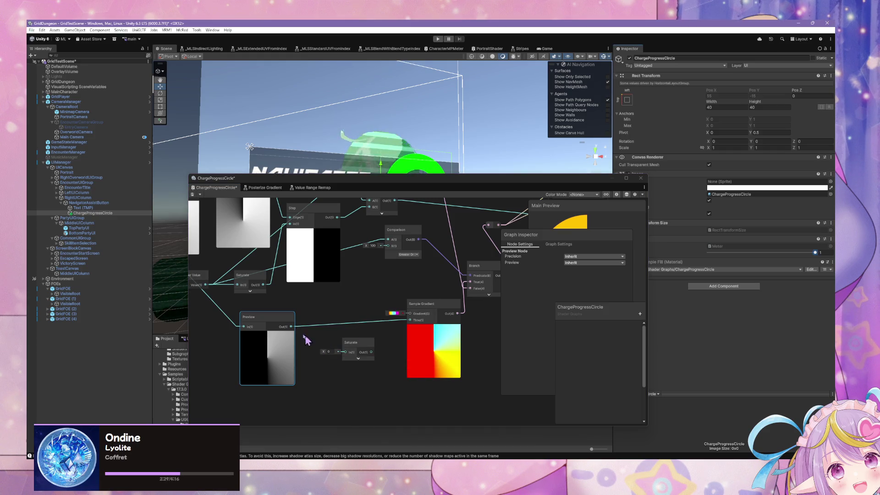
pyautogui.moveTo(291, 327); pyautogui.dragTo(345, 352)
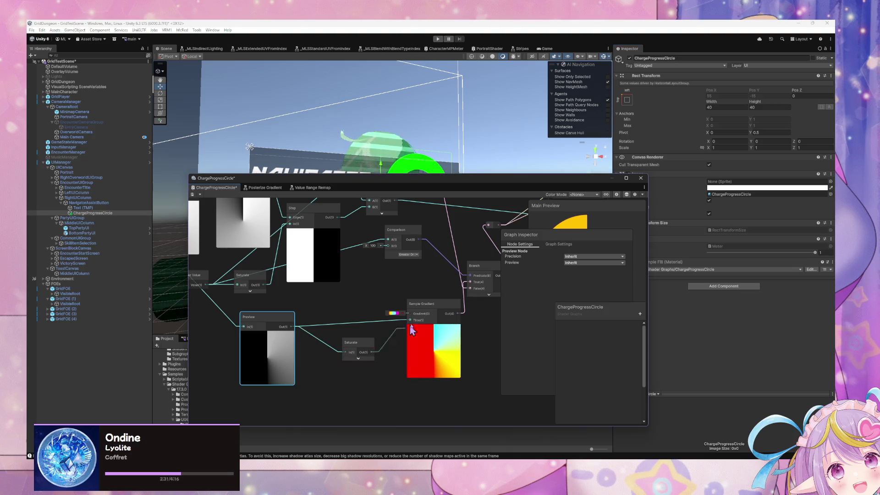
pyautogui.moveTo(408, 320); pyautogui.dragTo(408, 320)
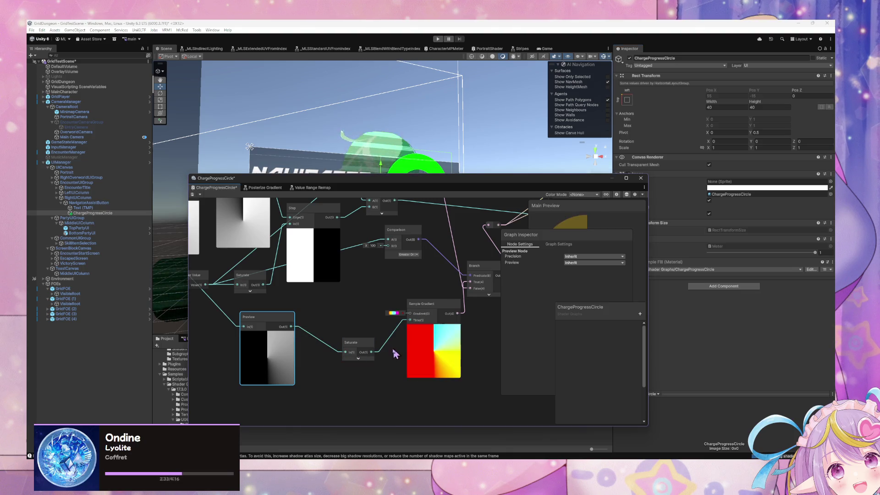
pyautogui.click(311, 340)
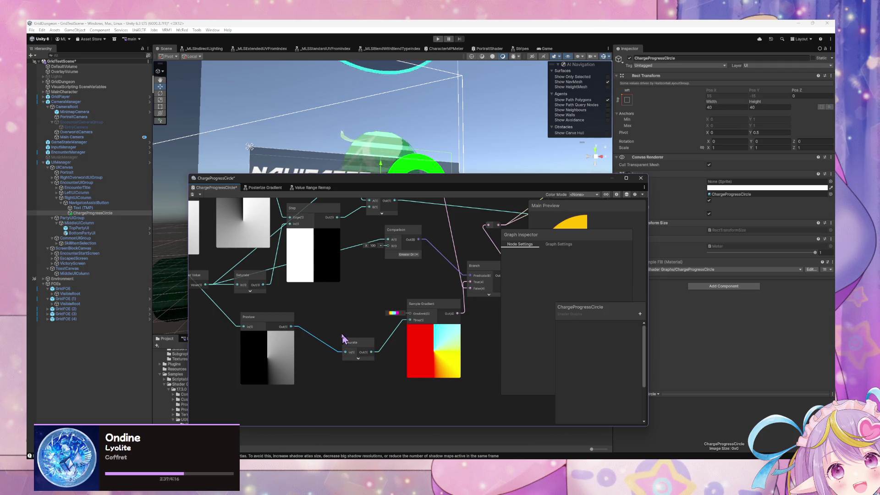
# - Rearrange the Preview and Saturate nodes near the Polar Coordinates and Split chain
pyautogui.moveTo(319, 287); pyautogui.dragTo(358, 271)
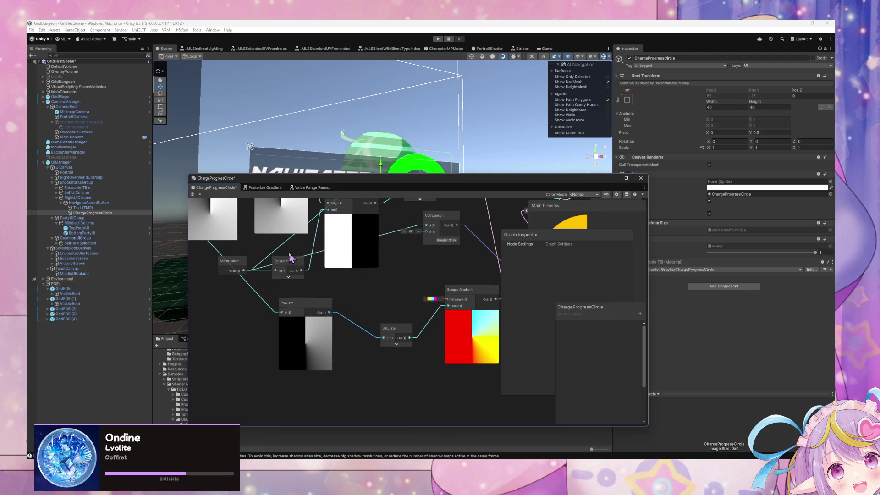
pyautogui.moveTo(287, 278); pyautogui.dragTo(323, 305)
pyautogui.moveTo(353, 333)
pyautogui.mouseDown()
pyautogui.moveTo(325, 352)
pyautogui.moveTo(306, 350)
pyautogui.moveTo(356, 331)
pyautogui.mouseUp()
pyautogui.moveTo(426, 358)
pyautogui.mouseDown()
pyautogui.moveTo(399, 363)
pyautogui.moveTo(423, 354)
pyautogui.mouseUp()
pyautogui.moveTo(404, 313)
pyautogui.mouseDown()
pyautogui.moveTo(502, 318)
pyautogui.moveTo(459, 326)
pyautogui.moveTo(430, 349)
pyautogui.mouseUp()
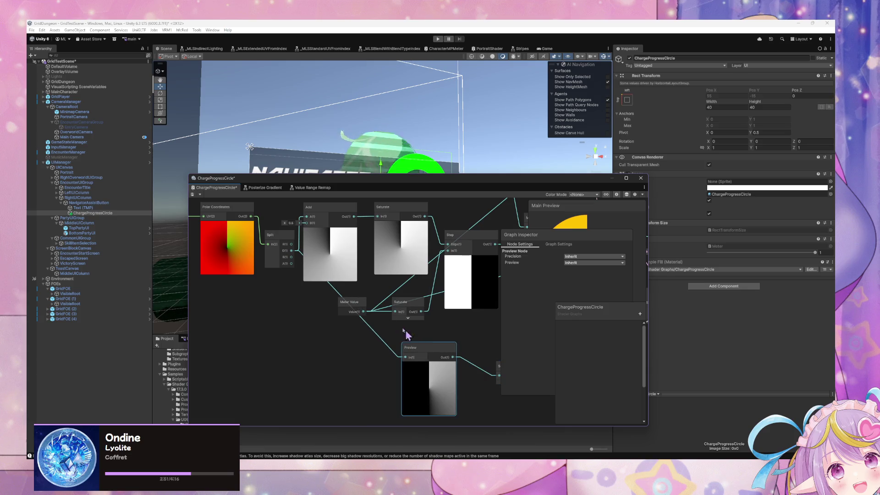
# - Test Split R, then G, in Preview, and feed the Add output into Saturate
pyautogui.moveTo(294, 245)
pyautogui.mouseDown()
pyautogui.moveTo(348, 312)
pyautogui.moveTo(405, 358)
pyautogui.mouseUp()
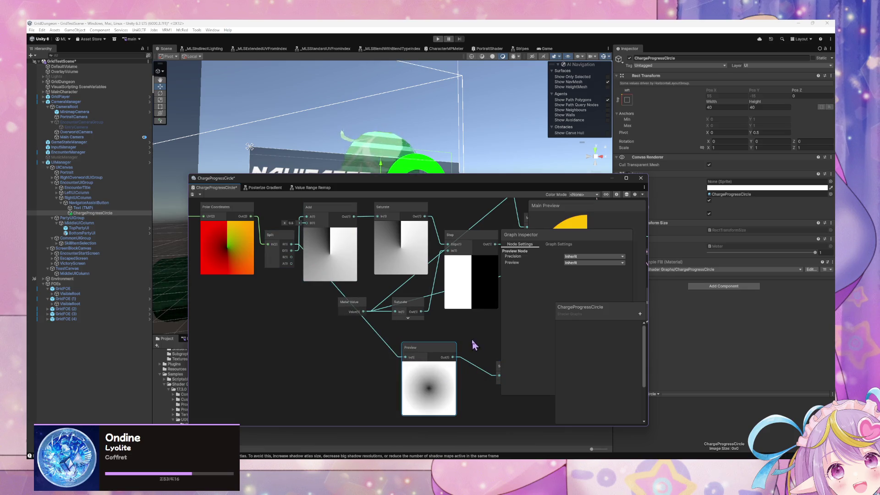
pyautogui.moveTo(472, 348); pyautogui.dragTo(355, 327)
pyautogui.moveTo(179, 253); pyautogui.dragTo(299, 281)
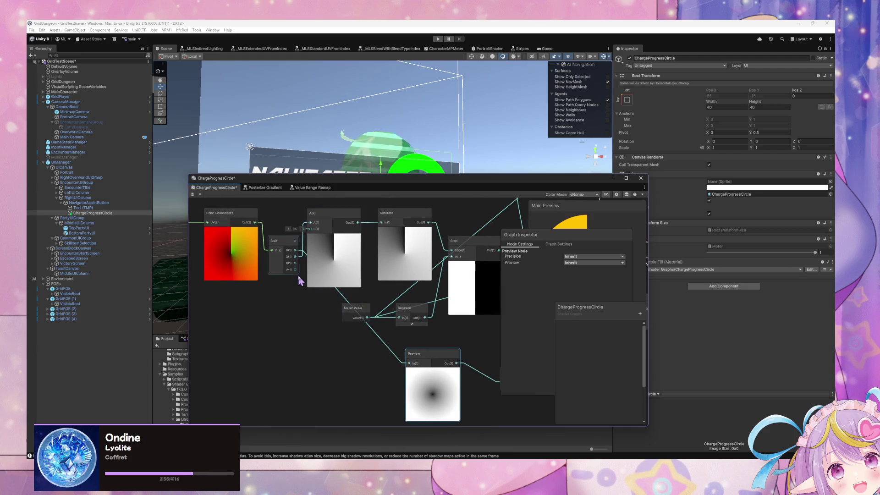
pyautogui.moveTo(389, 362); pyautogui.dragTo(389, 354)
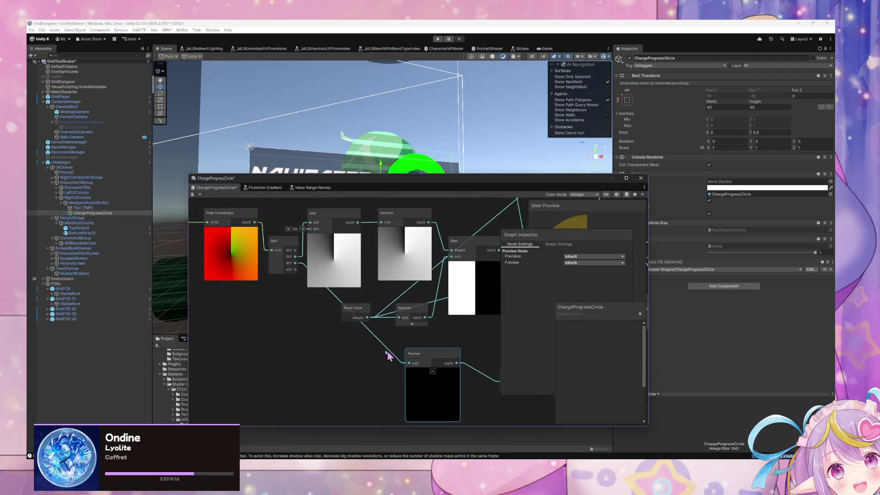
pyautogui.moveTo(295, 257)
pyautogui.mouseDown()
pyautogui.moveTo(393, 363)
pyautogui.moveTo(410, 363)
pyautogui.moveTo(409, 328)
pyautogui.moveTo(372, 313)
pyautogui.moveTo(415, 349)
pyautogui.moveTo(396, 343)
pyautogui.mouseUp()
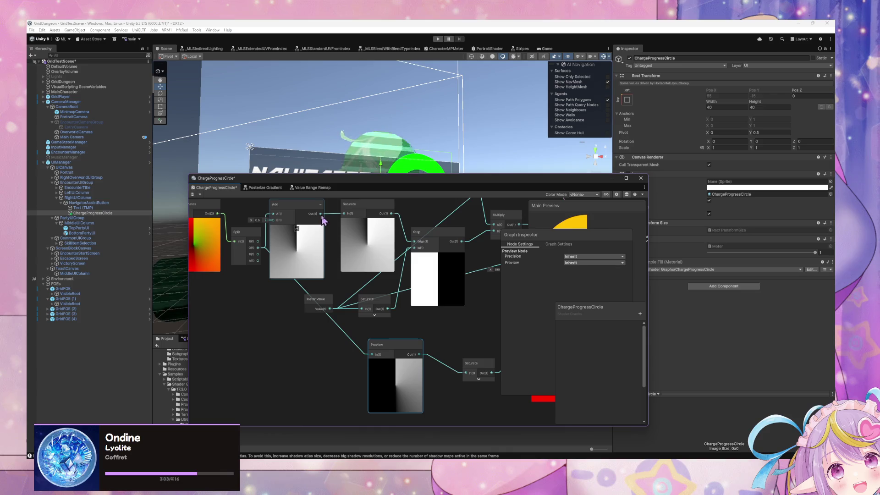
pyautogui.moveTo(320, 214)
pyautogui.mouseDown()
pyautogui.moveTo(429, 374)
pyautogui.moveTo(467, 380)
pyautogui.moveTo(420, 317)
pyautogui.moveTo(391, 338)
pyautogui.mouseUp()
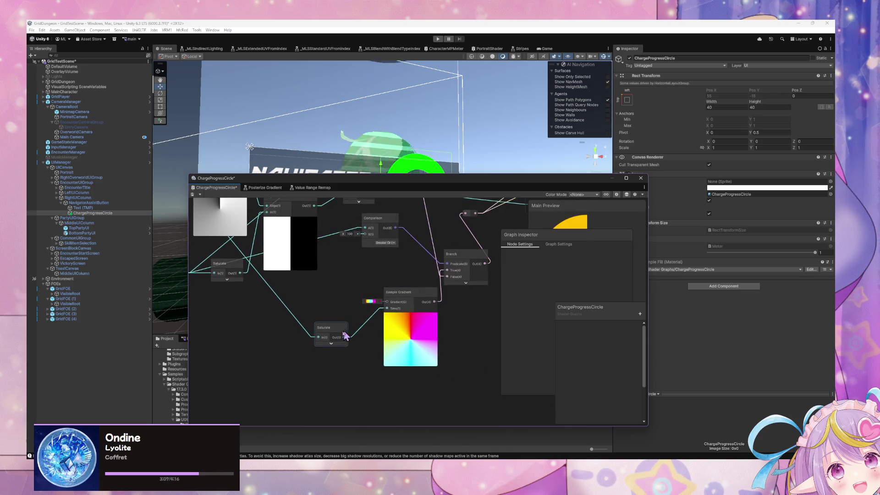
pyautogui.click(371, 302)
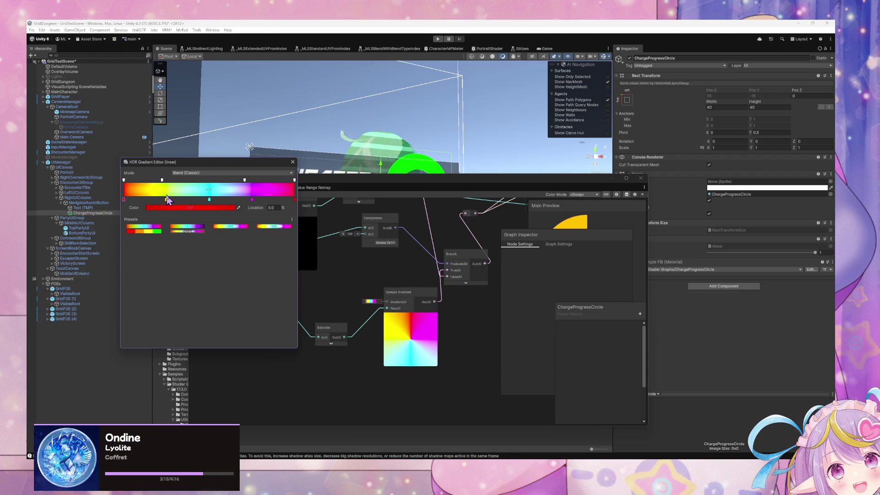
# - Compare the rainbow gradient presets and settle on the pink-ended one
pyautogui.click(156, 227)
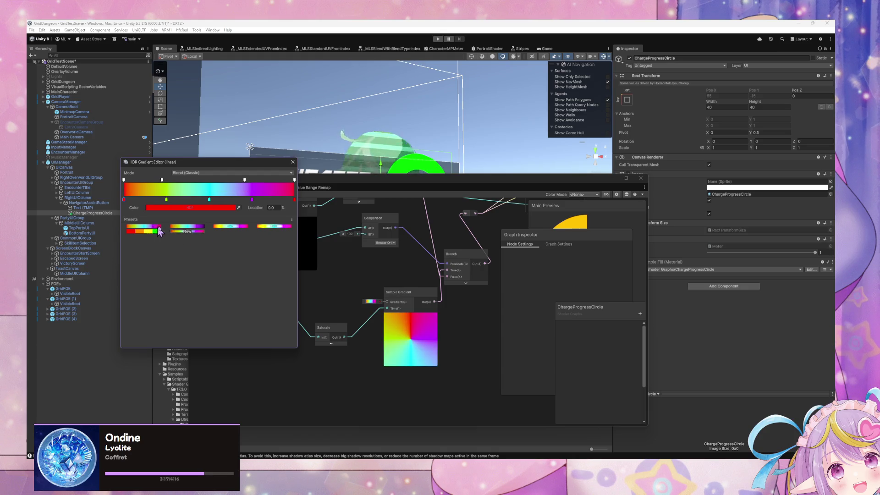
pyautogui.click(187, 231)
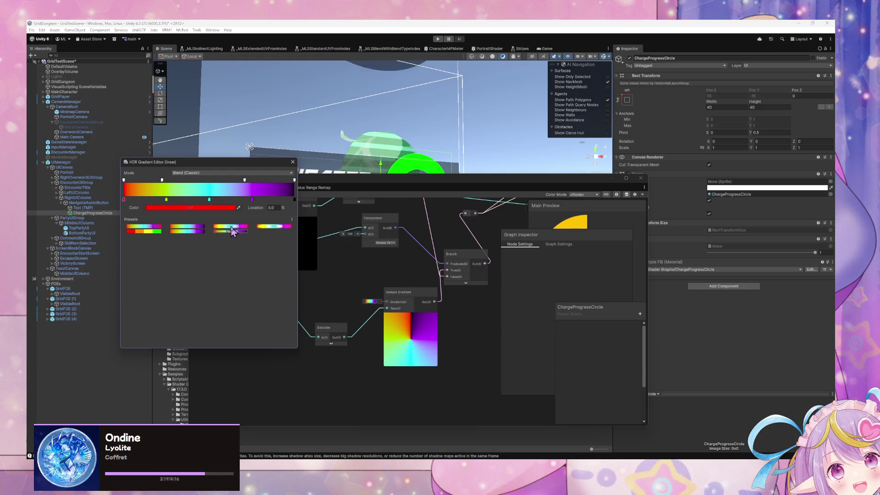
pyautogui.click(231, 228)
pyautogui.click(197, 230)
pyautogui.click(231, 228)
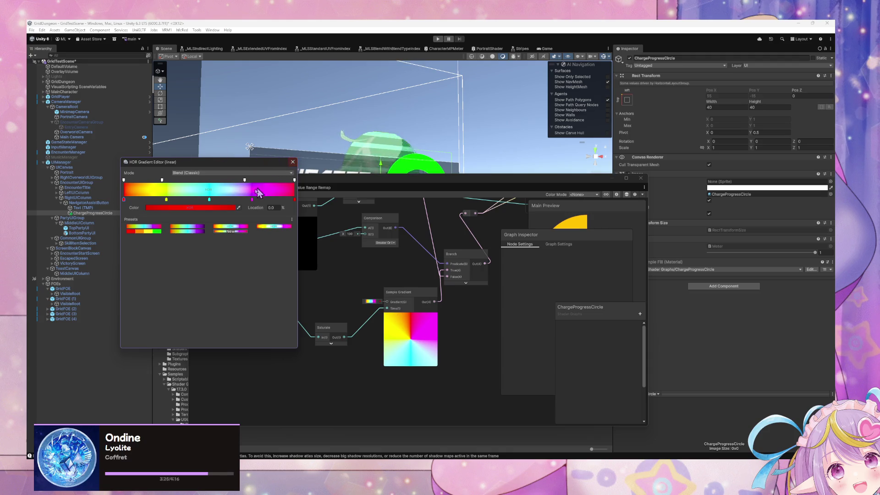
# - Add a cyan colour key at 37.9% and set its location to 37
pyautogui.click(166, 200)
pyautogui.click(165, 209)
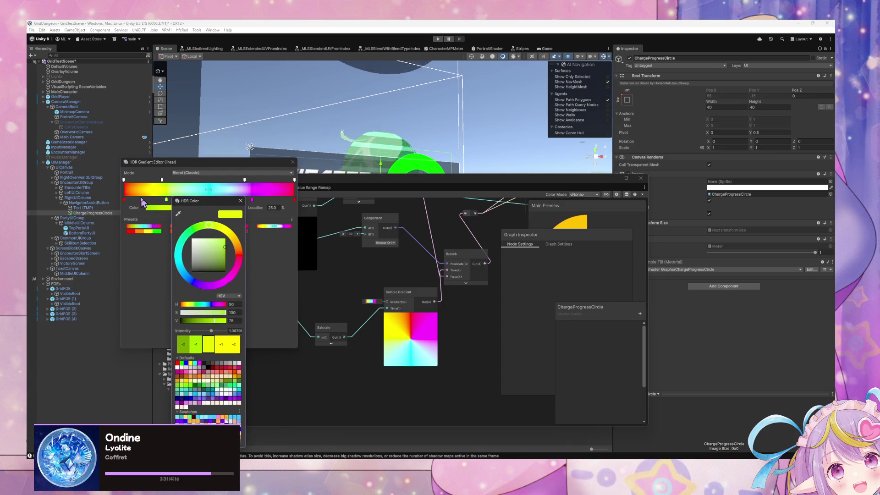
pyautogui.click(240, 200)
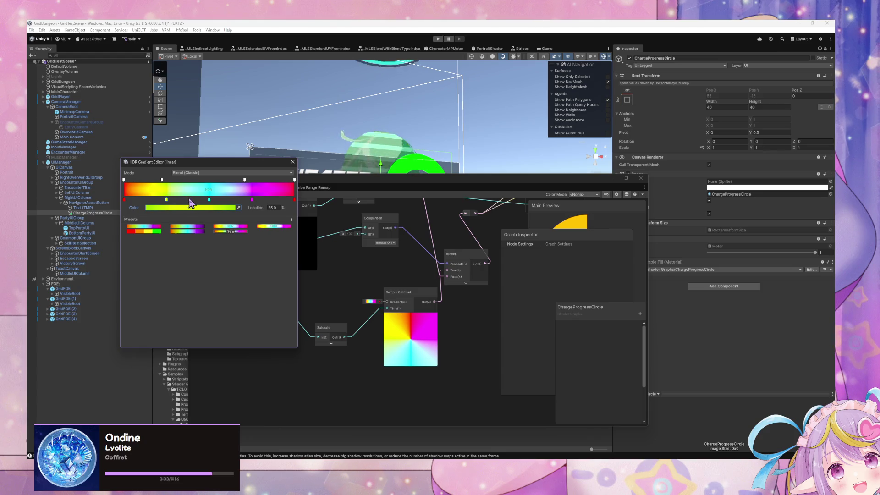
pyautogui.click(189, 201)
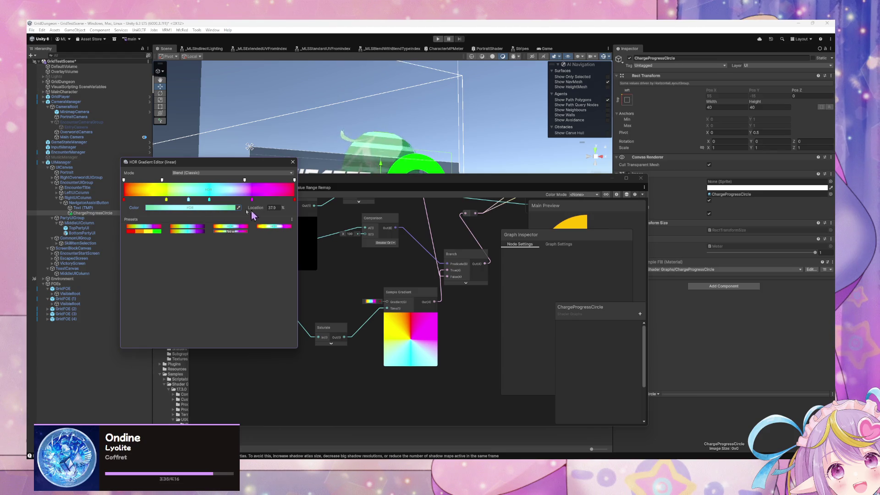
pyautogui.click(167, 200)
pyautogui.click(189, 200)
pyautogui.click(275, 209)
pyautogui.write('37')
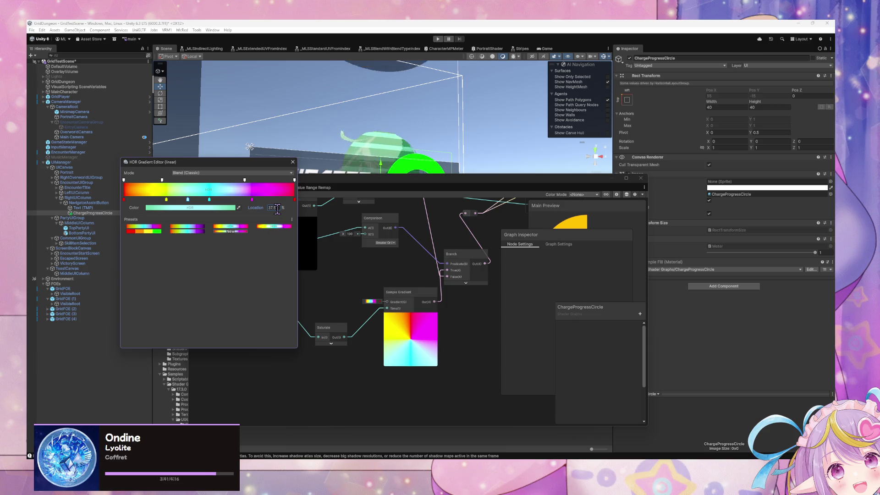
# - Retype the 62.8% key's location, delete the unwanted keys and refresh the graph
pyautogui.click(231, 200)
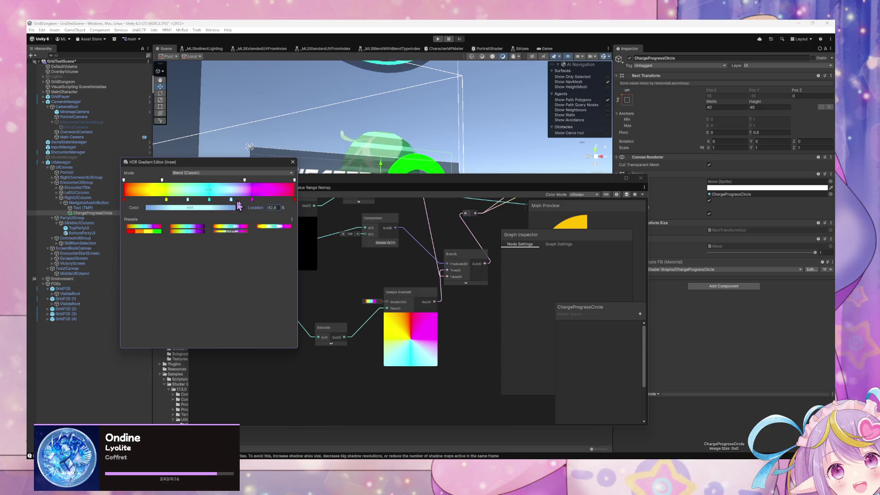
pyautogui.click(277, 209)
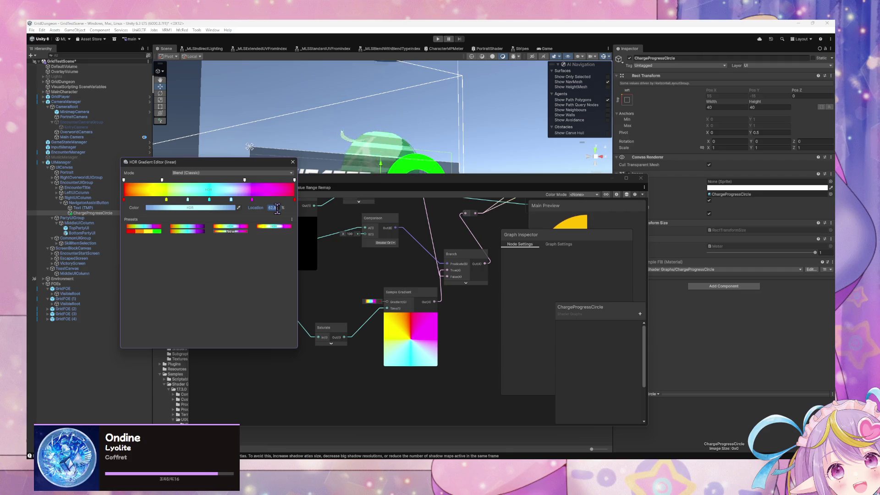
pyautogui.click(277, 208)
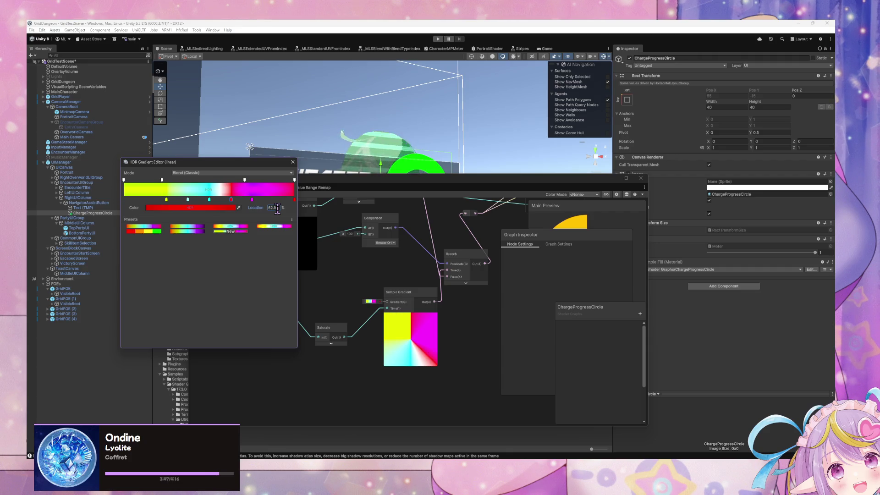
pyautogui.write('5')
pyautogui.press('Return')
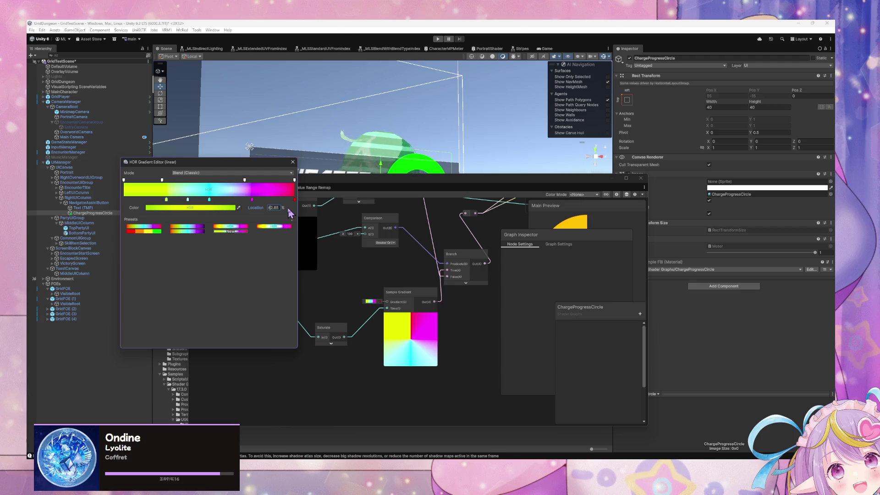
pyautogui.press('Delete')
pyautogui.press('Delete')
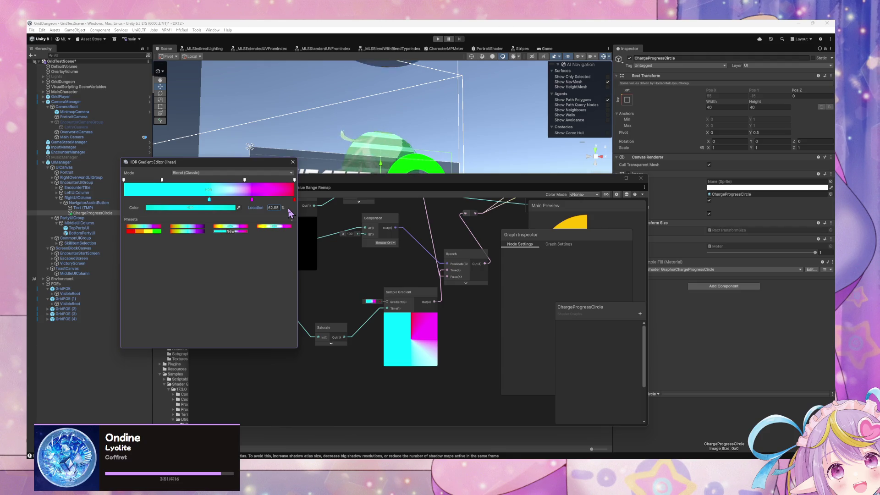
pyautogui.click(303, 216)
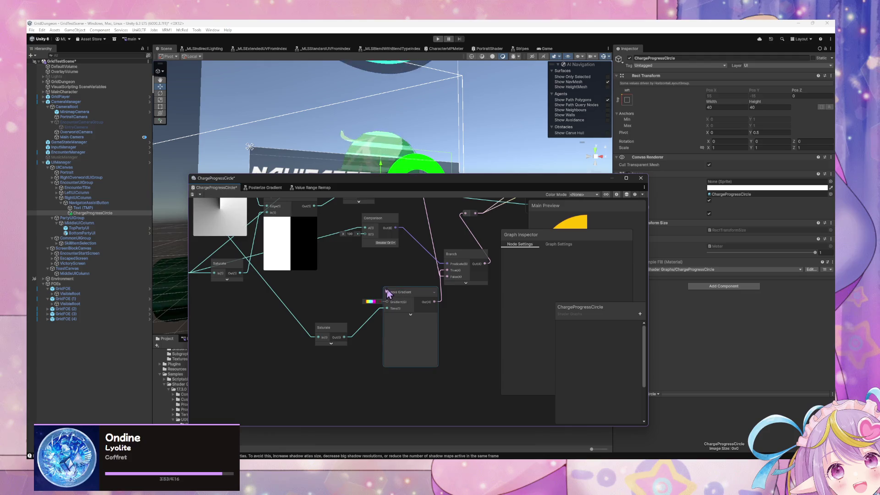
# - Set the 62.8% colour key's location to 62.95
pyautogui.click(370, 301)
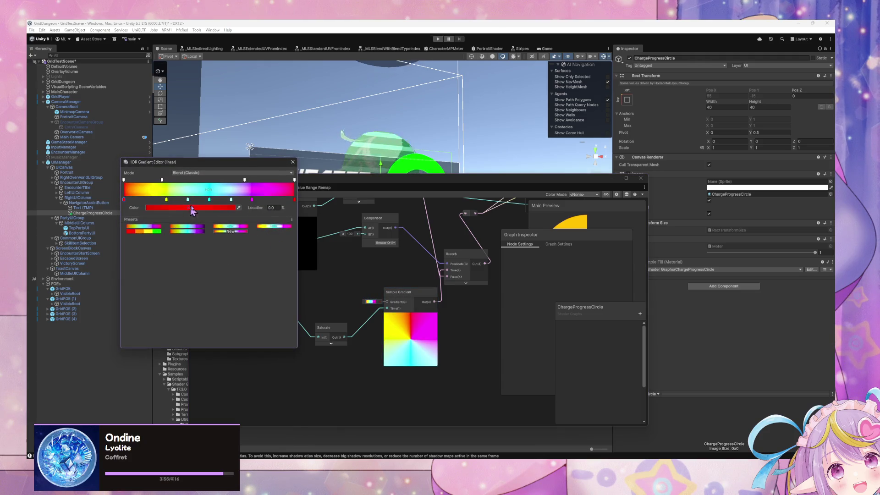
pyautogui.click(231, 200)
pyautogui.click(274, 208)
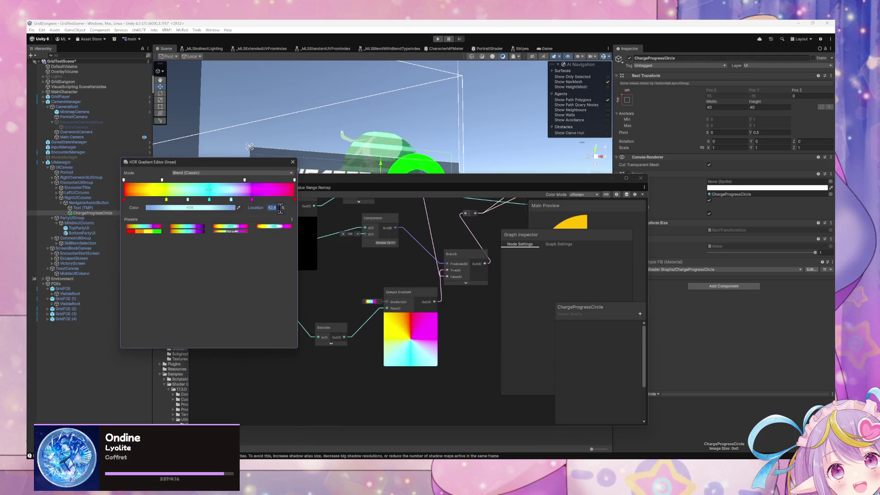
pyautogui.hotkey('ctrl', 'z')
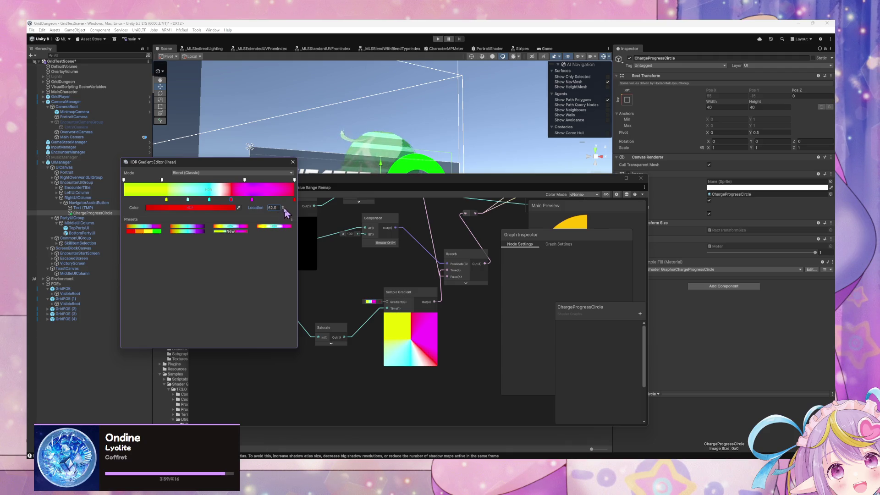
pyautogui.write('9')
pyautogui.press('Return')
pyautogui.write('62.95')
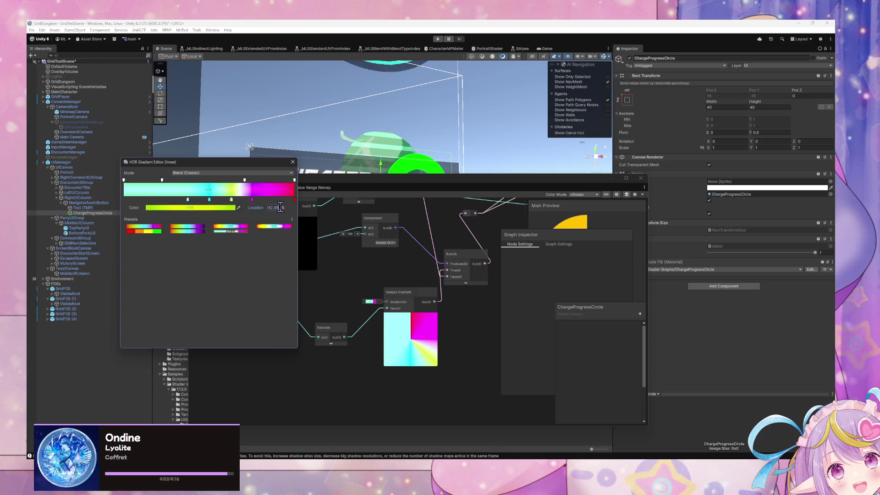
# - Remove the extra 70.9% alpha key and add a magenta colour key near 87%
pyautogui.click(370, 302)
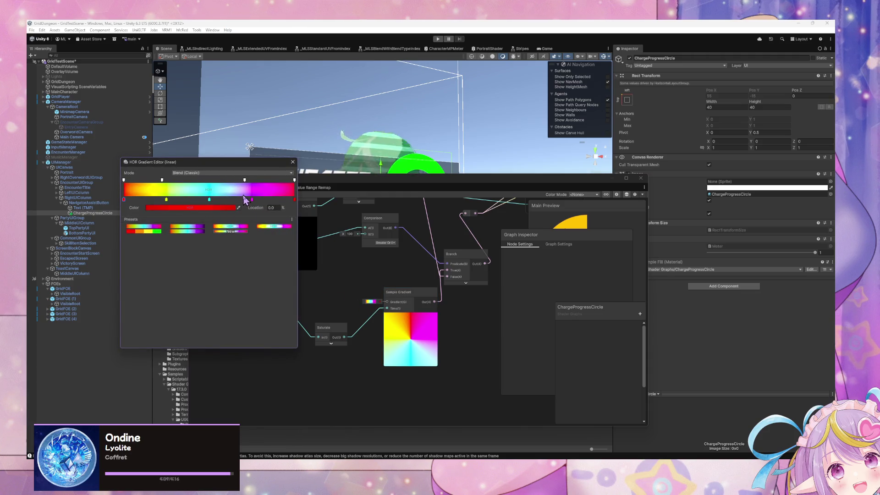
pyautogui.click(245, 181)
pyautogui.moveTo(245, 181)
pyautogui.mouseDown()
pyautogui.moveTo(167, 183)
pyautogui.moveTo(241, 208)
pyautogui.mouseUp()
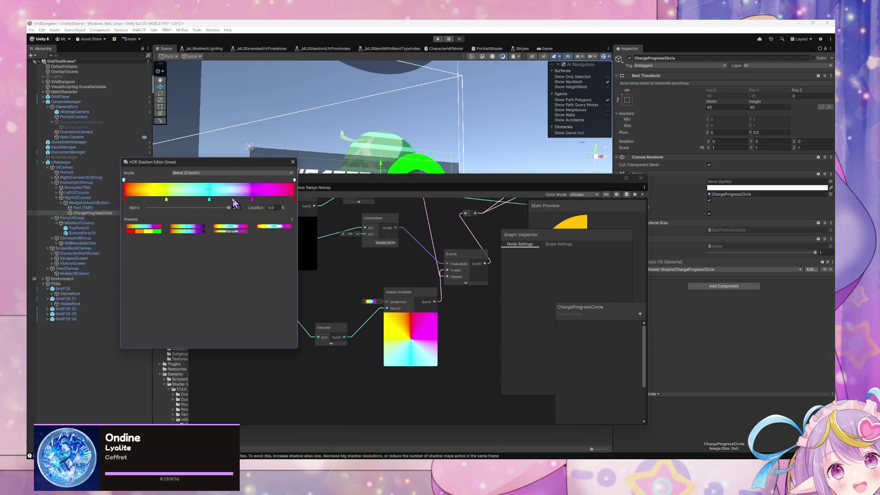
pyautogui.click(274, 201)
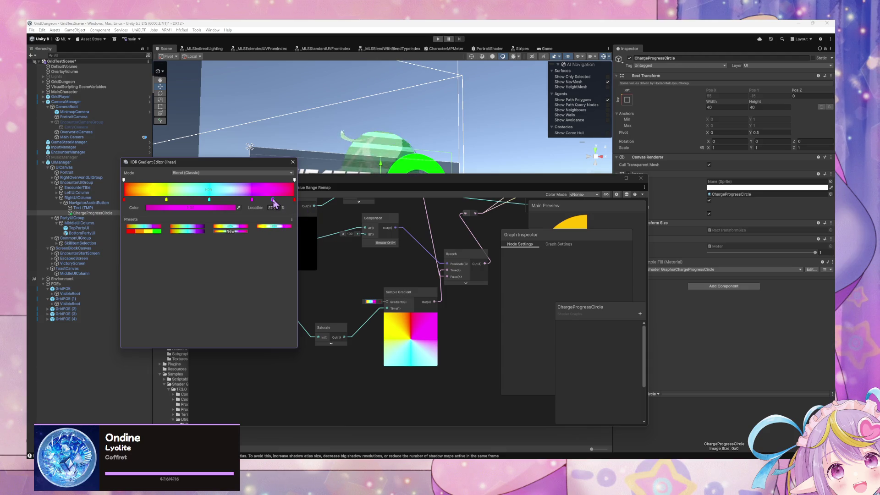
pyautogui.click(279, 207)
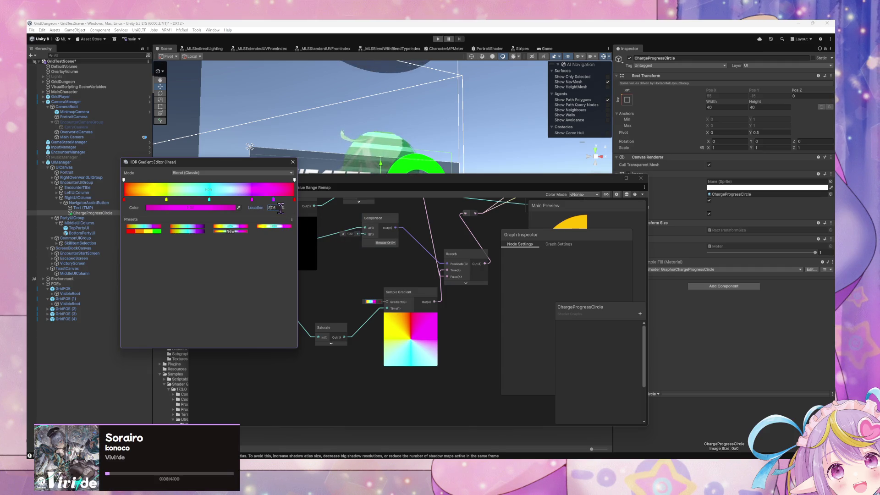
pyautogui.press('Delete')
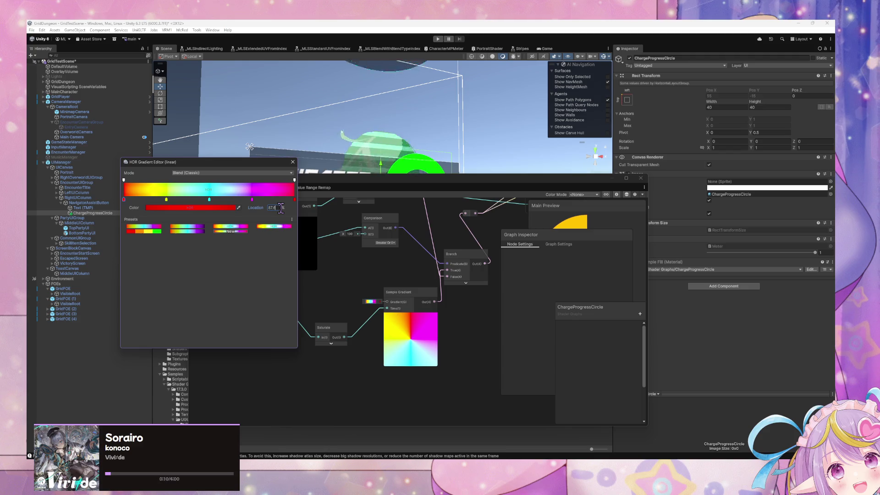
pyautogui.click(330, 247)
pyautogui.click(370, 302)
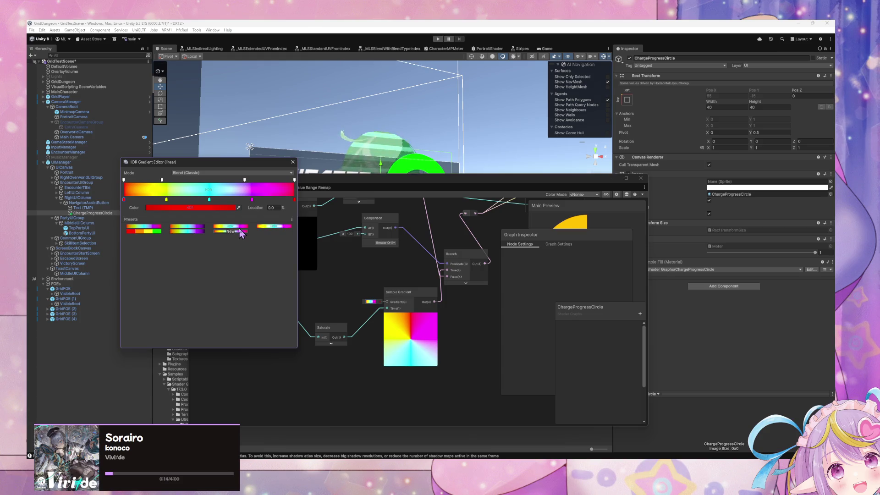
# - Drop the 22.4% alpha key; add magenta 87.6%, light blue 63.2% and green 38.4% keys
pyautogui.click(162, 180)
pyautogui.moveTo(163, 182); pyautogui.dragTo(201, 200)
pyautogui.click(252, 200)
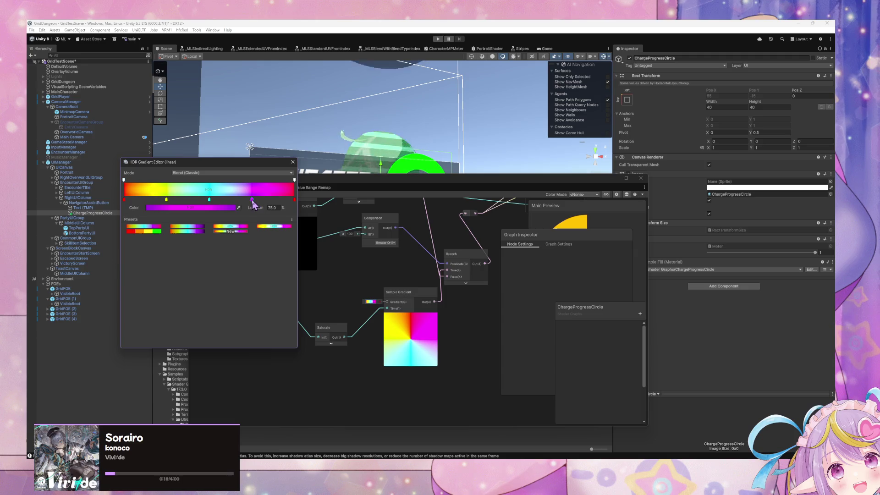
pyautogui.click(273, 200)
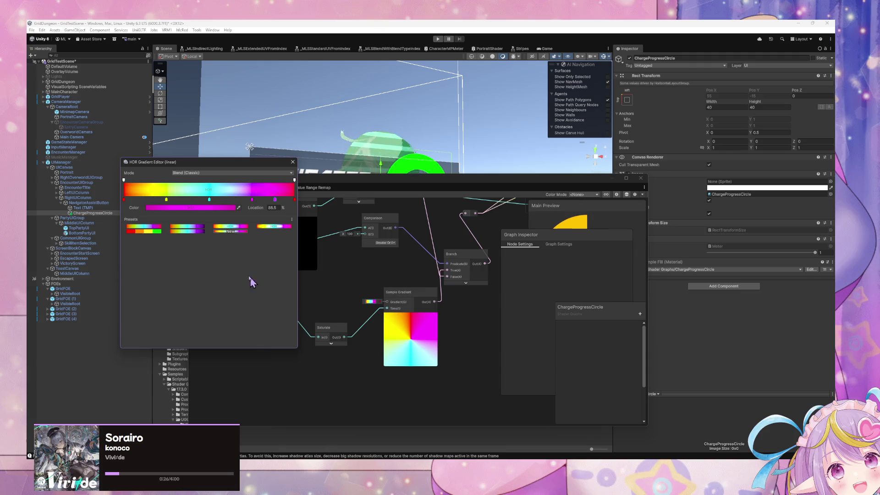
pyautogui.click(231, 201)
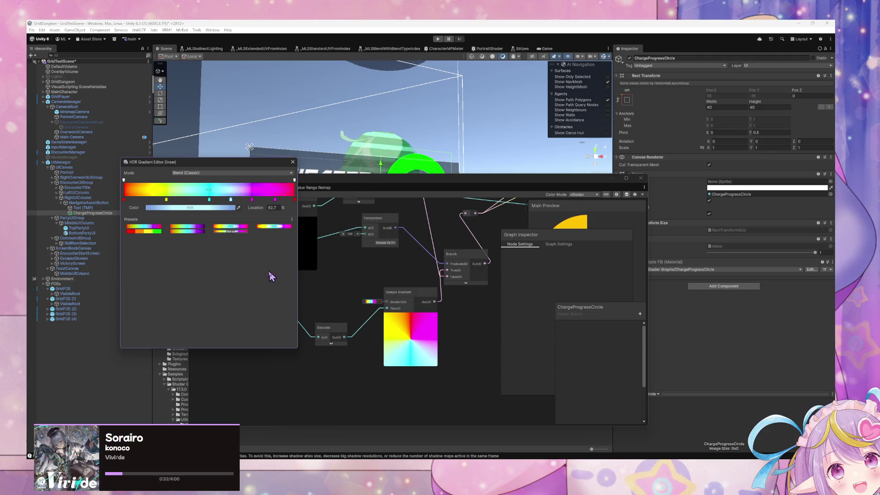
pyautogui.click(190, 200)
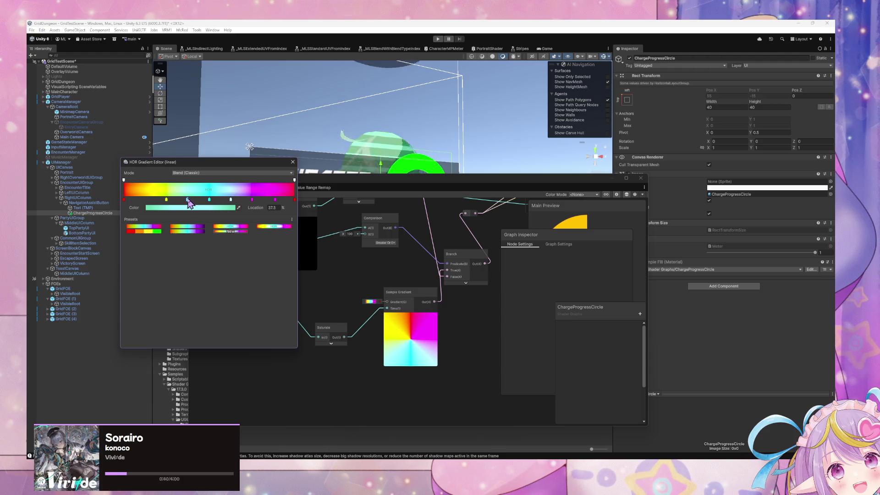
# - Try repositioning the light blue key, then apply the first full-hue rainbow preset
pyautogui.click(230, 201)
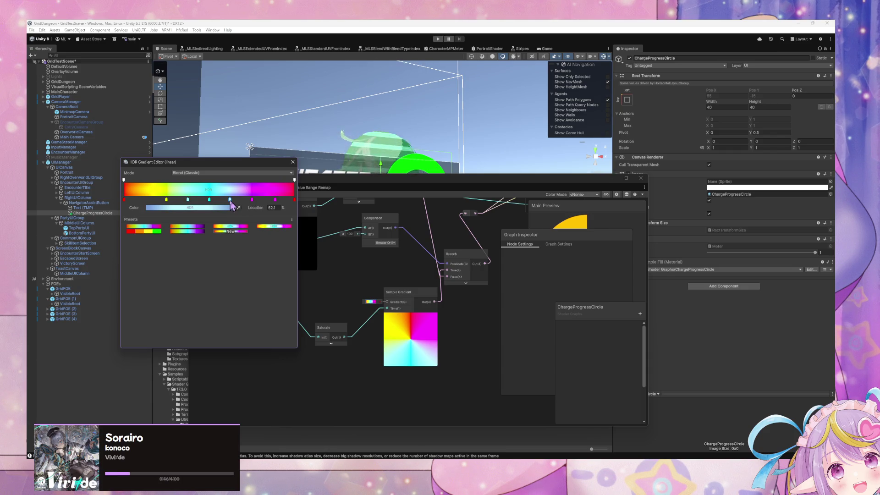
pyautogui.moveTo(232, 205); pyautogui.dragTo(232, 204)
pyautogui.moveTo(145, 202); pyautogui.dragTo(144, 204)
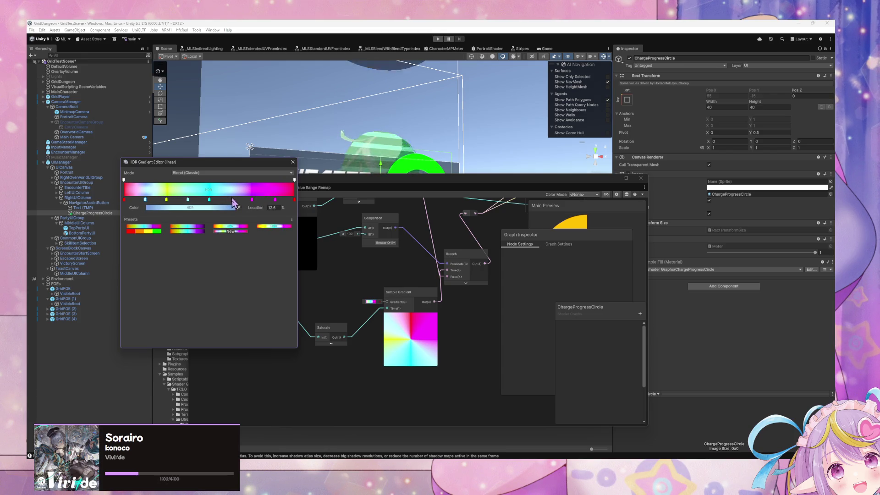
pyautogui.moveTo(234, 202); pyautogui.dragTo(146, 202)
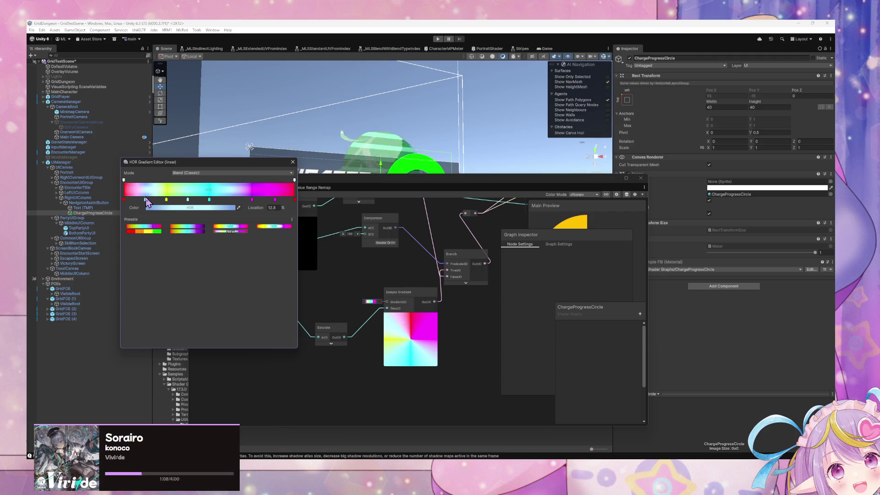
pyautogui.click(152, 227)
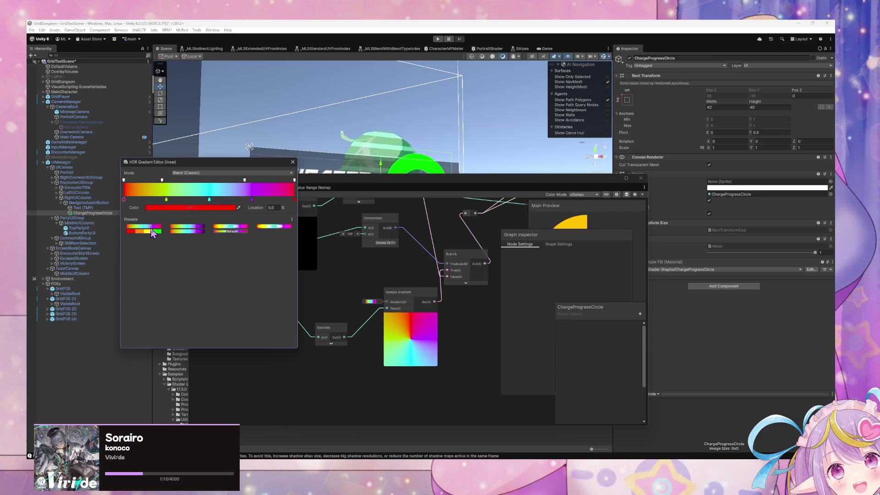
# - Apply the brighter magenta-ended rainbow preset and move its alpha key to 69.7%
pyautogui.click(237, 227)
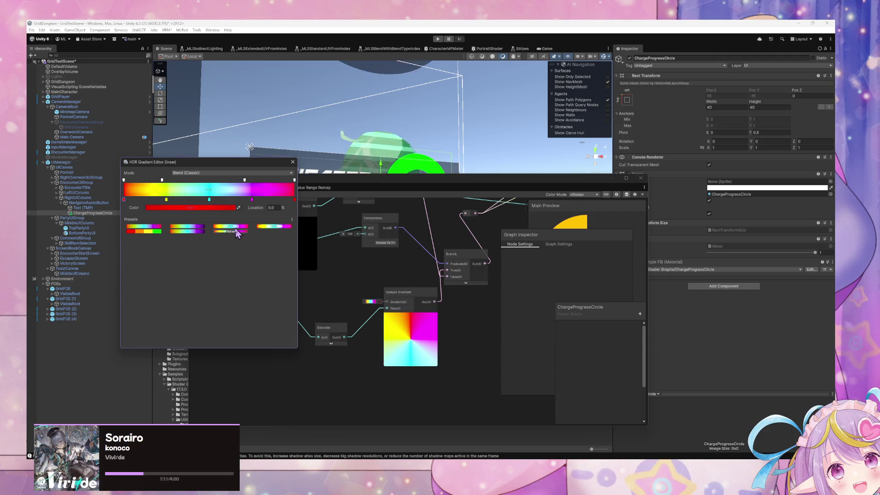
pyautogui.click(194, 231)
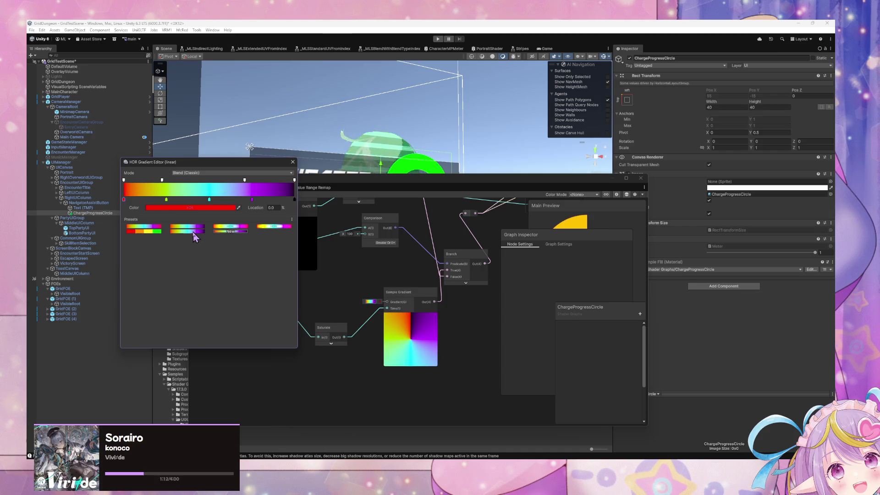
pyautogui.click(228, 228)
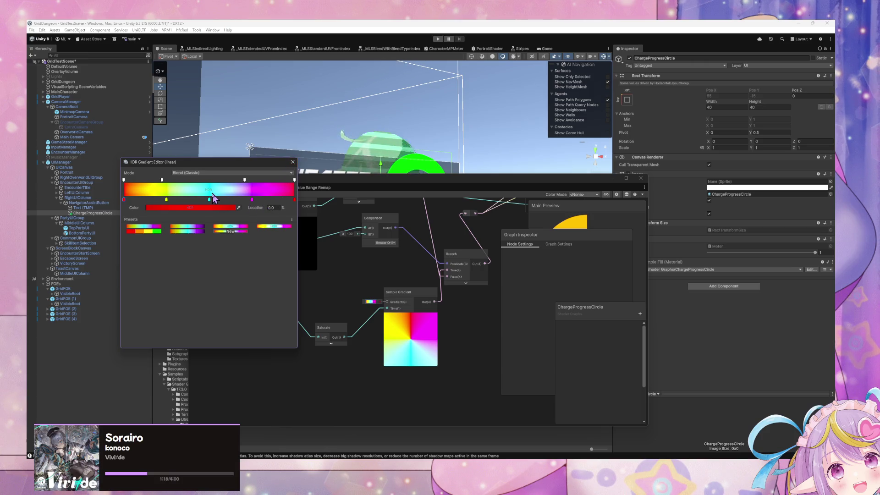
pyautogui.click(163, 181)
pyautogui.moveTo(162, 181); pyautogui.dragTo(244, 182)
# - Add teal, ~65% and magenta keys, placing yellow at 18.1% and magenta at 77.3%
pyautogui.moveTo(167, 200); pyautogui.dragTo(156, 202)
pyautogui.click(183, 201)
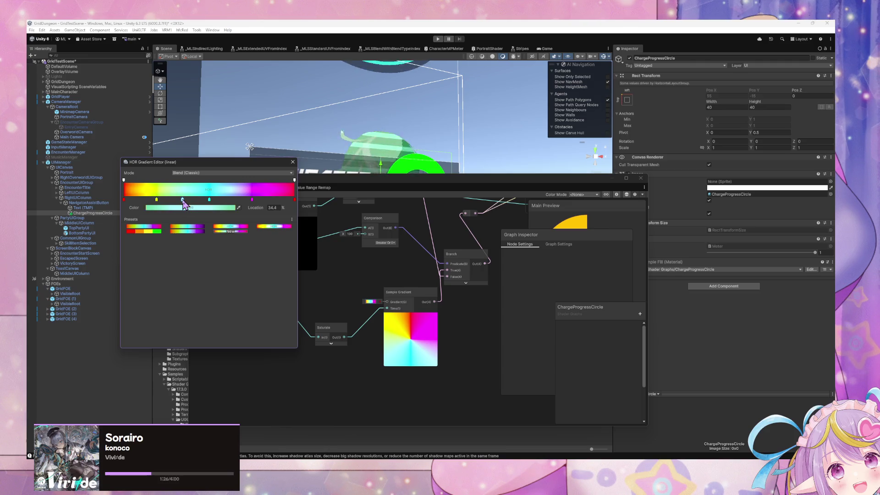
pyautogui.click(235, 201)
pyautogui.click(273, 201)
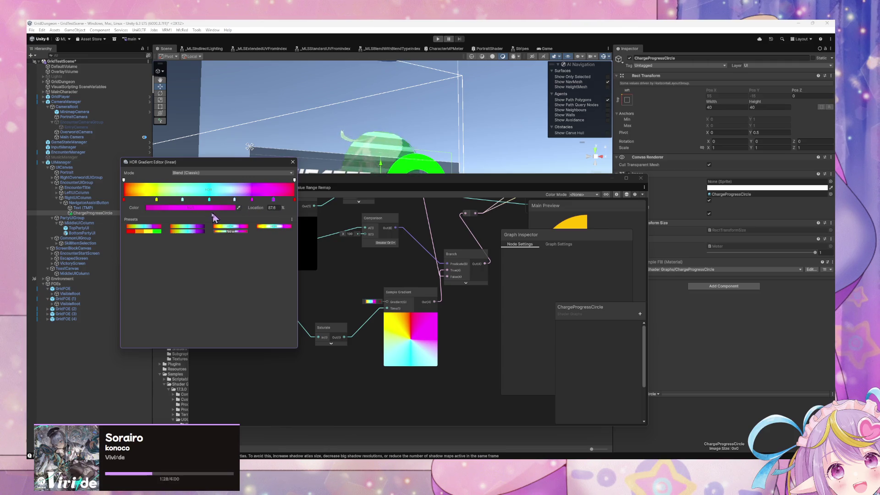
pyautogui.moveTo(157, 201); pyautogui.dragTo(177, 200)
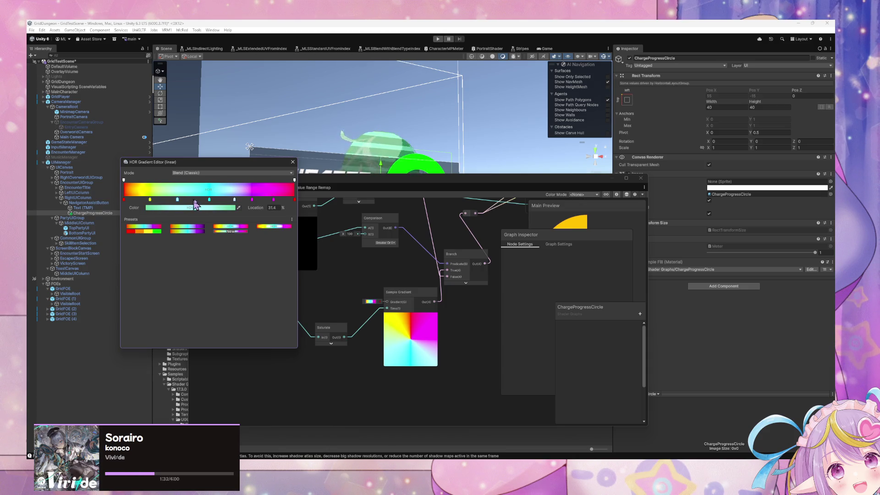
pyautogui.click(209, 201)
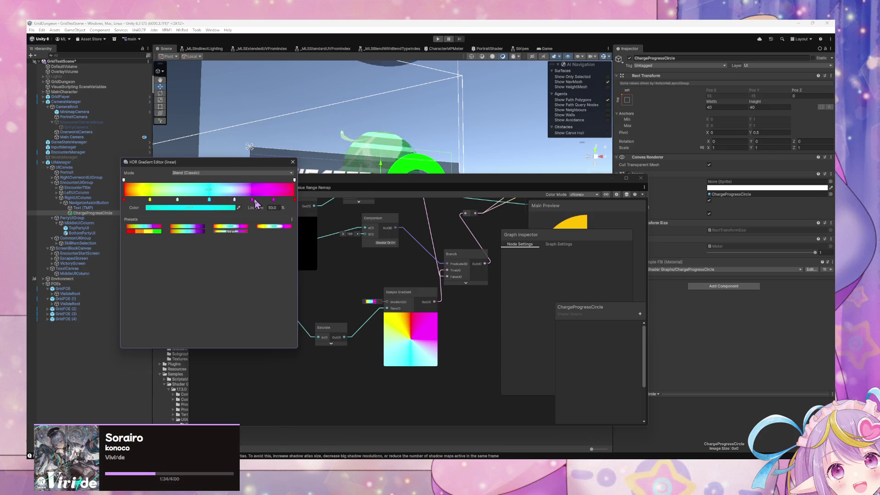
pyautogui.moveTo(252, 201); pyautogui.dragTo(276, 201)
# - Shift the middle colour keys to about 29.2%, 44.4% and 59%, then close the editor
pyautogui.click(234, 201)
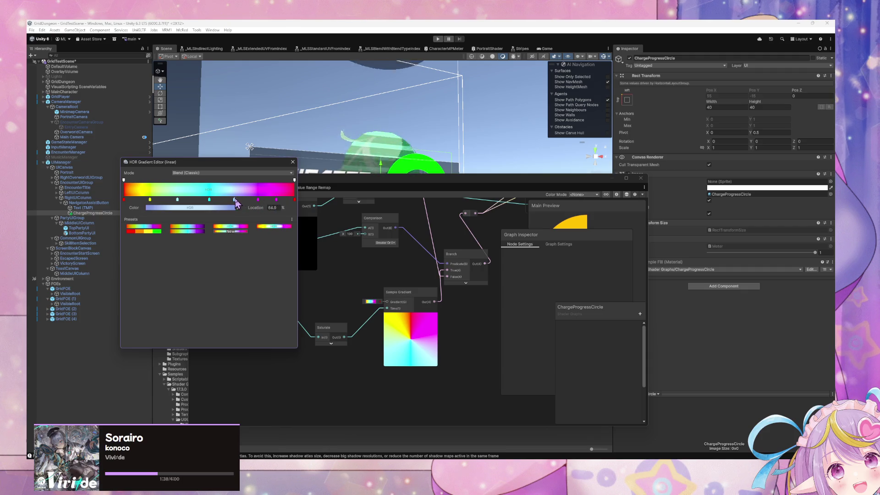
pyautogui.click(255, 201)
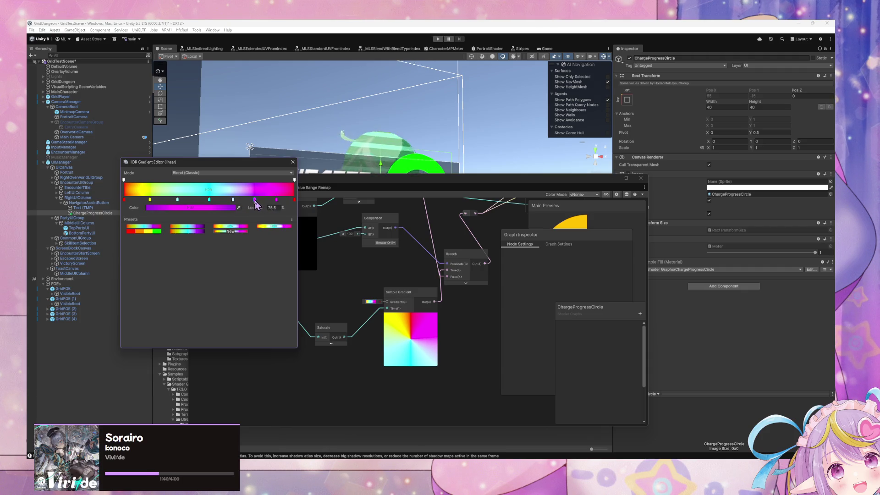
pyautogui.click(276, 200)
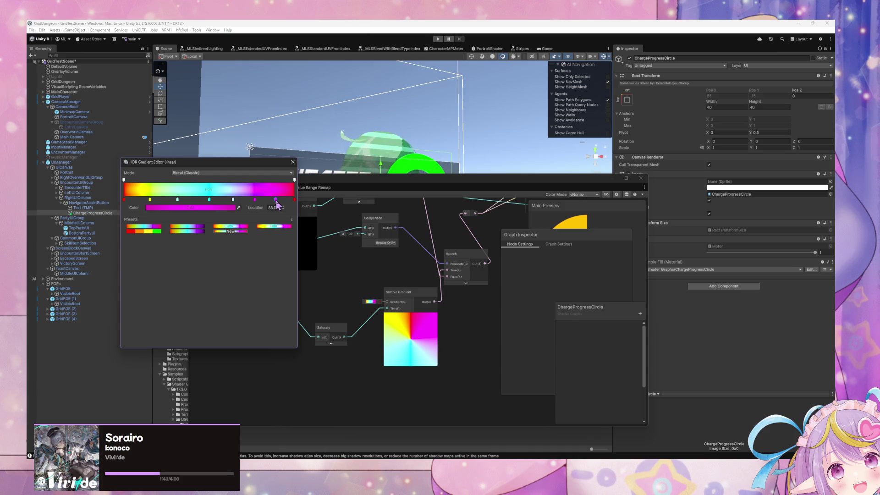
pyautogui.click(148, 200)
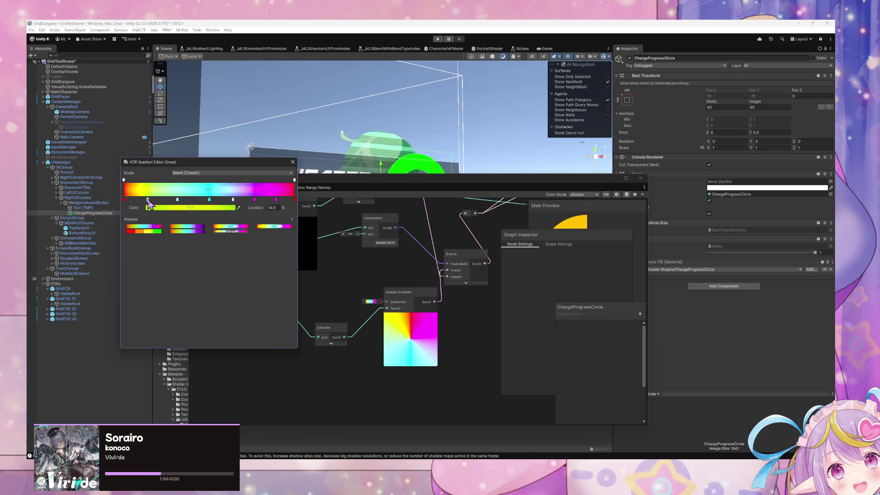
pyautogui.moveTo(177, 200); pyautogui.dragTo(173, 201)
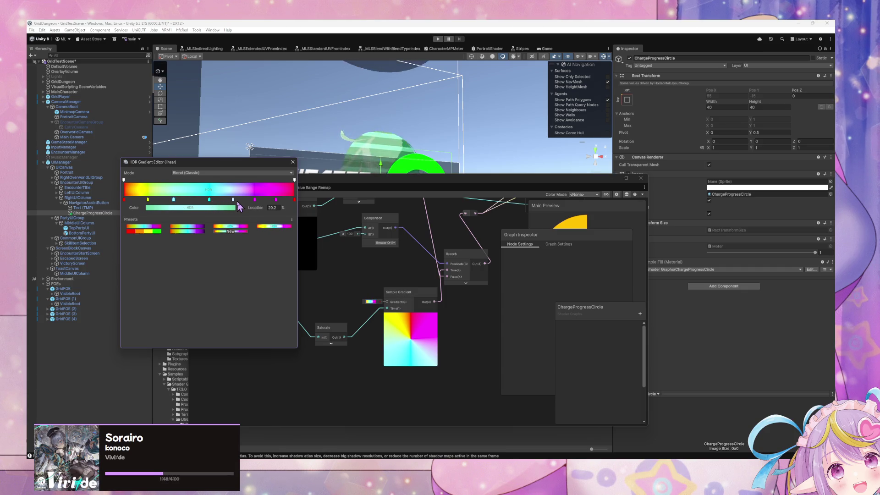
pyautogui.moveTo(209, 200)
pyautogui.mouseDown()
pyautogui.moveTo(200, 201)
pyautogui.moveTo(224, 200)
pyautogui.mouseUp()
pyautogui.click(200, 201)
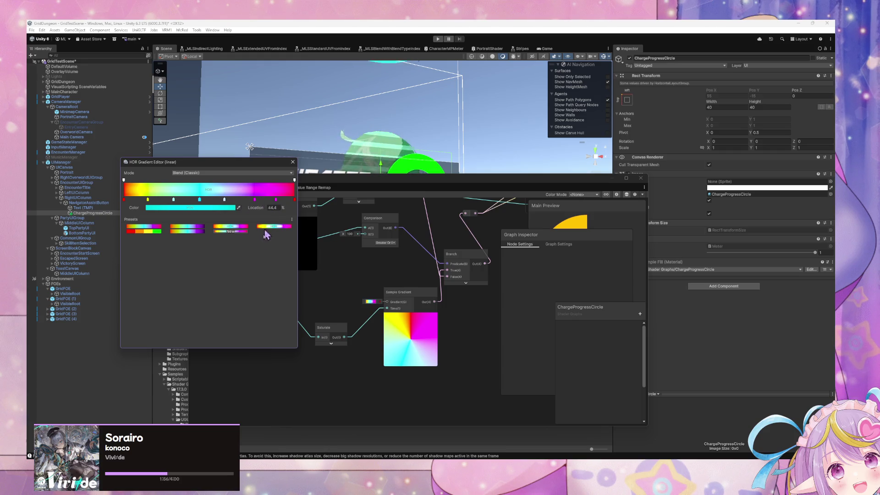
pyautogui.click(275, 200)
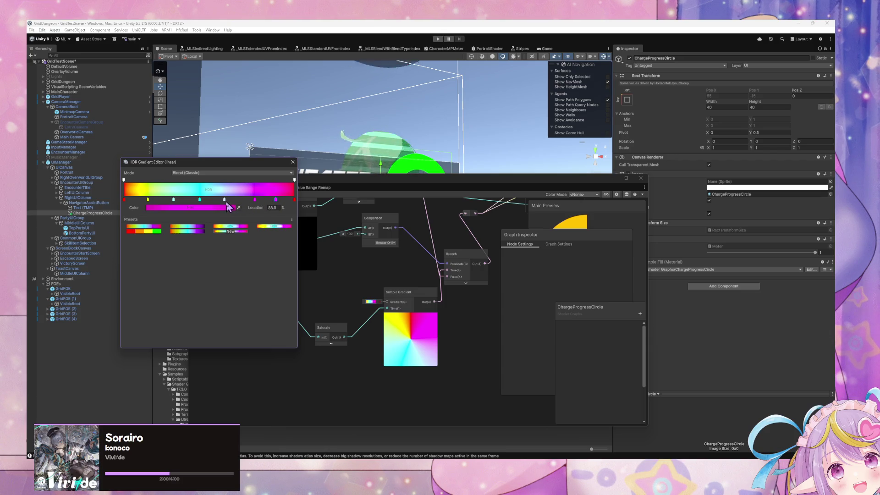
pyautogui.press('Escape')
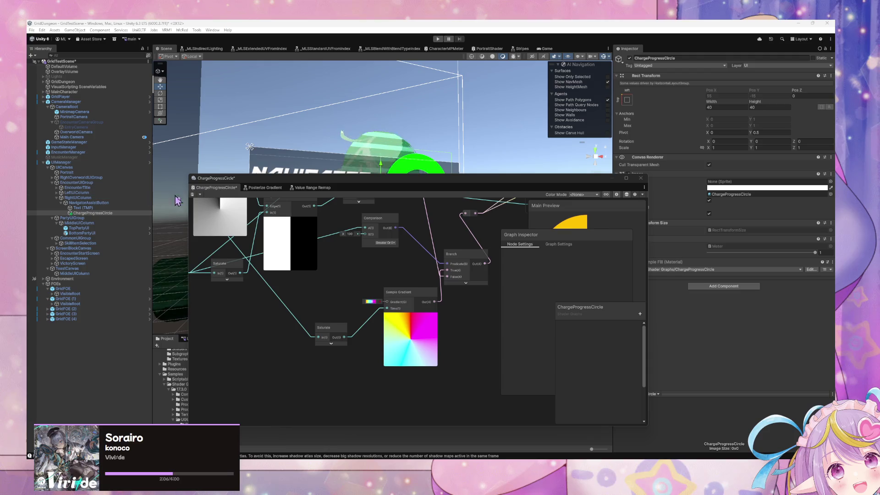
# - Place the first two colour keys at 14.3% and 28.8%
pyautogui.click(371, 302)
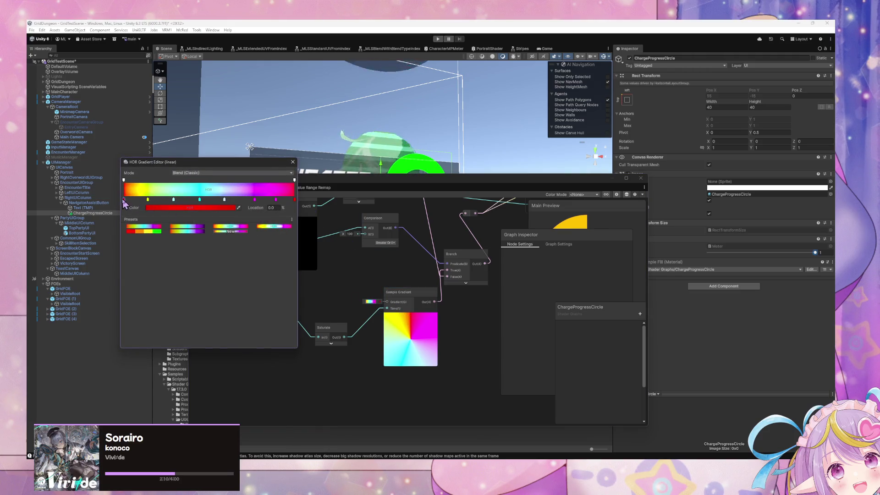
pyautogui.click(148, 200)
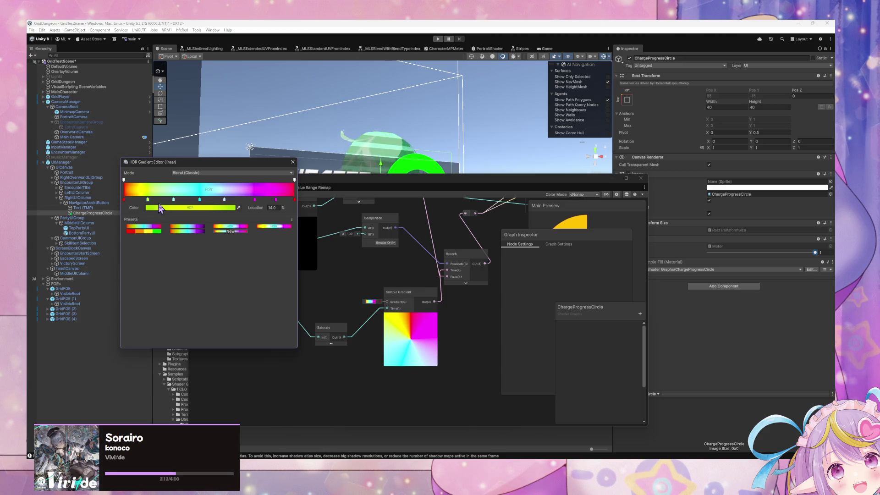
pyautogui.click(272, 207)
pyautogui.write('14')
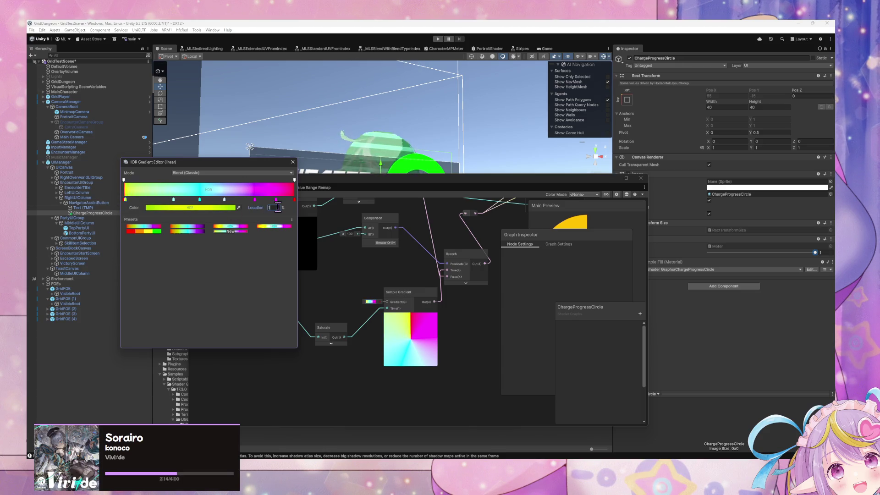
pyautogui.click(174, 200)
pyautogui.write('14')
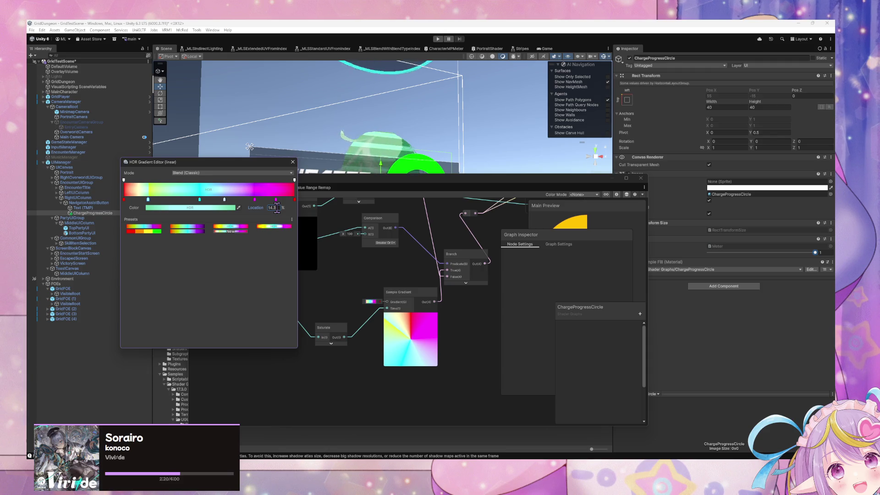
pyautogui.hotkey('ctrl', 'z')
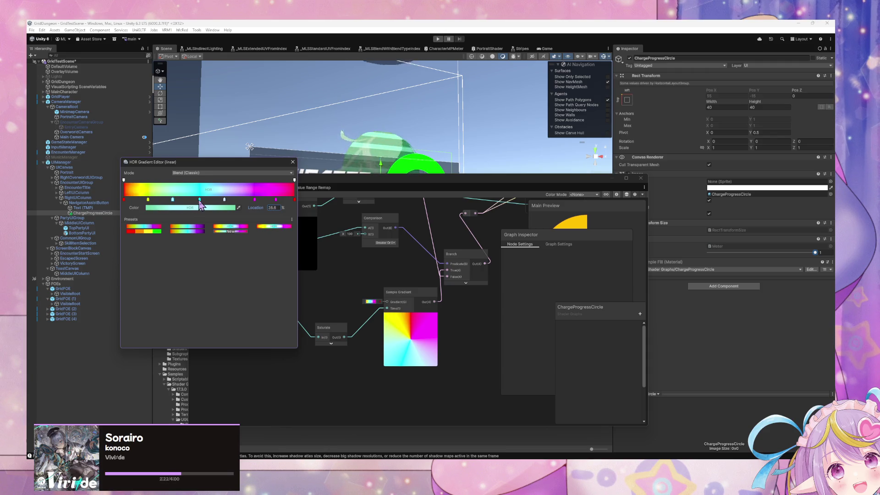
# - Place the cyan key near 43% and the fourth key near 57%
pyautogui.click(199, 200)
pyautogui.write('14.3')
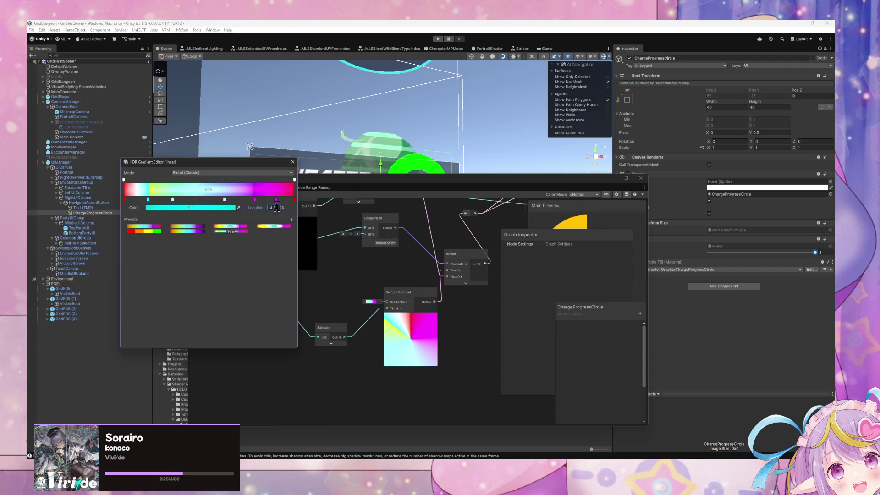
pyautogui.hotkey('ctrl', 'z')
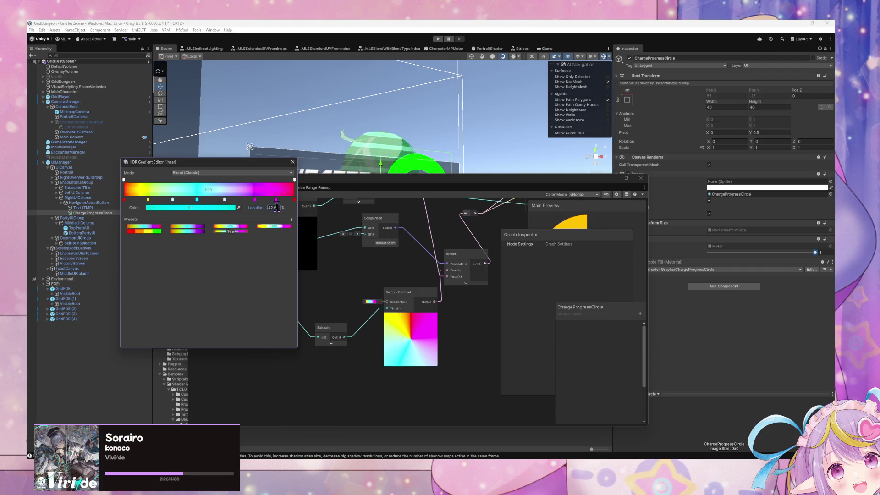
pyautogui.click(224, 200)
pyautogui.click(274, 207)
pyautogui.write('14')
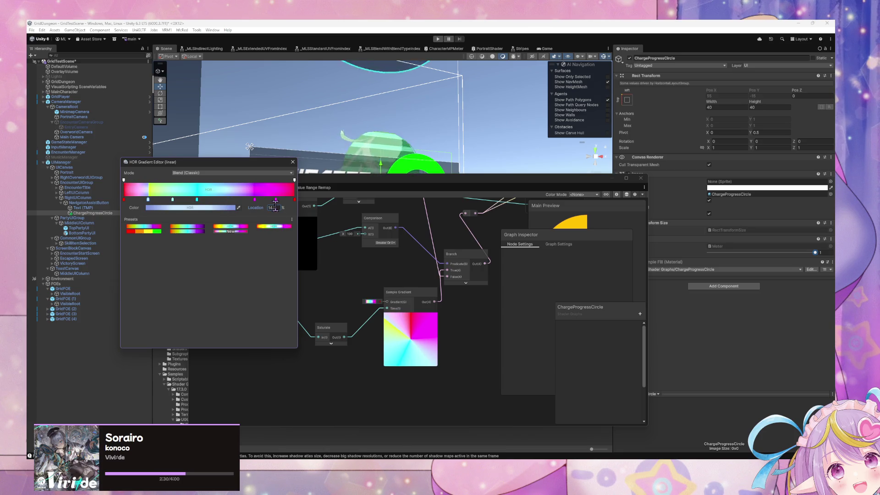
pyautogui.hotkey('ctrl', 'z')
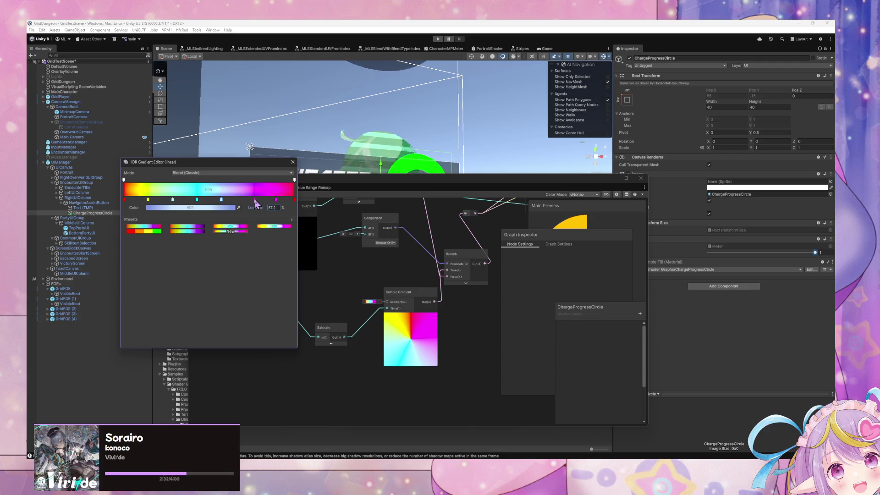
# - Set the last keys to 71.5% and 85.8%, then select the red start key
pyautogui.click(255, 199)
pyautogui.write('14')
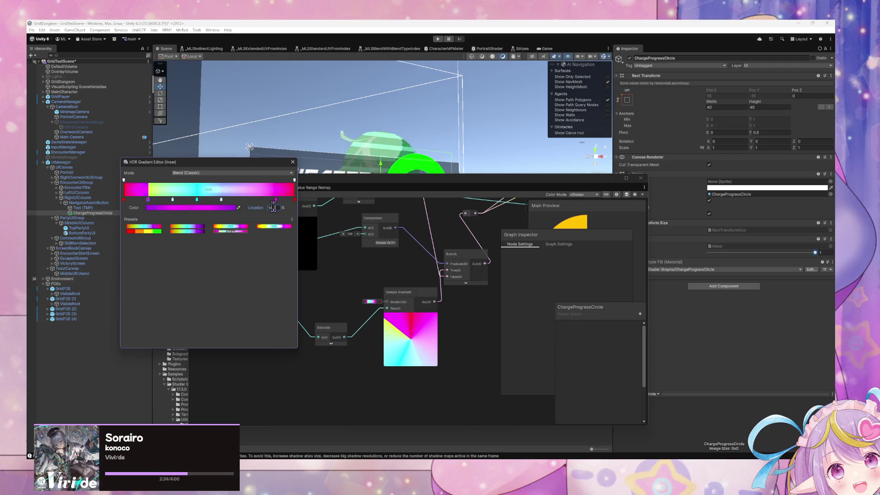
pyautogui.write('71.5')
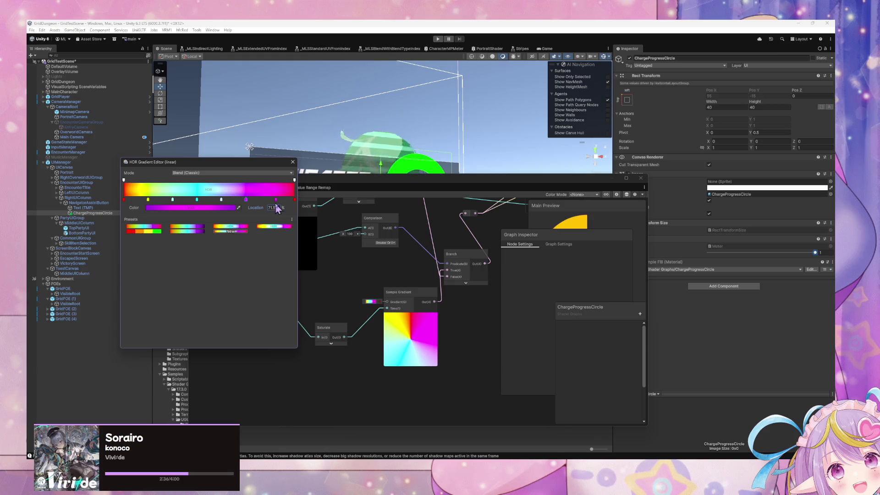
pyautogui.doubleClick(273, 208)
pyautogui.write('14')
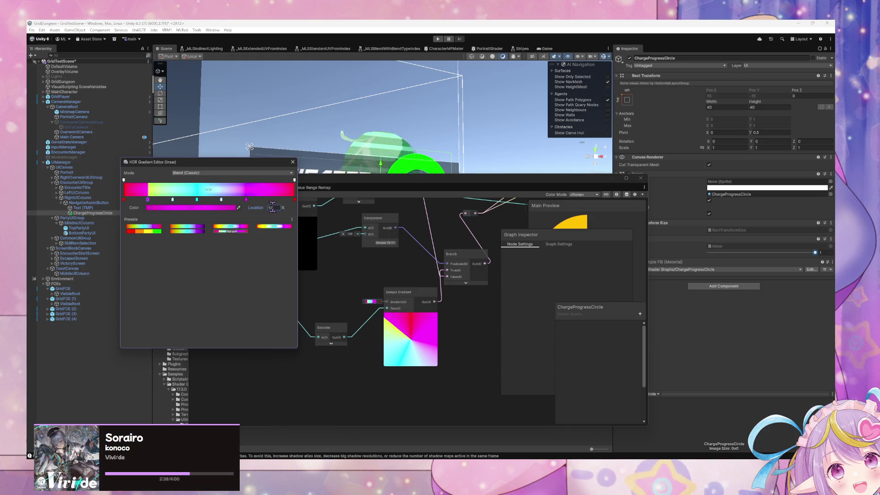
pyautogui.write('85.8')
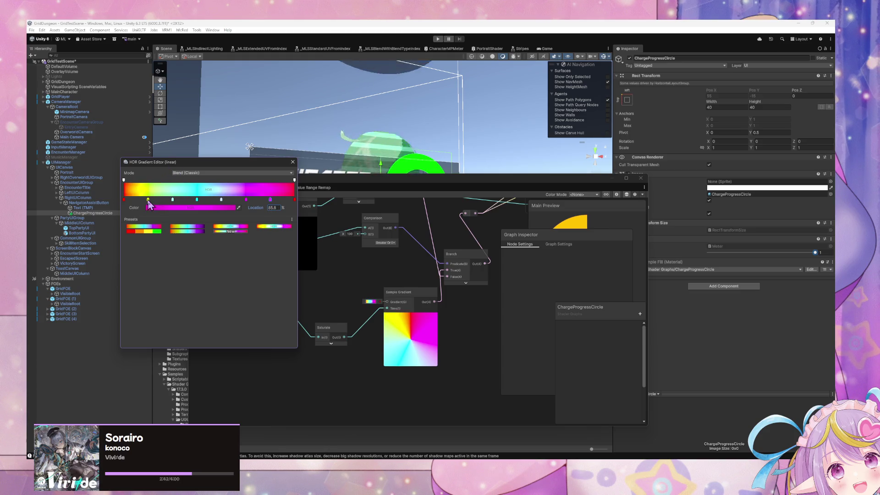
pyautogui.click(124, 200)
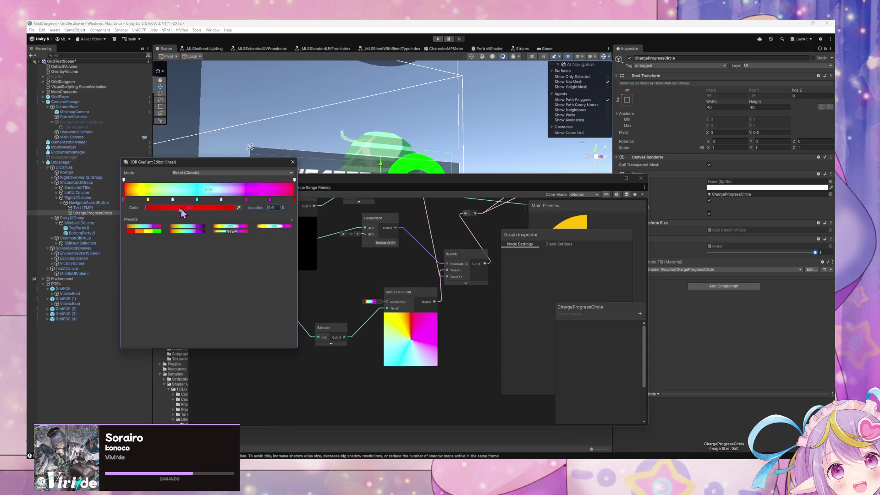
# - Raise the starting red key's brightness (V) to 100
pyautogui.click(159, 209)
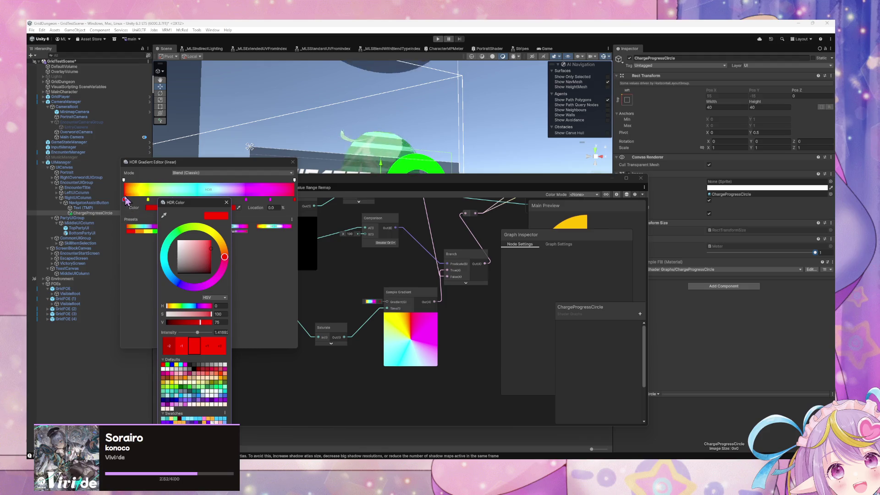
pyautogui.click(124, 203)
pyautogui.click(159, 208)
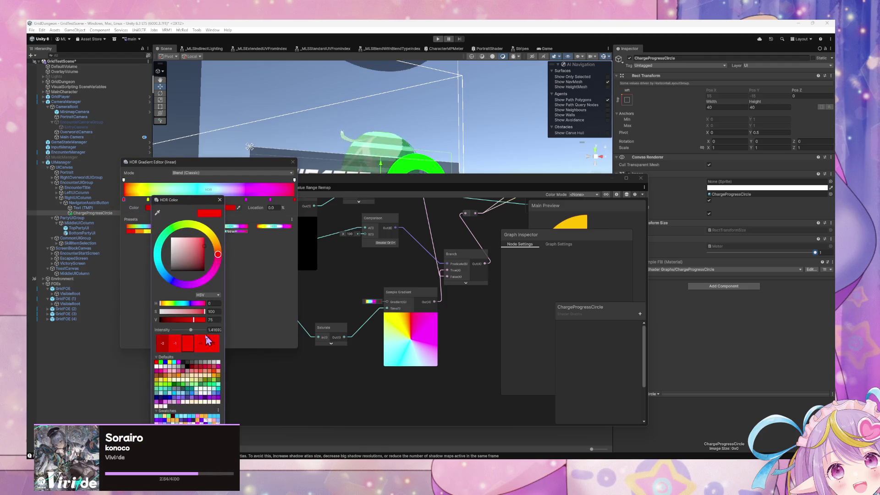
pyautogui.click(205, 319)
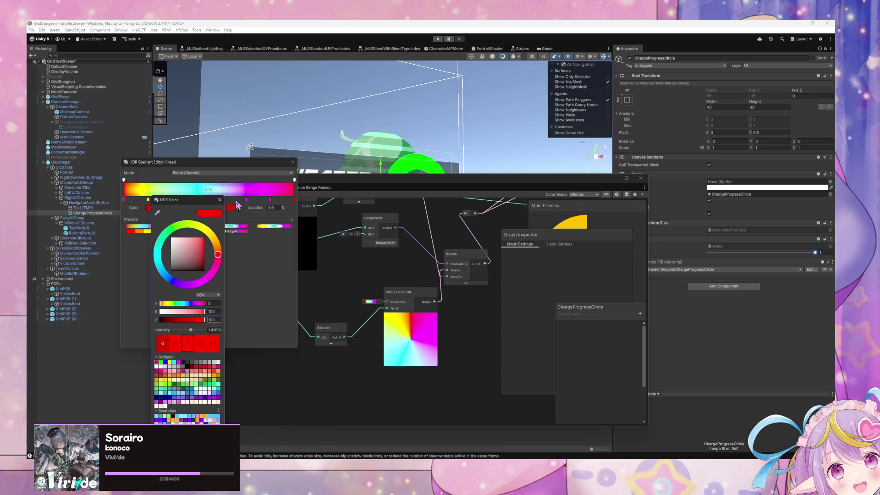
# - Set the end colour key's hue to 360 and close the picker and gradient editor
pyautogui.click(219, 200)
pyautogui.click(294, 200)
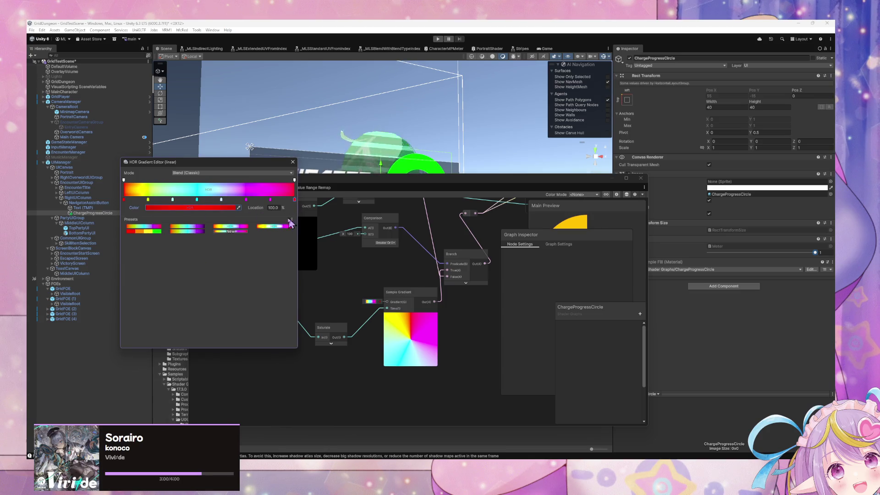
pyautogui.click(220, 208)
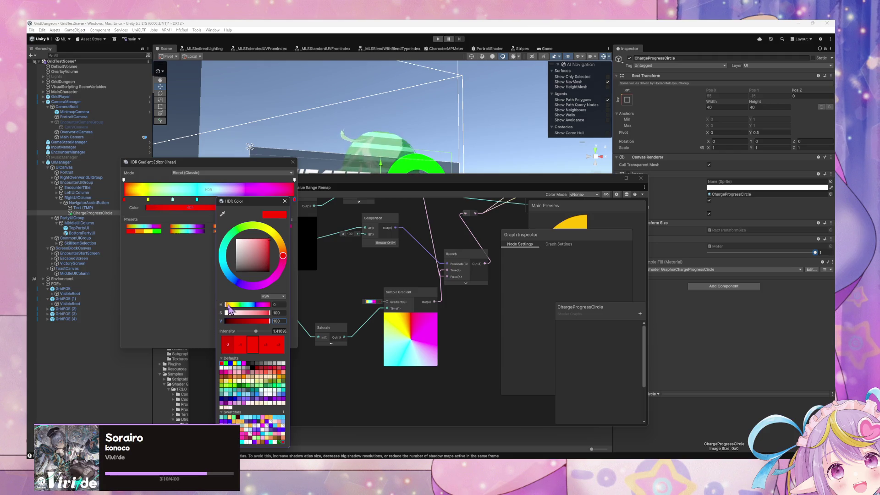
pyautogui.moveTo(228, 305)
pyautogui.mouseDown()
pyautogui.moveTo(287, 314)
pyautogui.moveTo(173, 302)
pyautogui.mouseUp()
pyautogui.press('Escape')
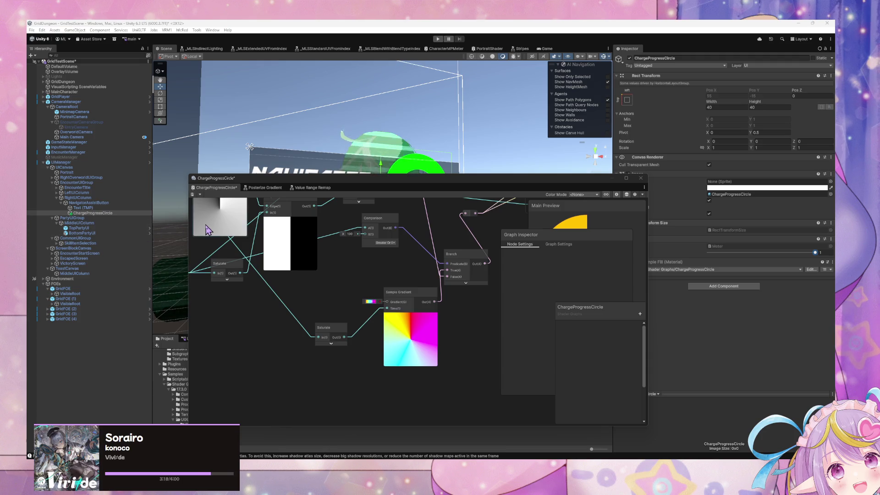
# - Reopen the gradient editor, centre it, and enter 51 in the 14.3% key's colour
pyautogui.click(371, 302)
pyautogui.moveTo(198, 162); pyautogui.dragTo(392, 217)
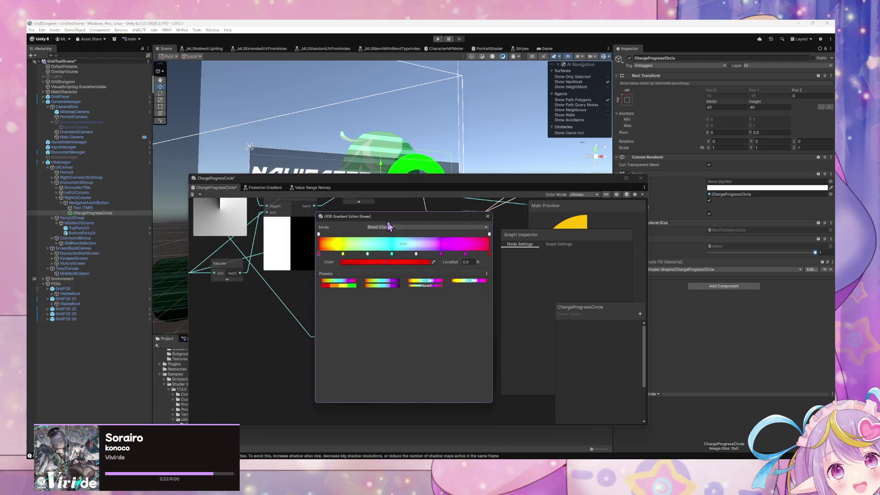
pyautogui.click(343, 254)
pyautogui.click(372, 263)
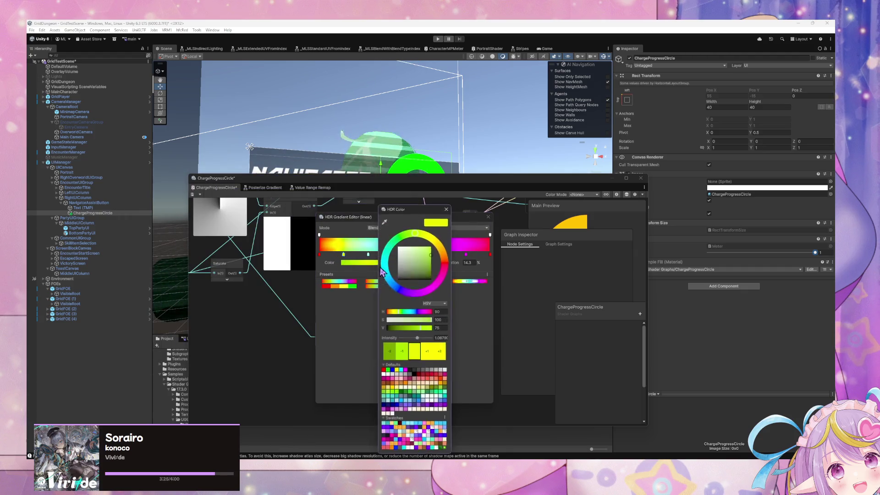
pyautogui.click(448, 329)
pyautogui.write('51')
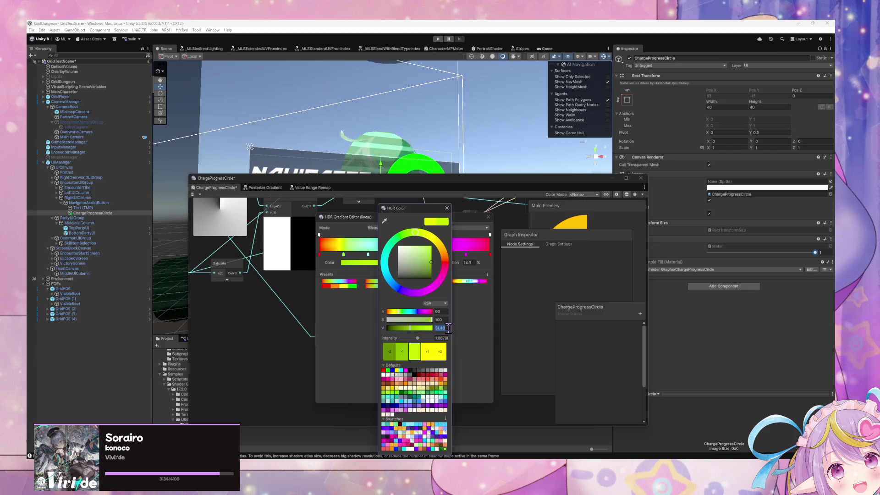
# - Recolour the 28.6% key to value 100 and hue 51.43*2 (about 103)
pyautogui.click(447, 209)
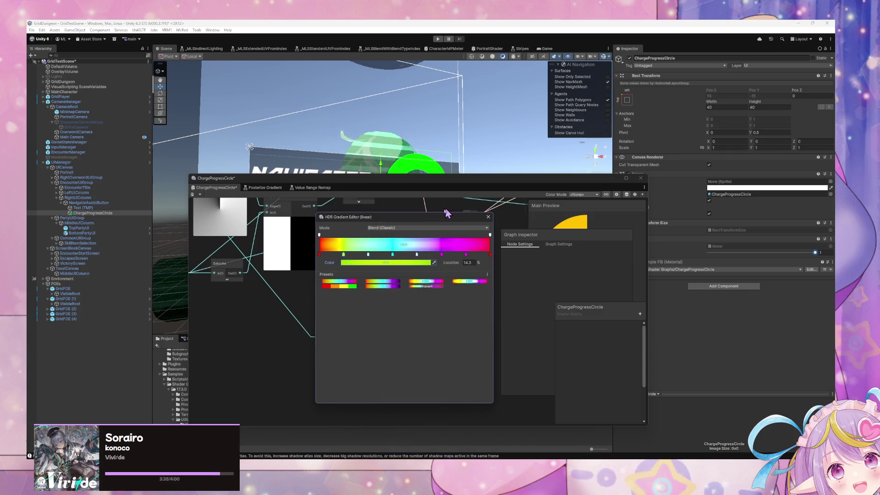
pyautogui.click(368, 255)
pyautogui.click(405, 263)
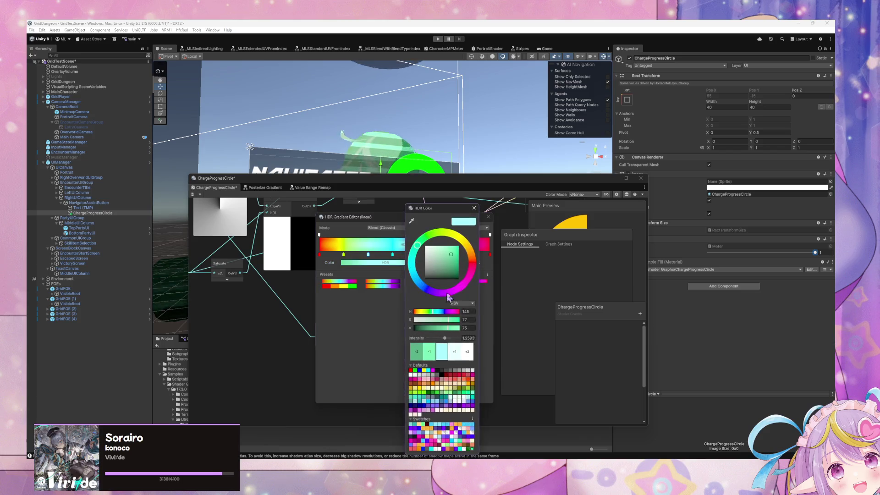
pyautogui.doubleClick(470, 328)
pyautogui.write('100')
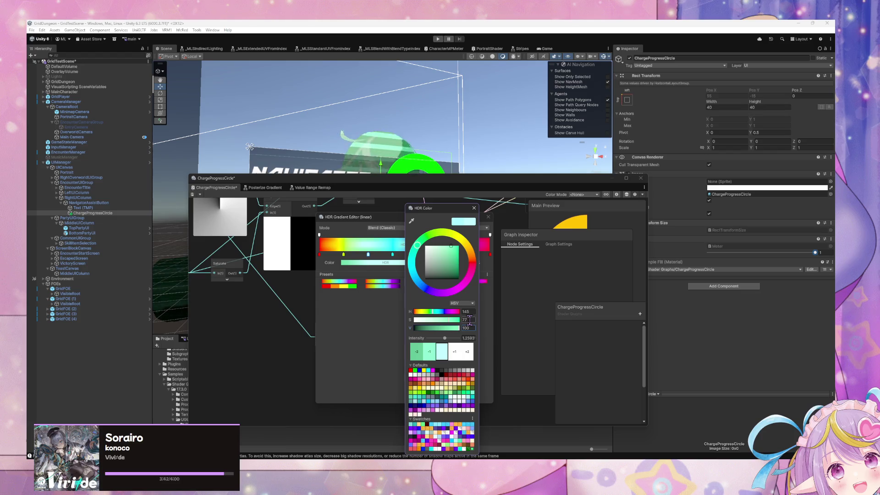
pyautogui.click(475, 312)
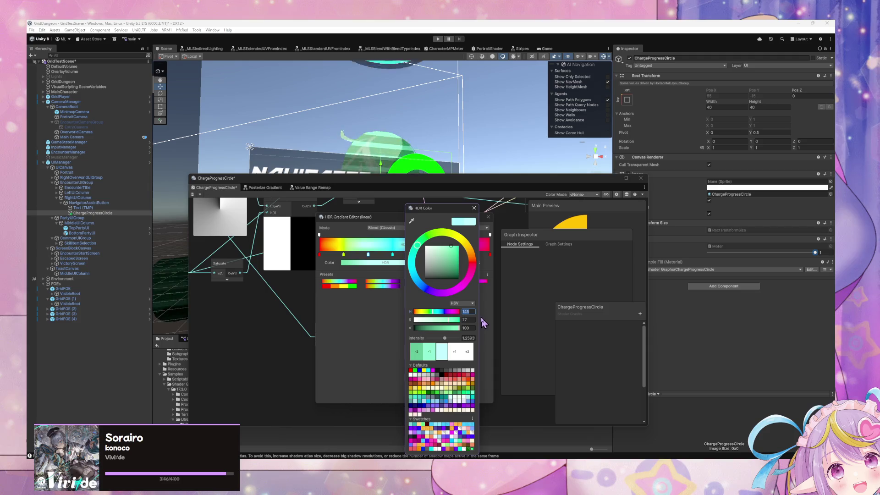
pyautogui.write('51.43')
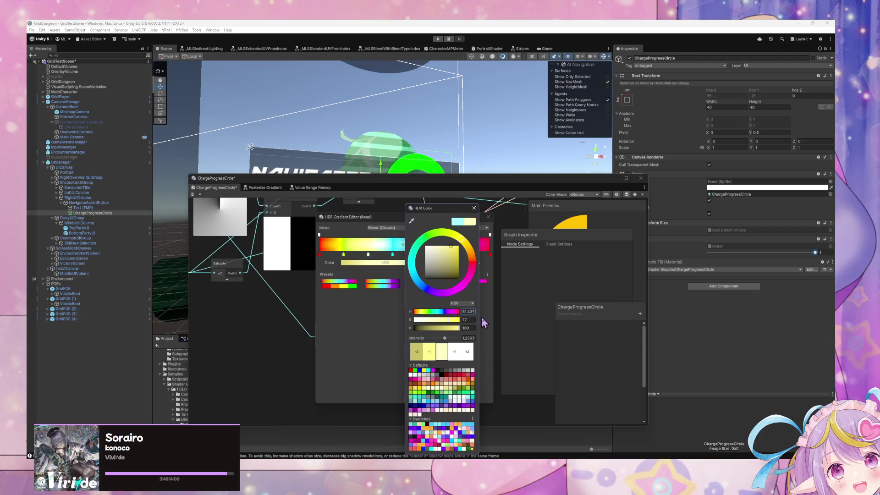
pyautogui.write('*2')
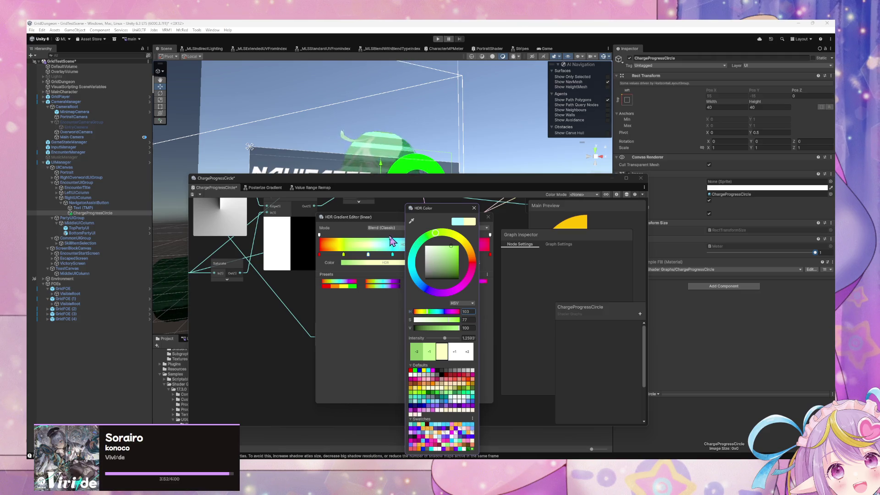
pyautogui.click(344, 254)
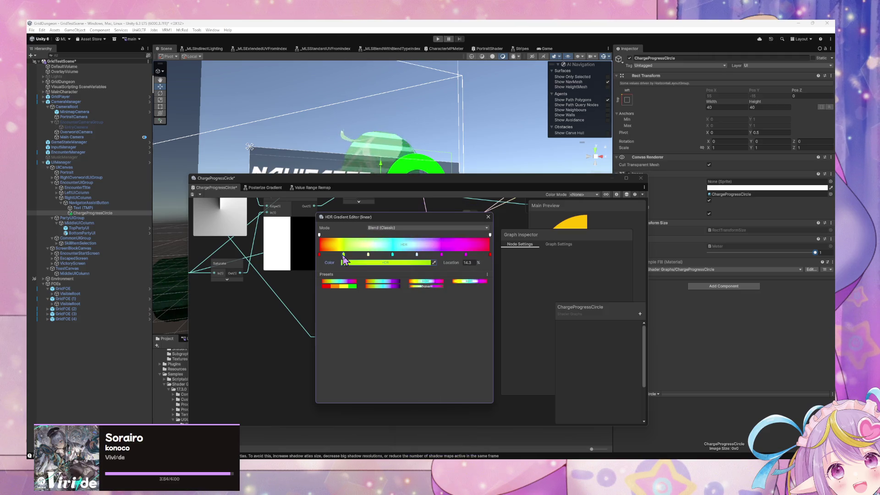
# - Set the 42.9% and 57.2% gradient keys' hues to 51.43*3 and 51.43*4
pyautogui.click(368, 254)
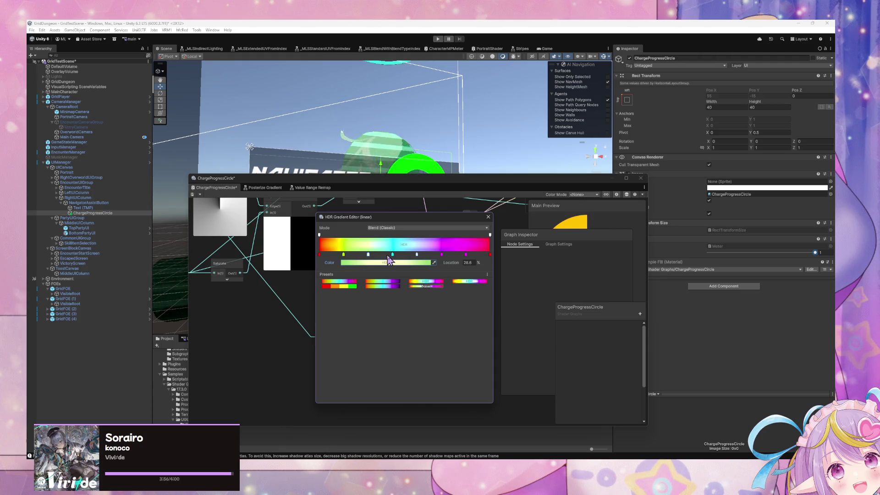
pyautogui.click(392, 255)
pyautogui.click(401, 263)
pyautogui.click(464, 313)
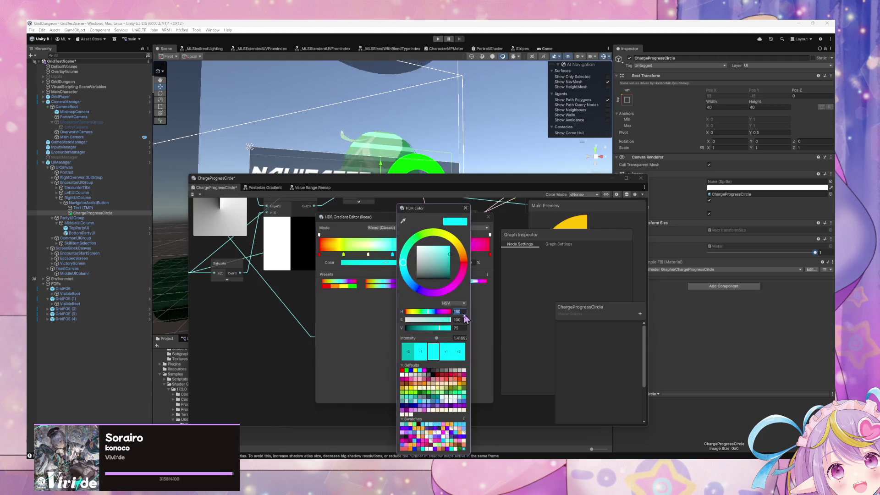
pyautogui.write('51.43')
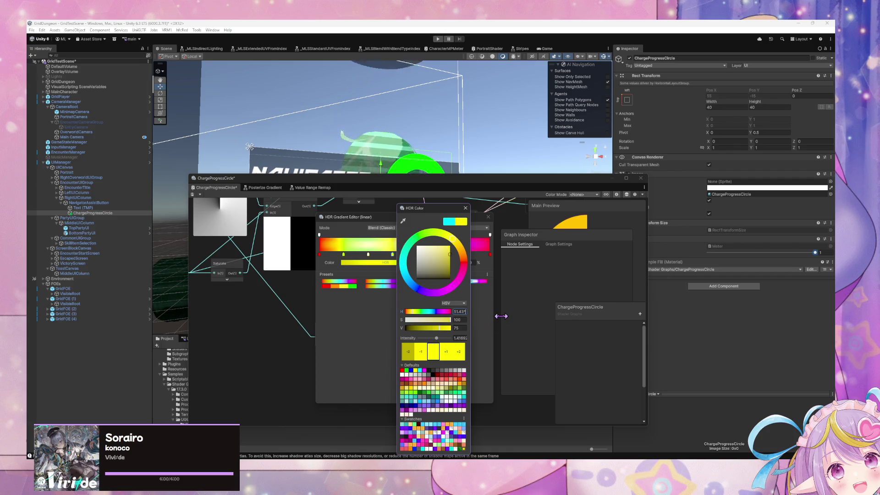
pyautogui.write('*3')
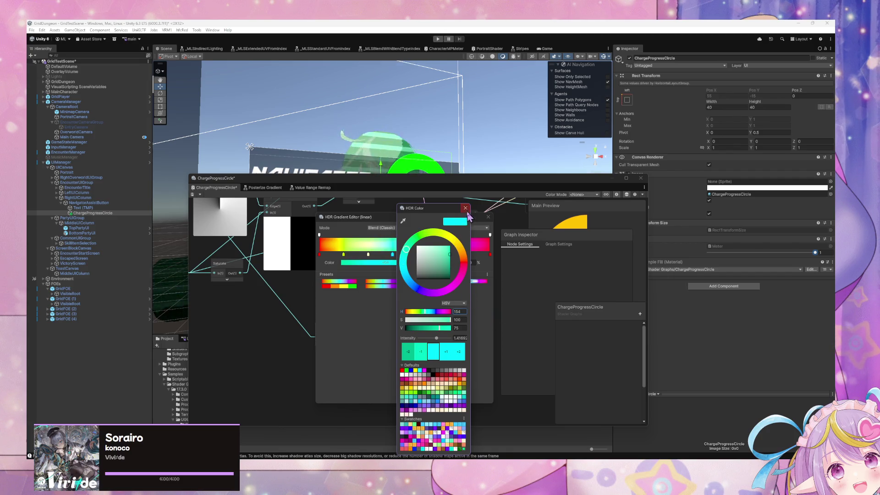
pyautogui.click(465, 207)
pyautogui.click(417, 254)
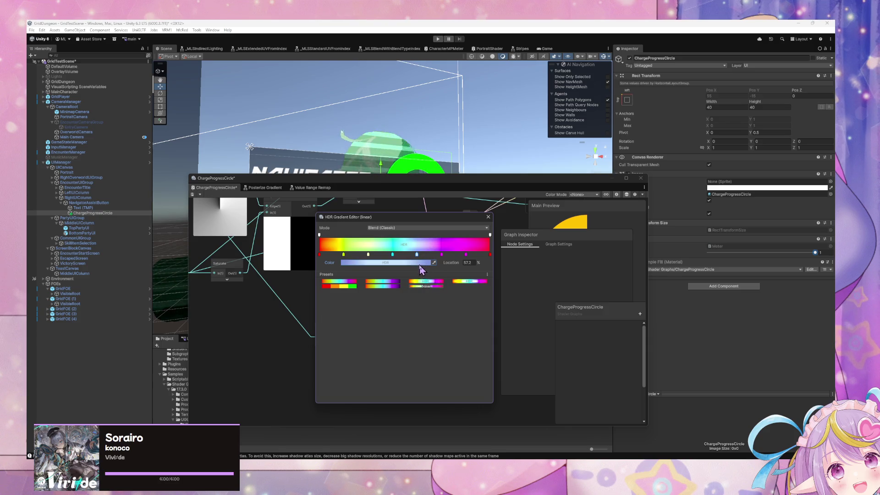
pyautogui.click(422, 264)
pyautogui.click(481, 312)
pyautogui.write('51.43')
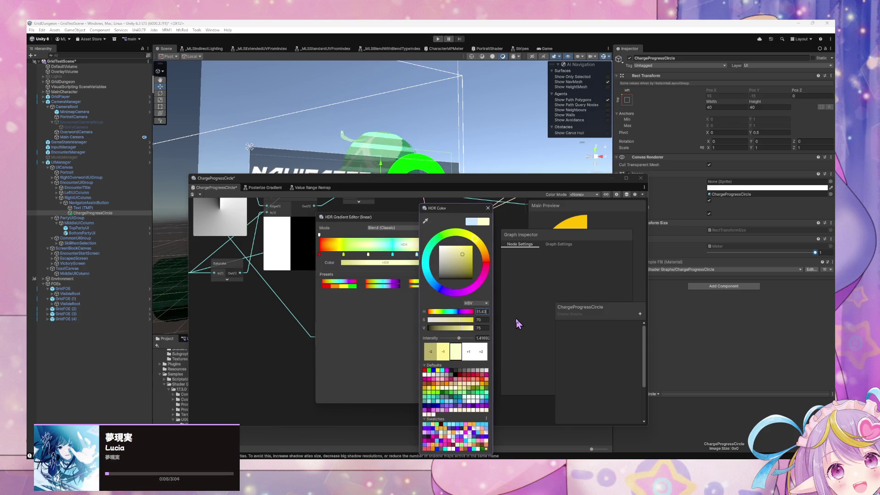
pyautogui.write('*4')
pyautogui.press('Return')
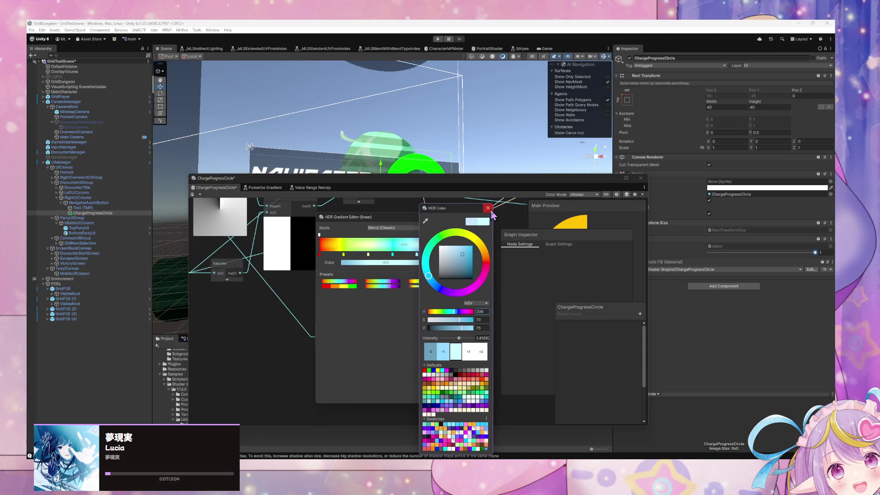
# - Set the 71.5% and 85.8% keys' hues to 51.43*5 and 51.43*6
pyautogui.click(489, 208)
pyautogui.click(441, 255)
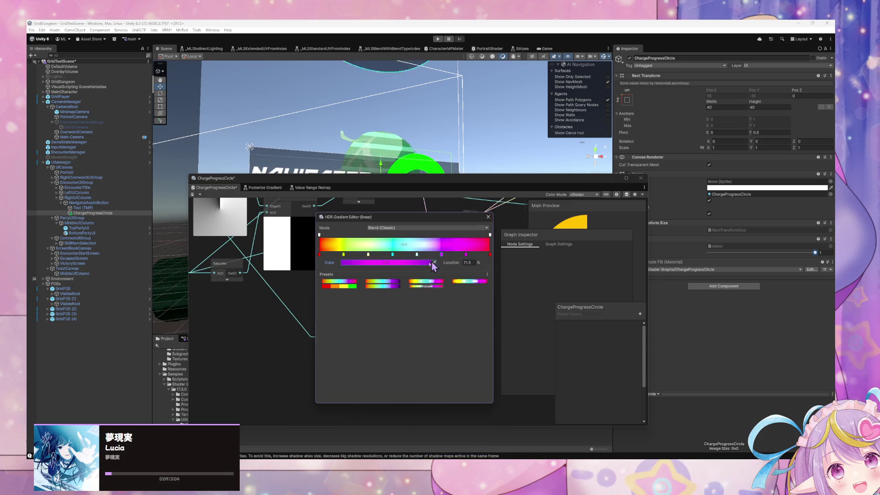
pyautogui.click(433, 264)
pyautogui.click(481, 312)
pyautogui.write('51.43')
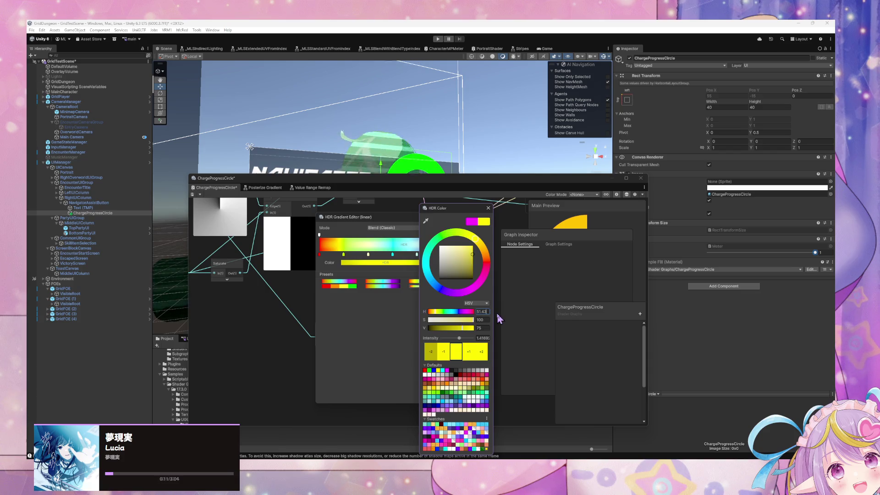
pyautogui.write('*5')
pyautogui.press('Return')
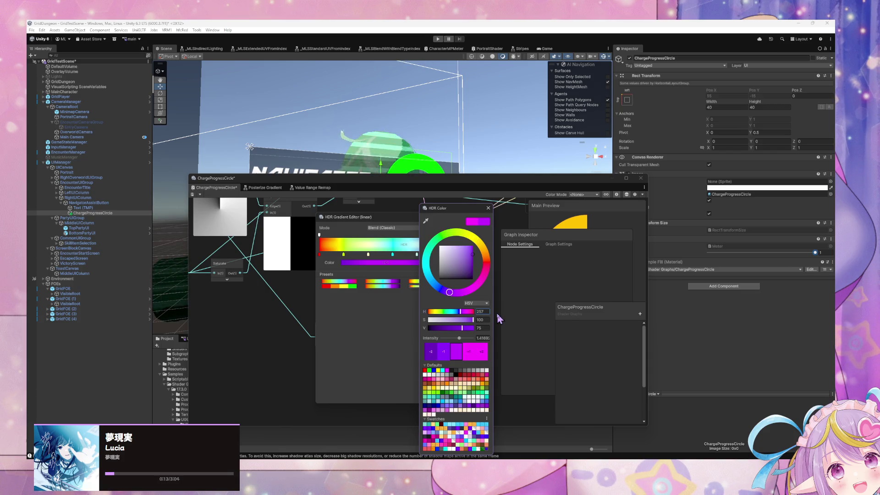
pyautogui.click(489, 209)
pyautogui.click(466, 255)
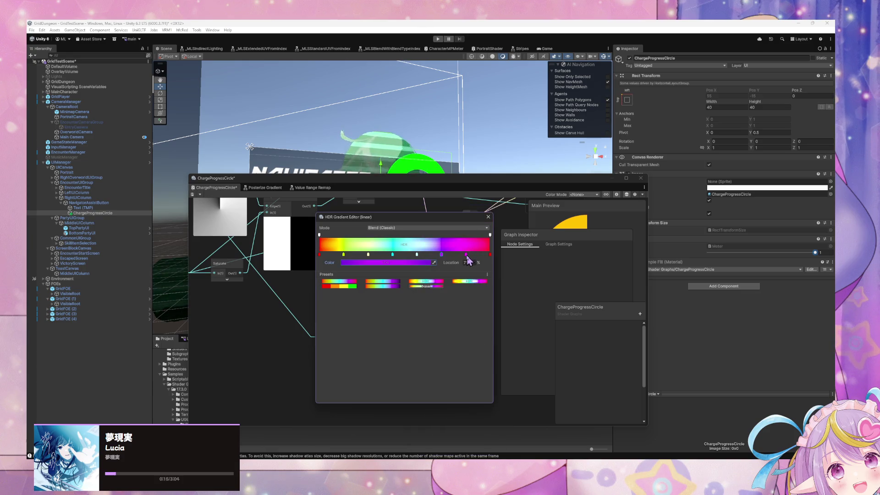
pyautogui.click(409, 264)
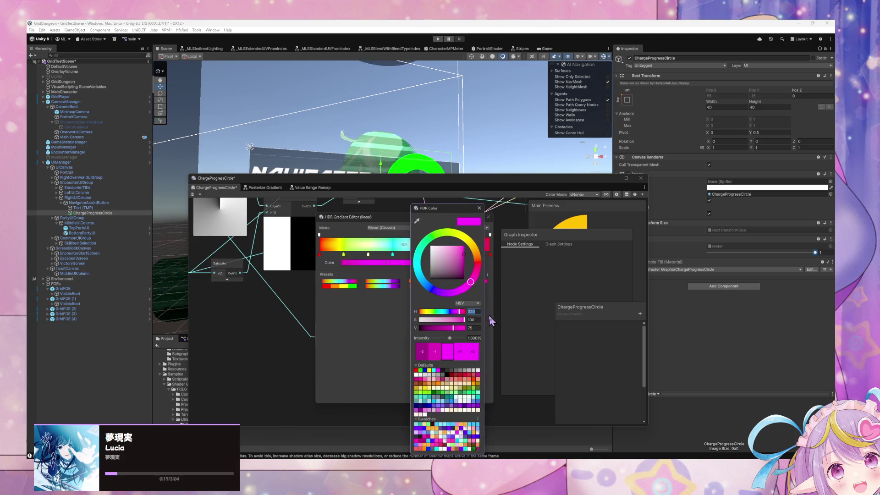
pyautogui.write('51.43*6')
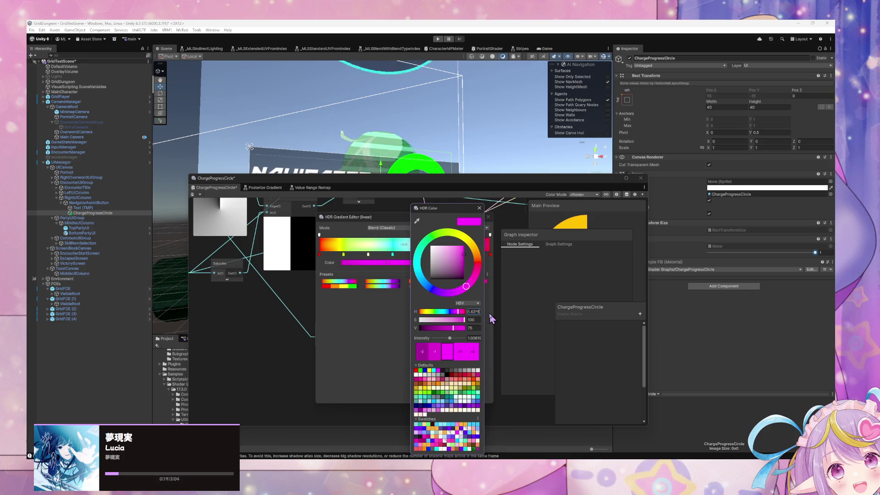
# - Set the 100% end key's hue to 51.43*7, keeping it red
pyautogui.click(480, 208)
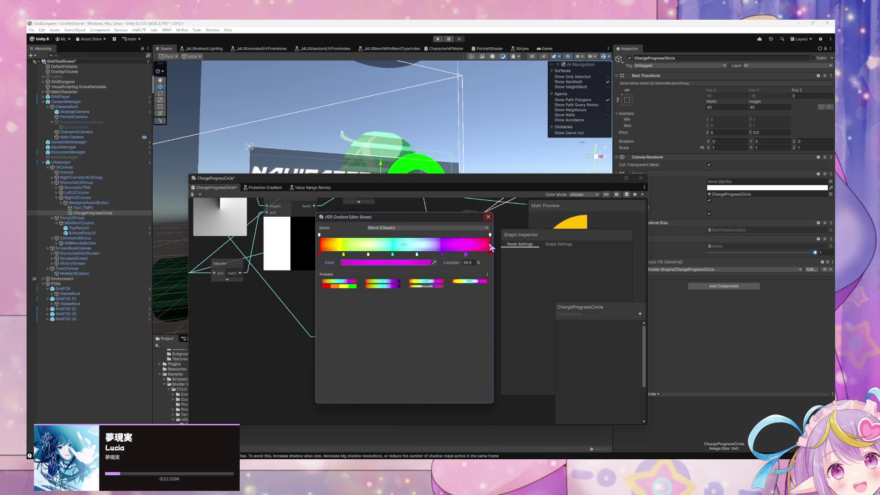
pyautogui.click(490, 254)
pyautogui.click(429, 263)
pyautogui.click(483, 312)
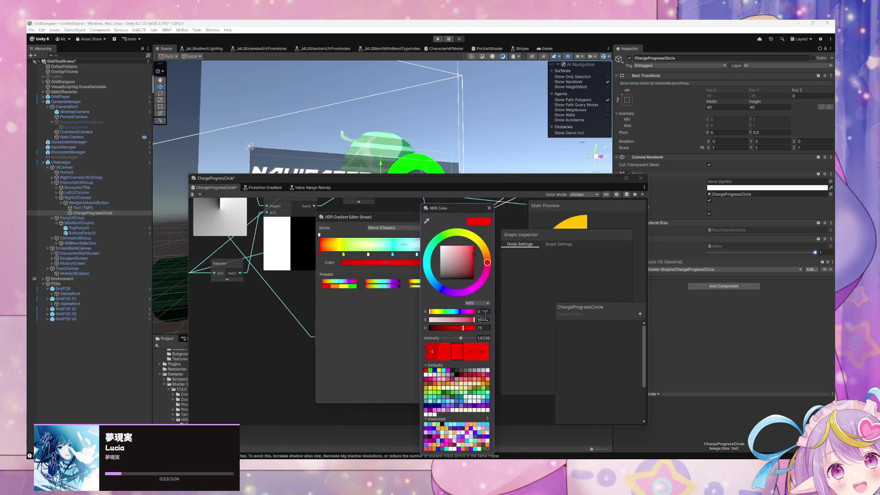
pyautogui.write('51.43')
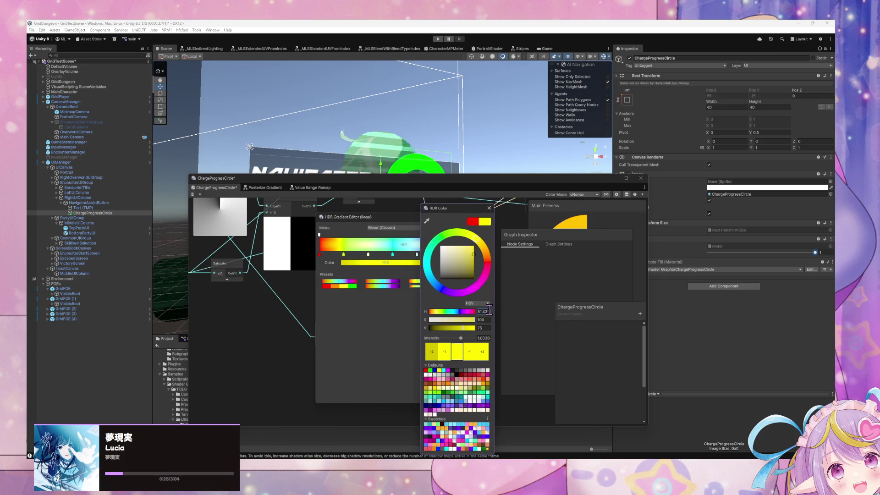
pyautogui.write('*7')
pyautogui.press('Return')
pyautogui.click(489, 208)
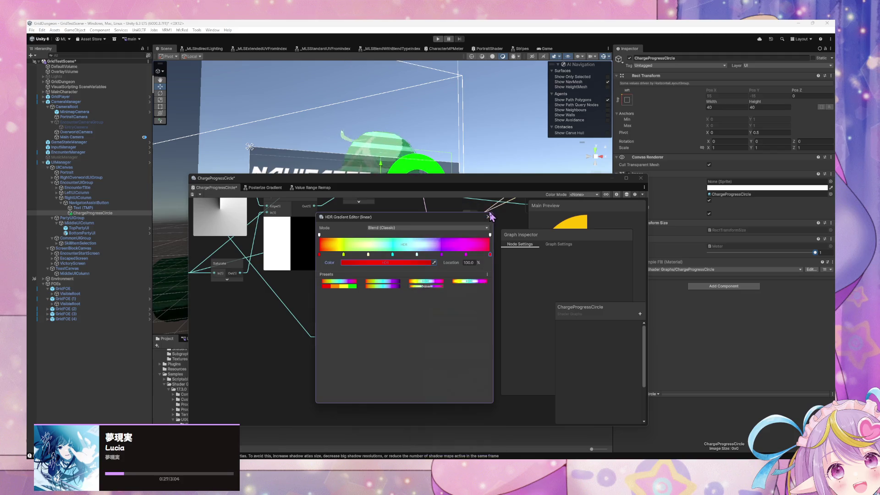
# - Check the first and 14.3% keys, then raise the 28.6% key's brightness and saturation to full
pyautogui.click(320, 255)
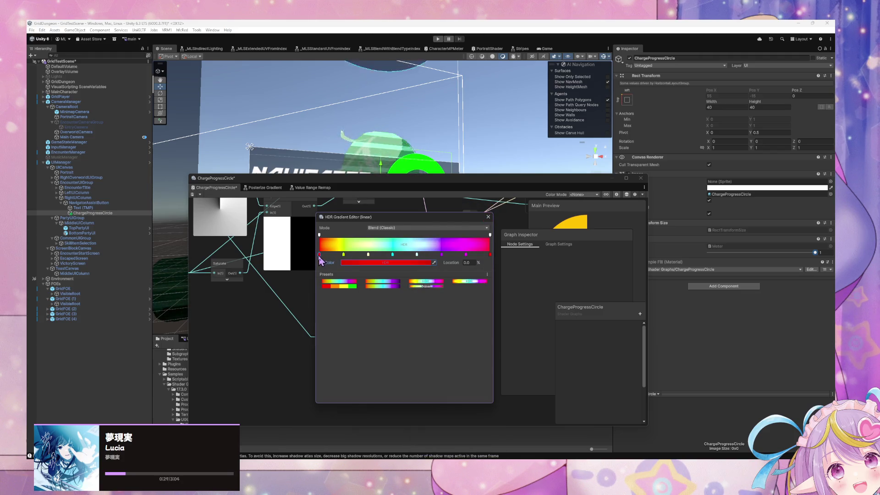
pyautogui.click(344, 255)
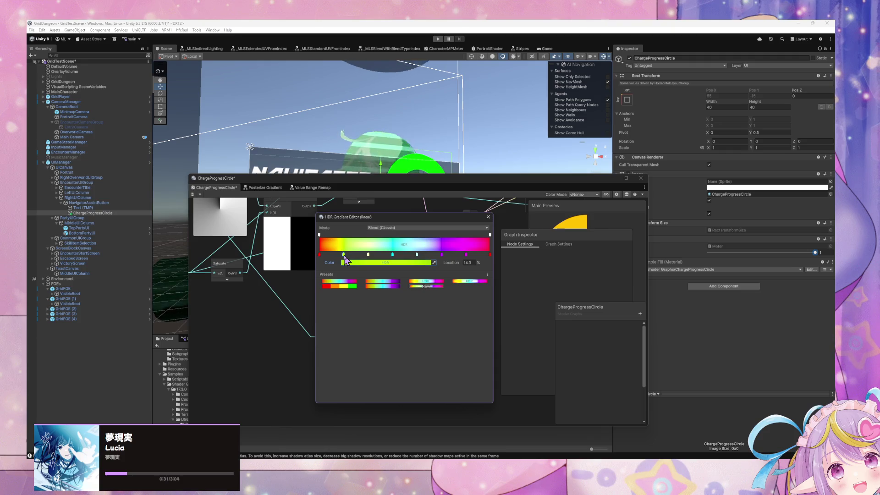
pyautogui.click(356, 264)
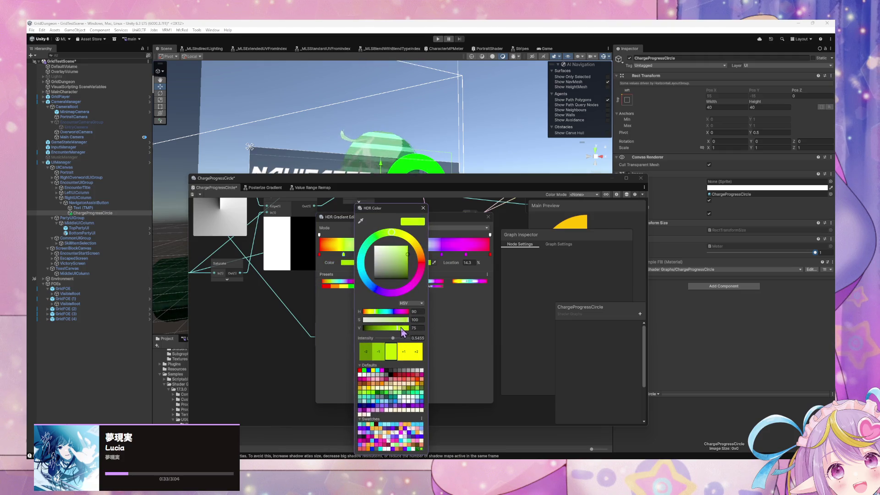
pyautogui.click(423, 207)
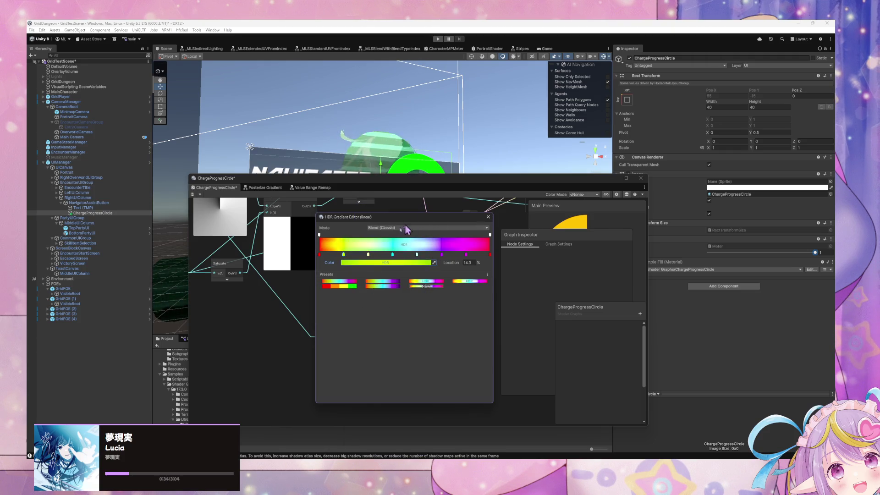
pyautogui.click(369, 254)
pyautogui.click(372, 264)
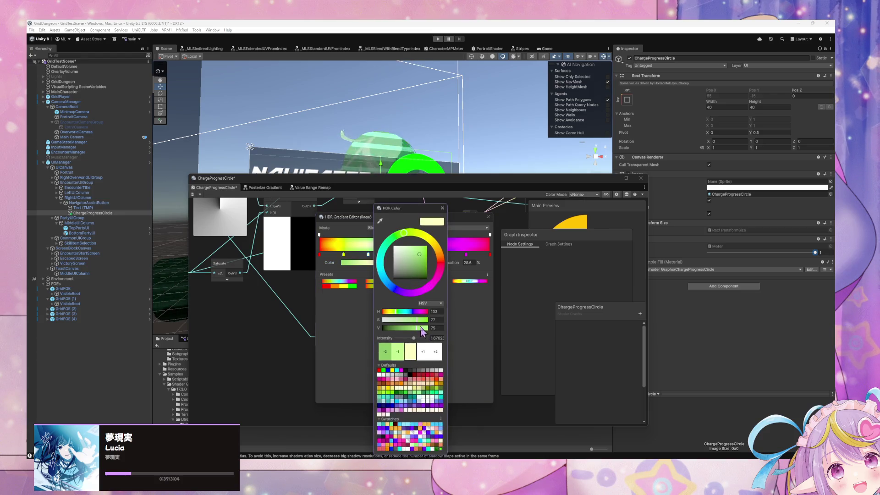
pyautogui.moveTo(416, 327); pyautogui.dragTo(433, 320)
pyautogui.click(442, 208)
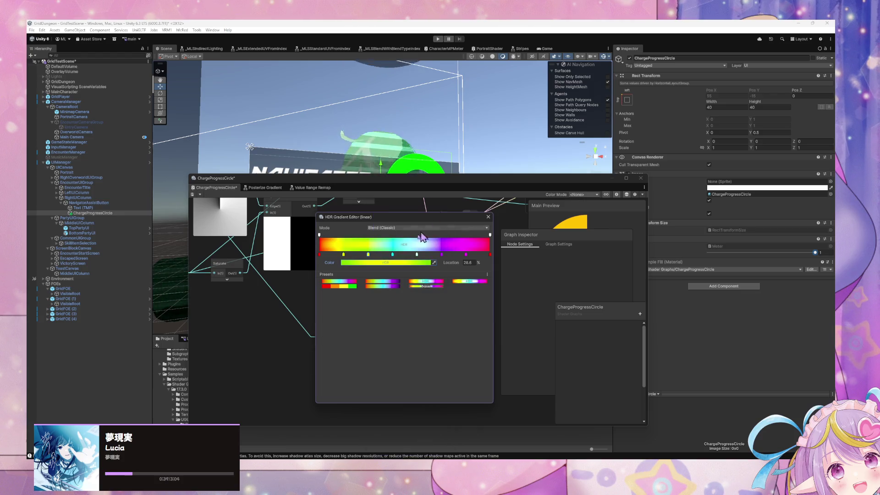
# - Raise the 42.9%, 57.2% and 71.5% keys' brightness to a value of 100
pyautogui.click(393, 255)
pyautogui.click(389, 263)
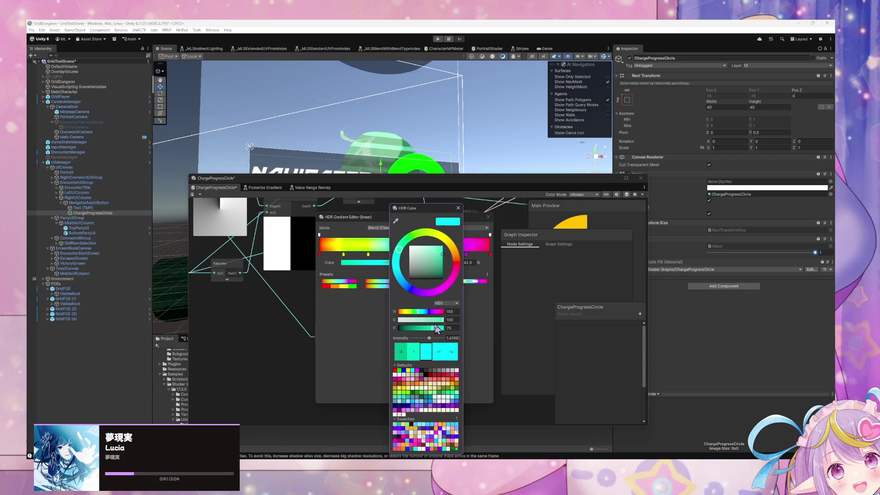
pyautogui.moveTo(431, 328); pyautogui.dragTo(445, 328)
pyautogui.click(459, 208)
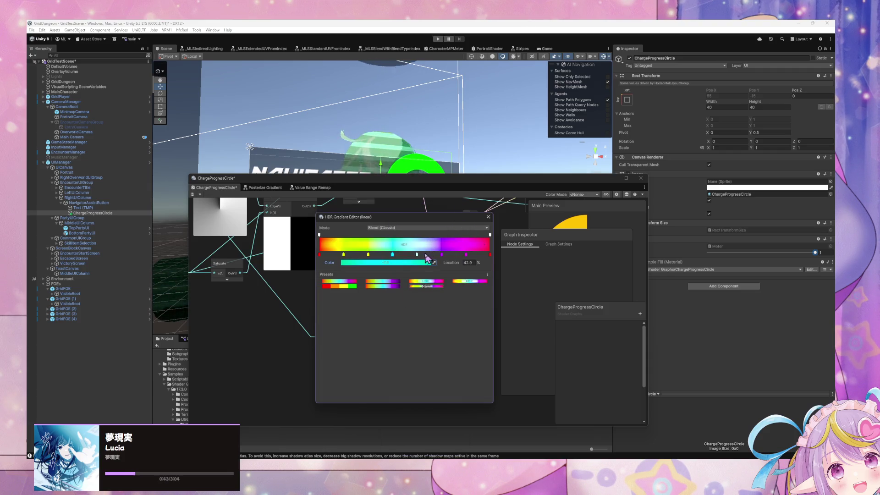
pyautogui.click(426, 255)
pyautogui.click(410, 263)
pyautogui.moveTo(454, 330); pyautogui.dragTo(463, 328)
pyautogui.click(477, 208)
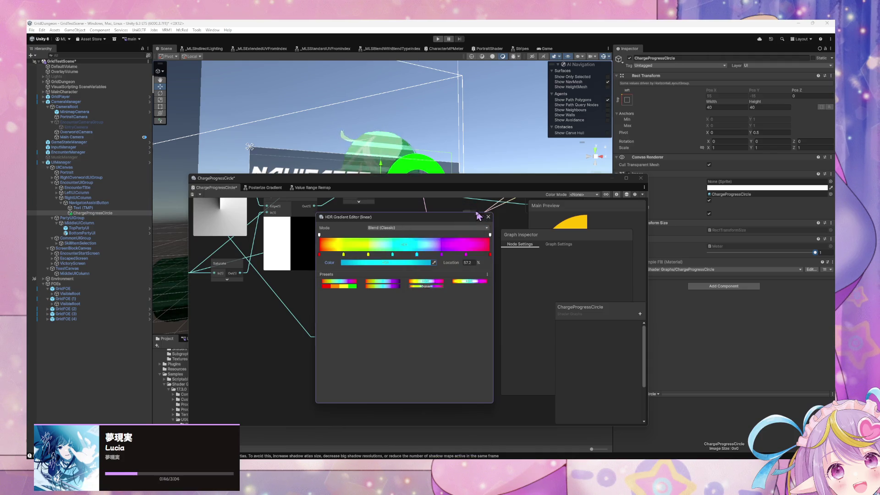
pyautogui.click(441, 254)
pyautogui.click(421, 262)
pyautogui.moveTo(461, 326); pyautogui.dragTo(486, 335)
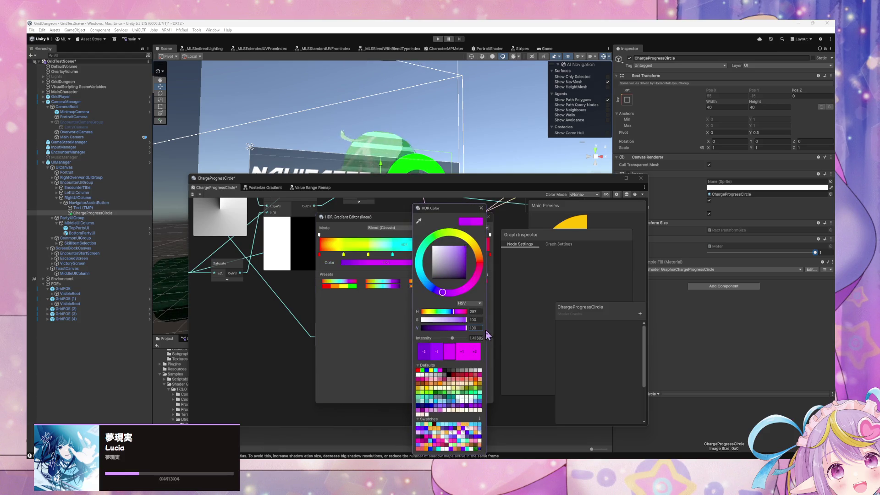
pyautogui.click(482, 208)
# - Brighten the magenta key to value 100 and verify the red 100% key's colour
pyautogui.click(467, 254)
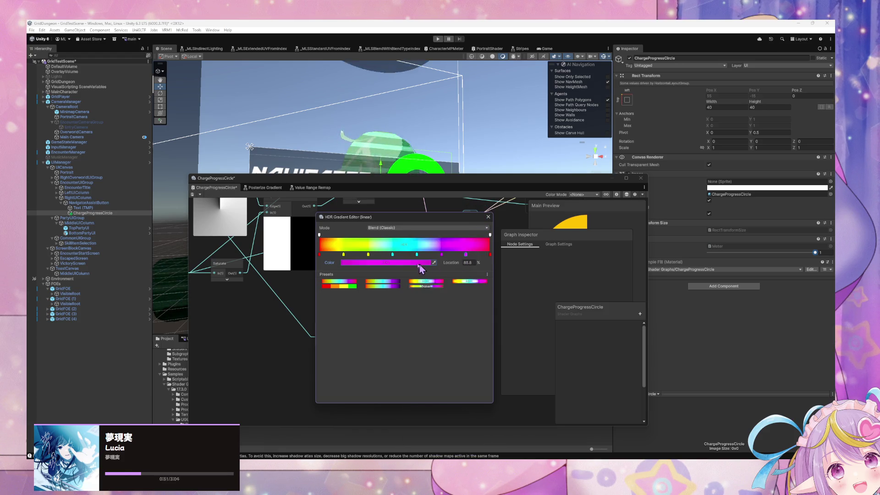
pyautogui.click(421, 263)
pyautogui.moveTo(454, 328); pyautogui.dragTo(472, 328)
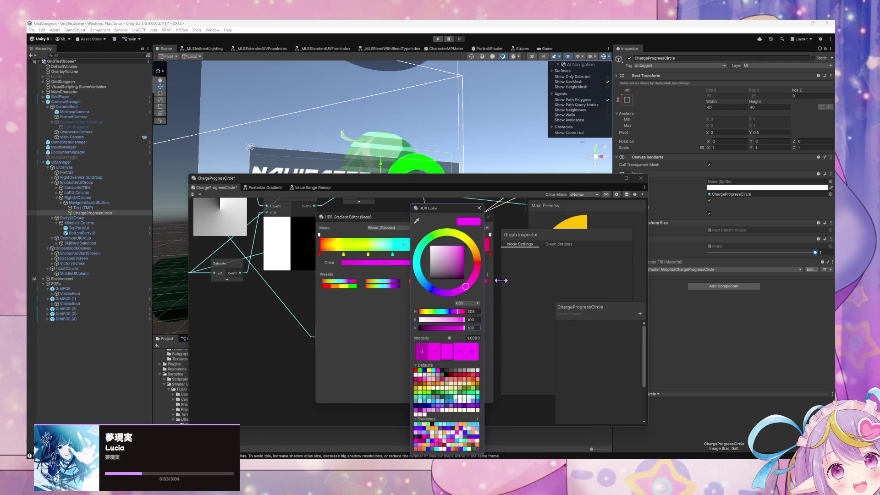
pyautogui.click(482, 208)
pyautogui.click(490, 255)
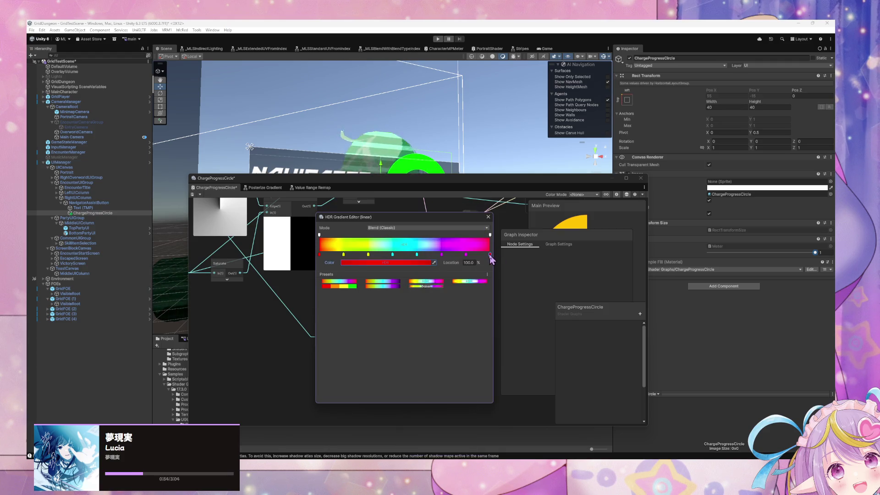
pyautogui.click(392, 263)
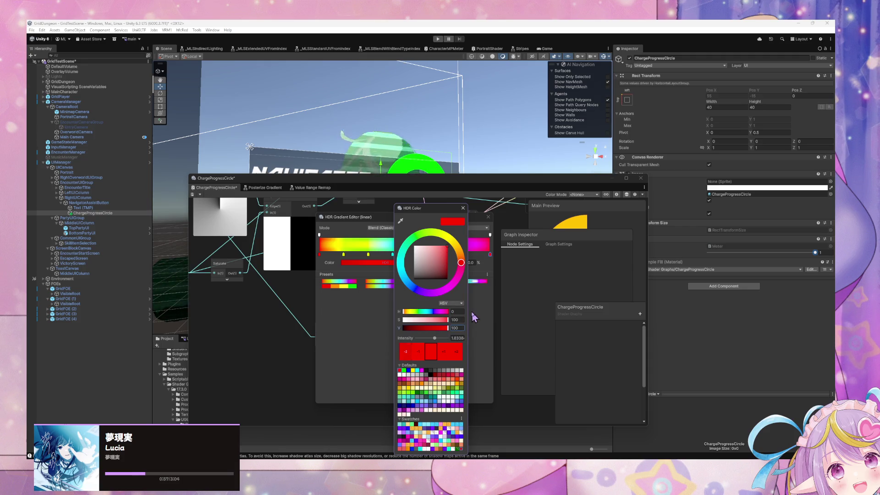
pyautogui.click(463, 208)
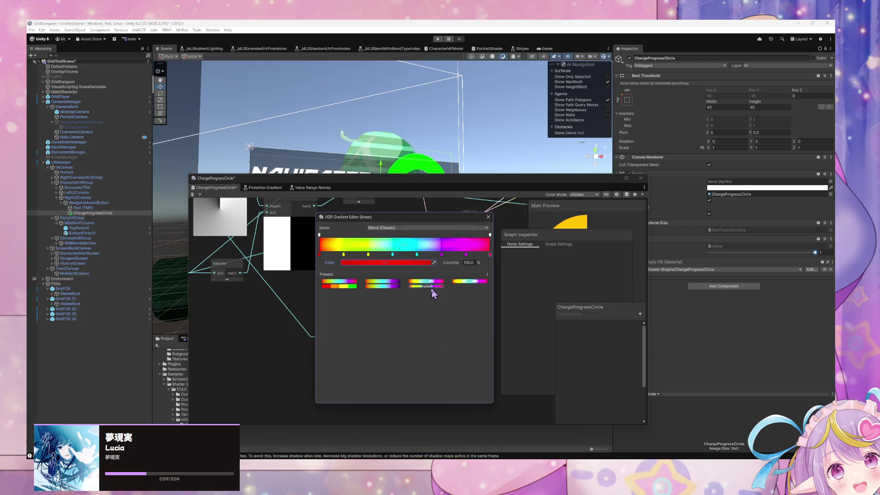
# - Save the gradient as a new preset, recheck the cyan key, and close the editor
pyautogui.click(431, 287)
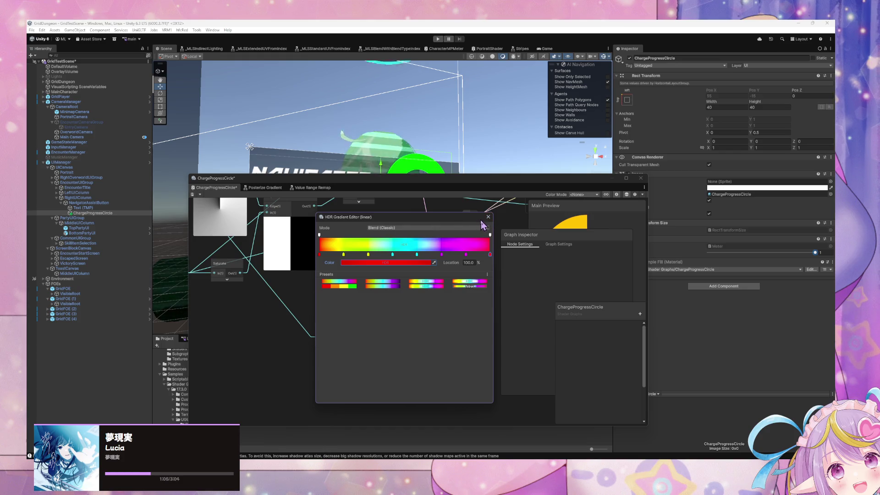
pyautogui.click(393, 255)
pyautogui.click(394, 262)
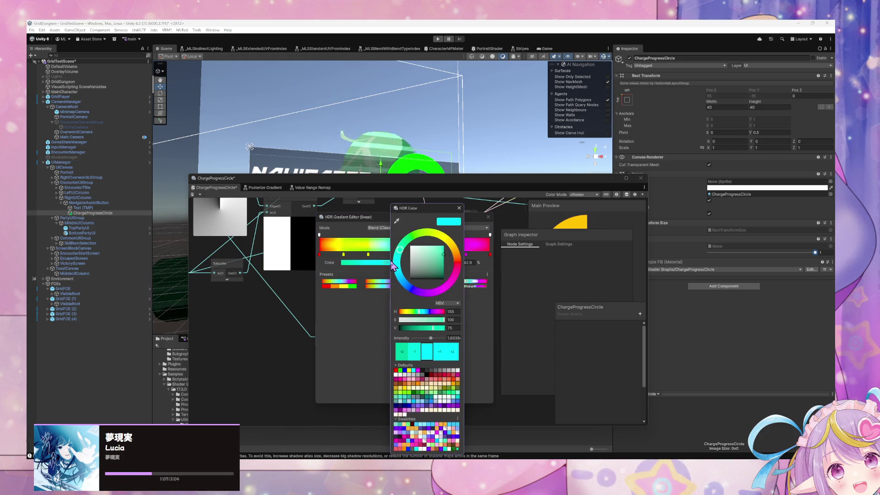
pyautogui.click(460, 208)
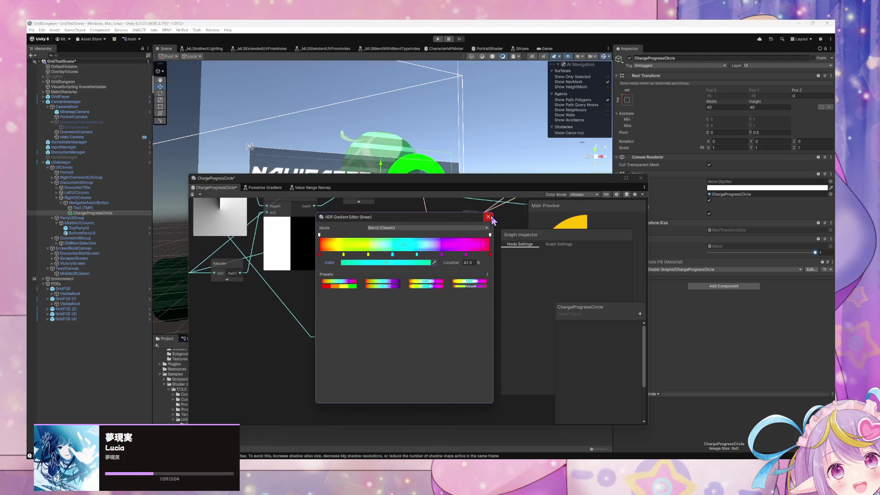
pyautogui.click(488, 217)
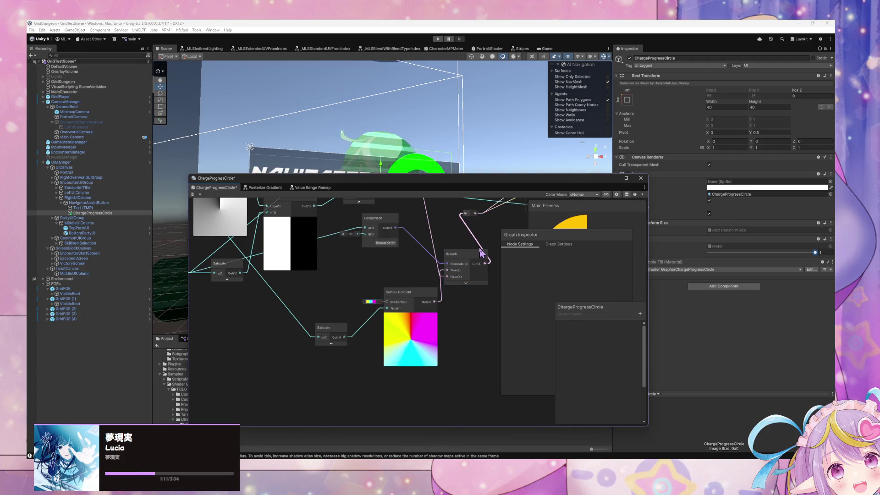
# - Set the Comparison node's B value to 0.9 and save the shader graph asset
pyautogui.moveTo(447, 256)
pyautogui.mouseDown()
pyautogui.moveTo(430, 274)
pyautogui.moveTo(452, 276)
pyautogui.moveTo(398, 316)
pyautogui.mouseUp()
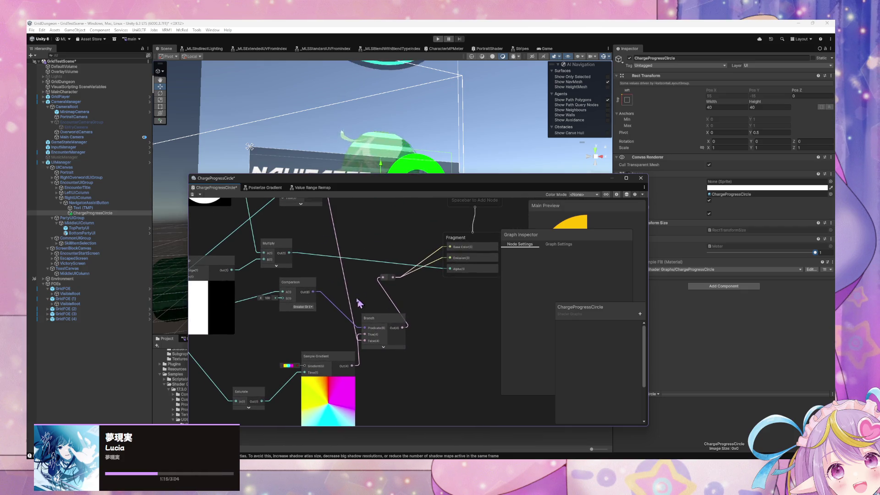
pyautogui.moveTo(333, 297); pyautogui.dragTo(350, 299)
pyautogui.click(284, 299)
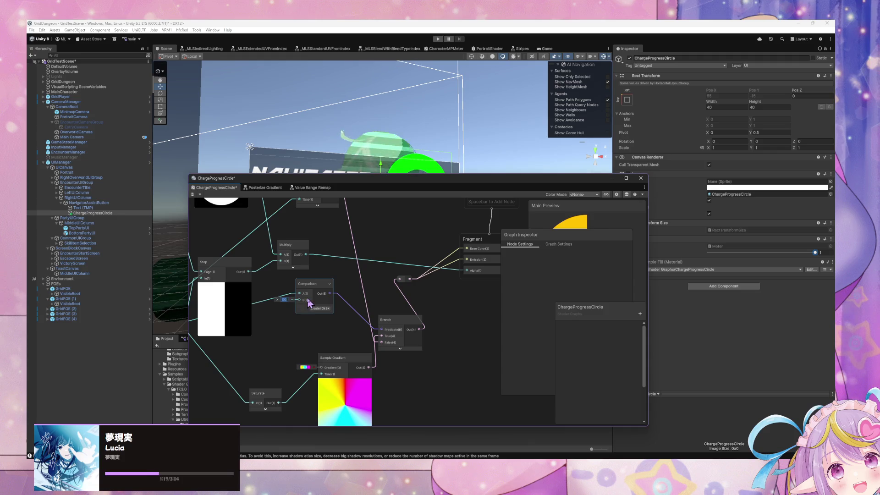
pyautogui.press('BackSpace')
pyautogui.write('.95')
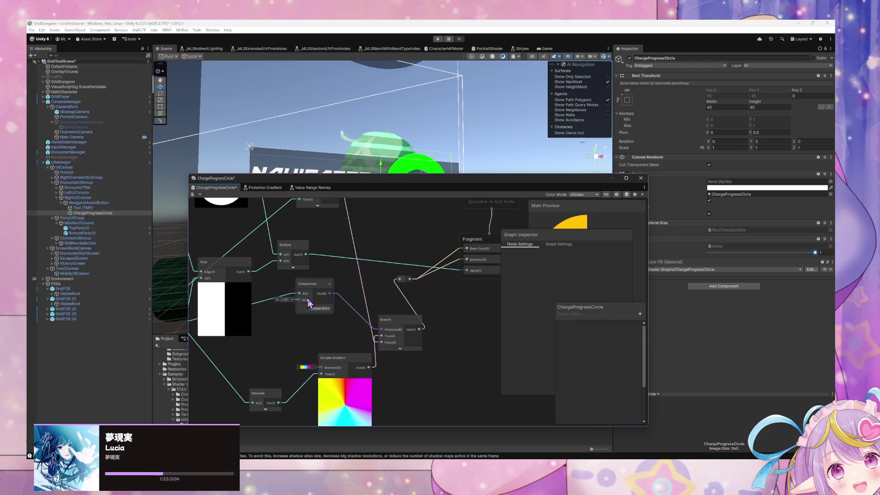
pyautogui.click(193, 195)
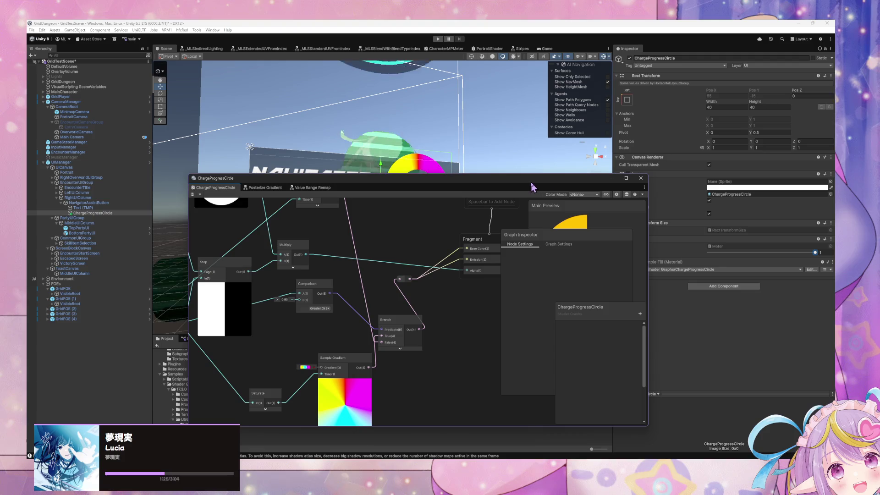
# - Lower the Meter value in the scene to test the rainbow ring's fill
pyautogui.moveTo(532, 179); pyautogui.dragTo(491, 270)
pyautogui.moveTo(815, 253); pyautogui.dragTo(770, 259)
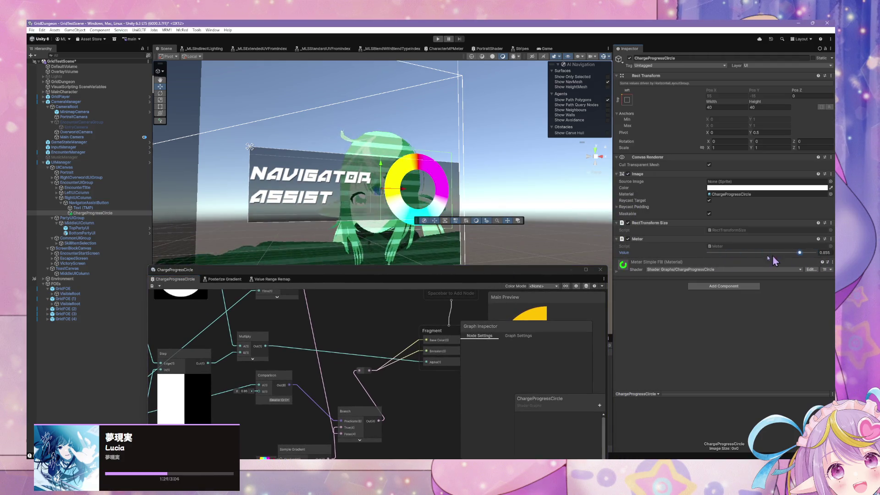
pyautogui.moveTo(423, 272); pyautogui.dragTo(526, 170)
# - Pan the graph back to the Polar Coordinates and Invert nodes
pyautogui.moveTo(367, 249)
pyautogui.mouseDown()
pyautogui.moveTo(535, 229)
pyautogui.moveTo(393, 288)
pyautogui.moveTo(484, 316)
pyautogui.mouseUp()
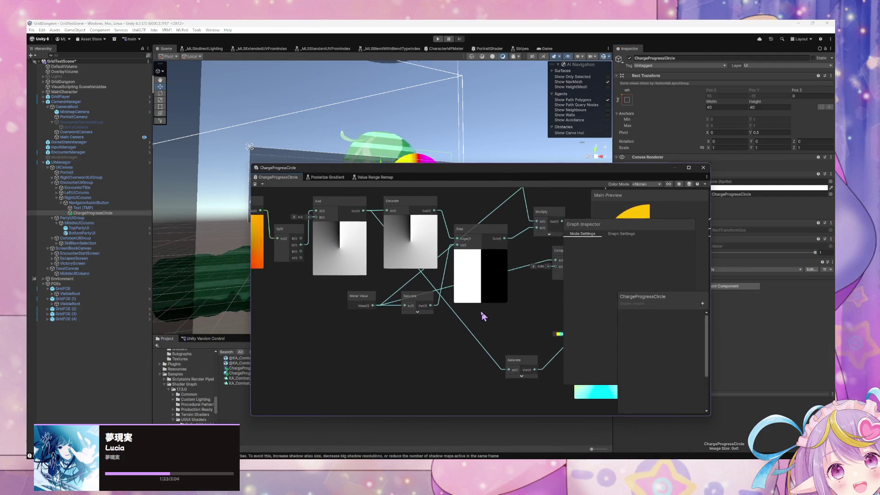
pyautogui.moveTo(385, 328)
pyautogui.mouseDown()
pyautogui.moveTo(429, 334)
pyautogui.moveTo(378, 325)
pyautogui.moveTo(417, 320)
pyautogui.moveTo(417, 302)
pyautogui.mouseUp()
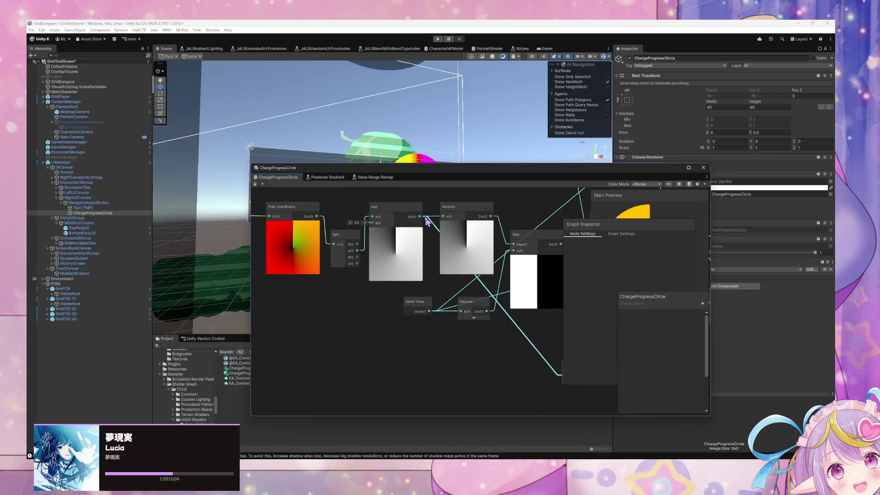
pyautogui.press('a')
pyautogui.moveTo(413, 288); pyautogui.dragTo(410, 291)
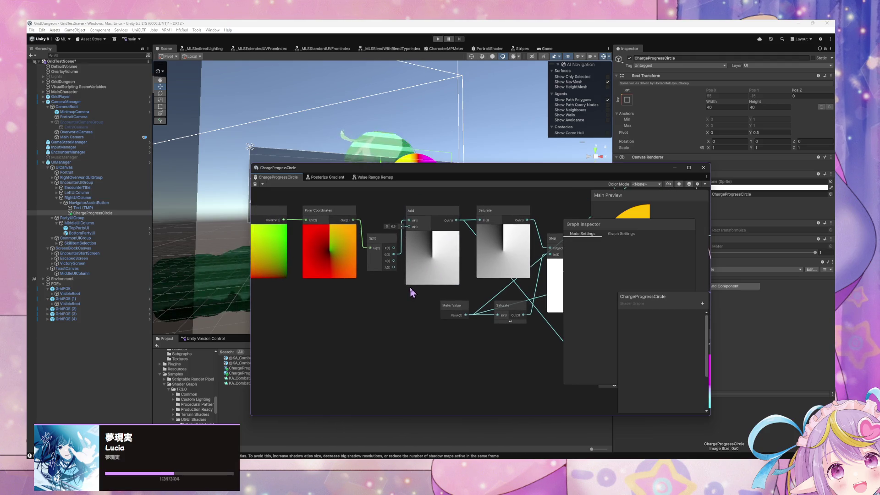
pyautogui.moveTo(354, 299)
pyautogui.mouseDown()
pyautogui.moveTo(416, 303)
pyautogui.moveTo(407, 309)
pyautogui.moveTo(431, 298)
pyautogui.moveTo(412, 314)
pyautogui.mouseUp()
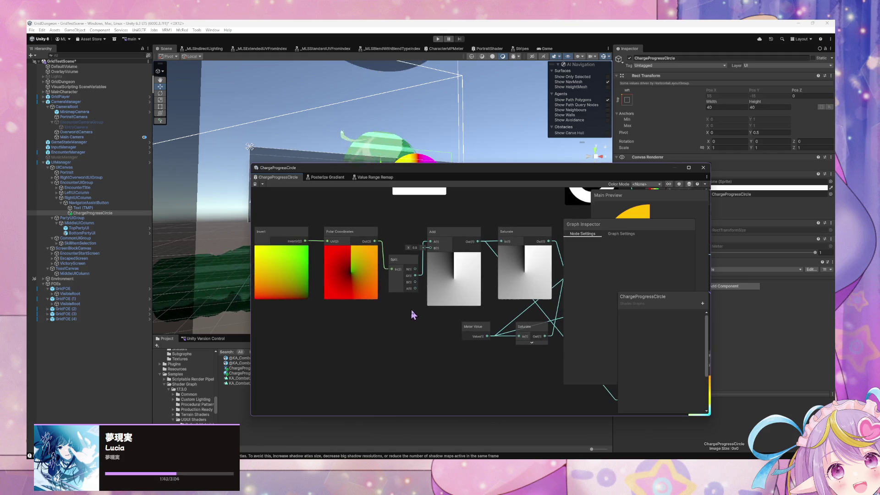
# - Add a Time Offset node to the graph
pyautogui.rightClick(387, 343)
pyautogui.click(408, 345)
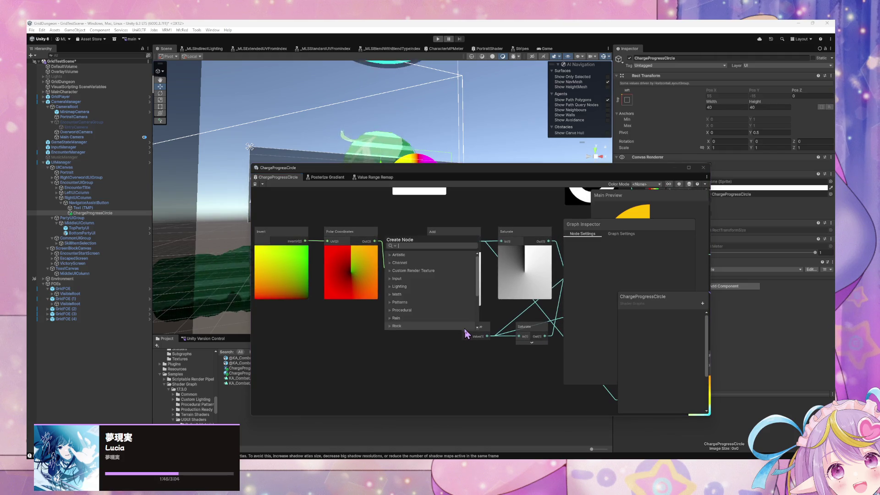
pyautogui.write('offset')
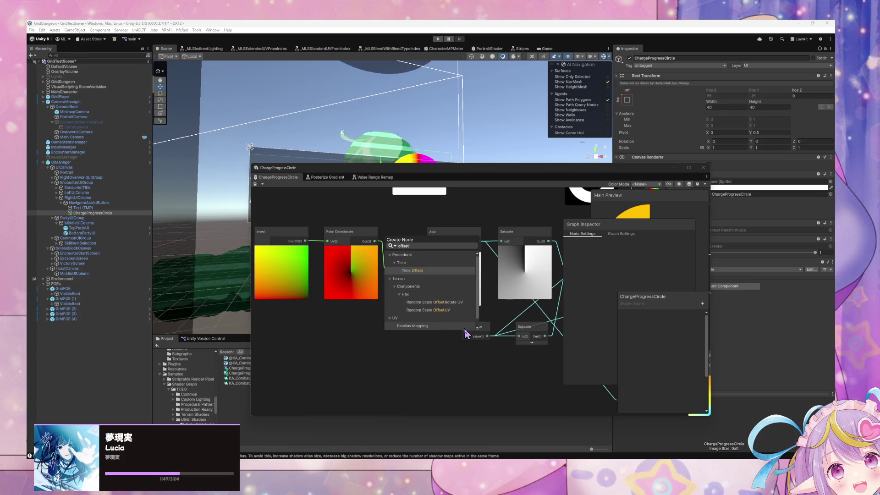
pyautogui.press('Return')
# - Add a Tiling And Offset node and place it beside Time Offset
pyautogui.rightClick(421, 311)
pyautogui.click(422, 314)
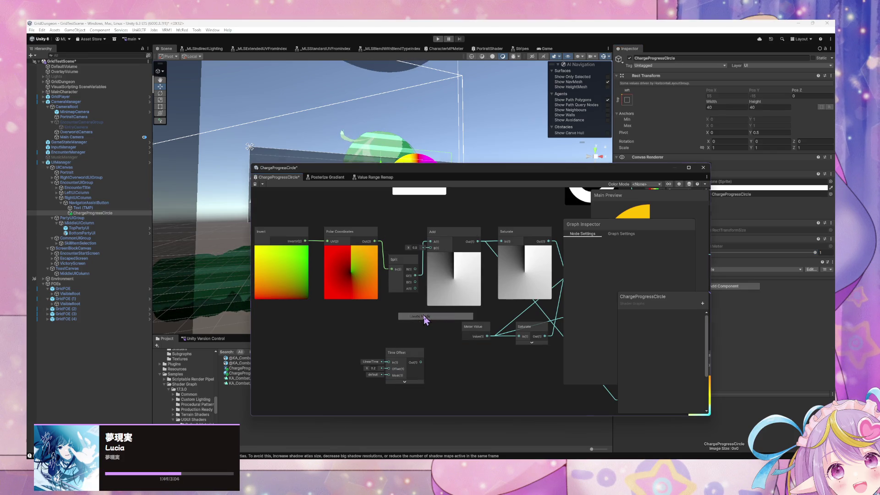
pyautogui.write('til')
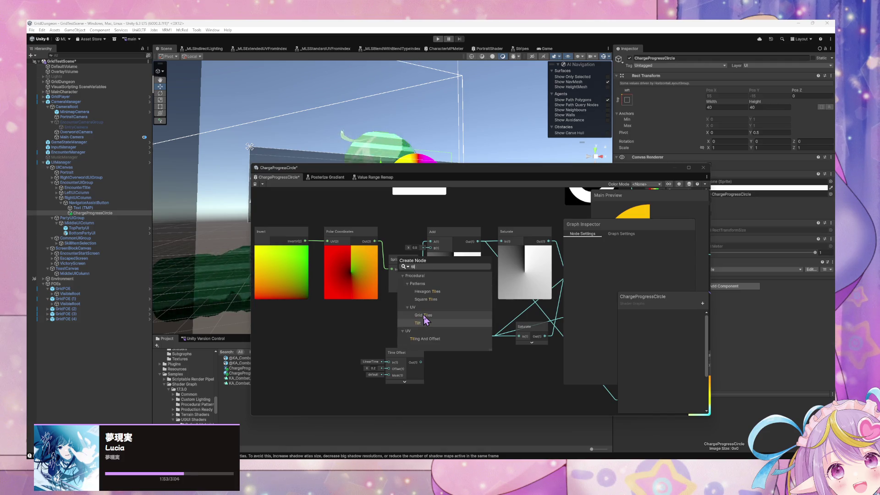
pyautogui.write('ing')
pyautogui.press('Return')
pyautogui.moveTo(424, 322)
pyautogui.mouseDown()
pyautogui.moveTo(399, 339)
pyautogui.moveTo(521, 370)
pyautogui.moveTo(442, 331)
pyautogui.moveTo(504, 320)
pyautogui.moveTo(373, 338)
pyautogui.mouseUp()
pyautogui.click(545, 354)
pyautogui.moveTo(545, 354); pyautogui.dragTo(451, 344)
# - Duplicate the Polar Coordinates node and place the copy next to Tiling And Offset
pyautogui.click(389, 220)
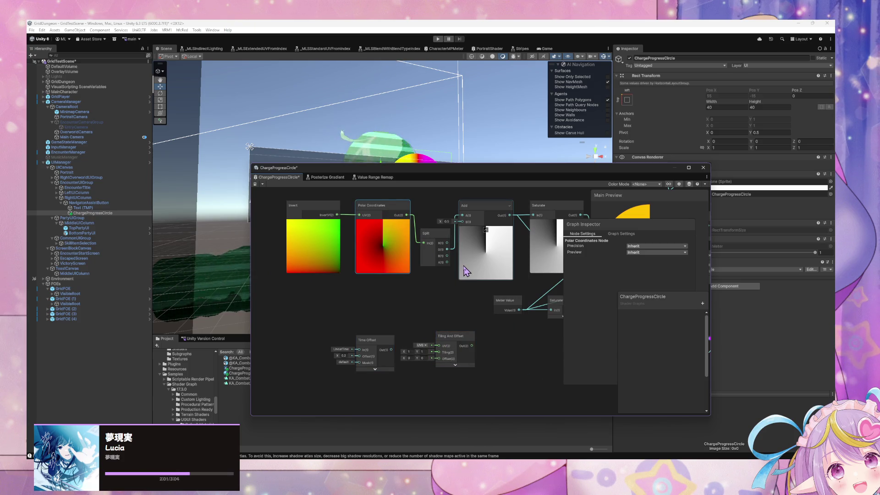
pyautogui.hotkey('ctrl', 'd')
pyautogui.moveTo(480, 279)
pyautogui.mouseDown()
pyautogui.moveTo(518, 363)
pyautogui.moveTo(472, 346)
pyautogui.moveTo(440, 357)
pyautogui.moveTo(426, 342)
pyautogui.mouseUp()
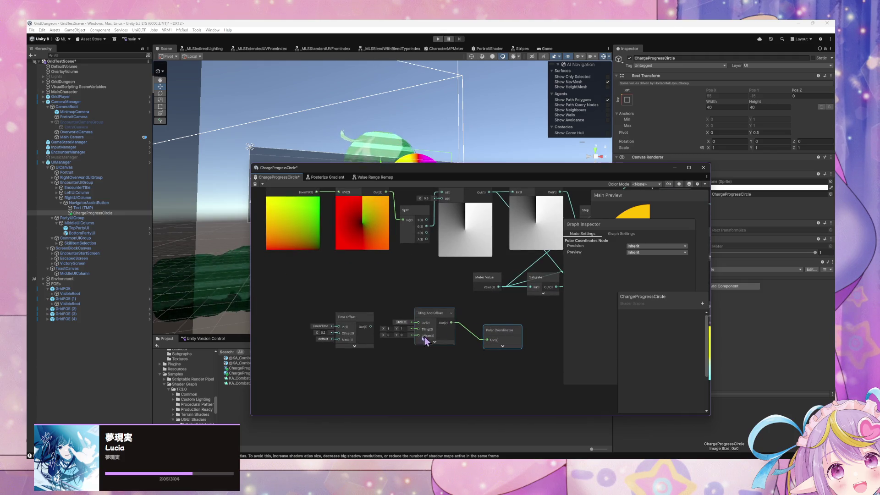
# - Duplicate the Add and Saturate nodes, delete the extra Saturate, and place the new Add under Polar Coordinates
pyautogui.moveTo(486, 267)
pyautogui.mouseDown()
pyautogui.moveTo(448, 285)
pyautogui.moveTo(495, 285)
pyautogui.moveTo(527, 338)
pyautogui.moveTo(517, 346)
pyautogui.moveTo(470, 275)
pyautogui.moveTo(477, 334)
pyautogui.mouseUp()
pyautogui.click(440, 259)
pyautogui.hotkey('ctrl', 'd')
pyautogui.click(503, 214)
pyautogui.hotkey('ctrl', 'd')
pyautogui.moveTo(443, 301); pyautogui.dragTo(424, 337)
pyautogui.scroll(3, 507, 337)
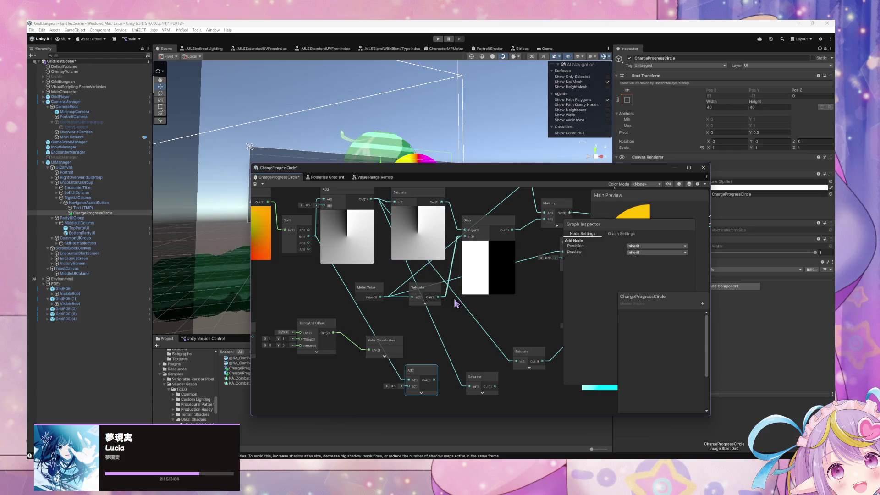
pyautogui.moveTo(519, 363); pyautogui.dragTo(515, 362)
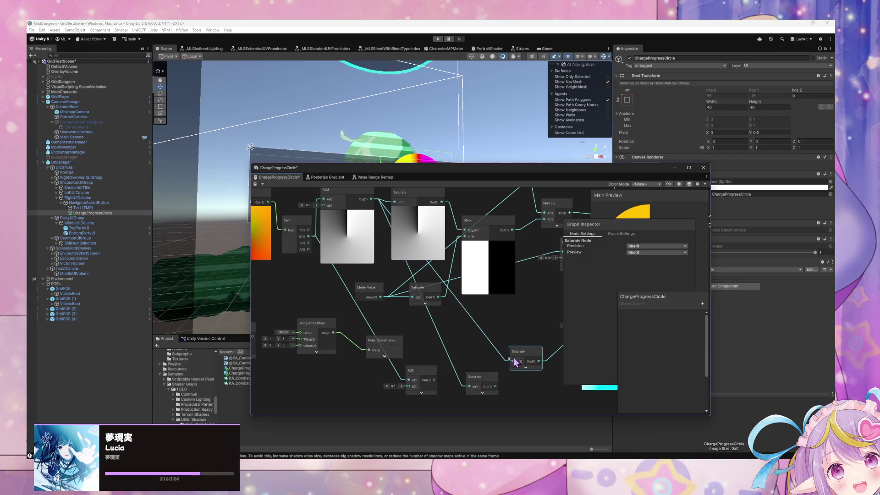
pyautogui.click(488, 386)
pyautogui.press('Delete')
pyautogui.moveTo(425, 379); pyautogui.dragTo(453, 375)
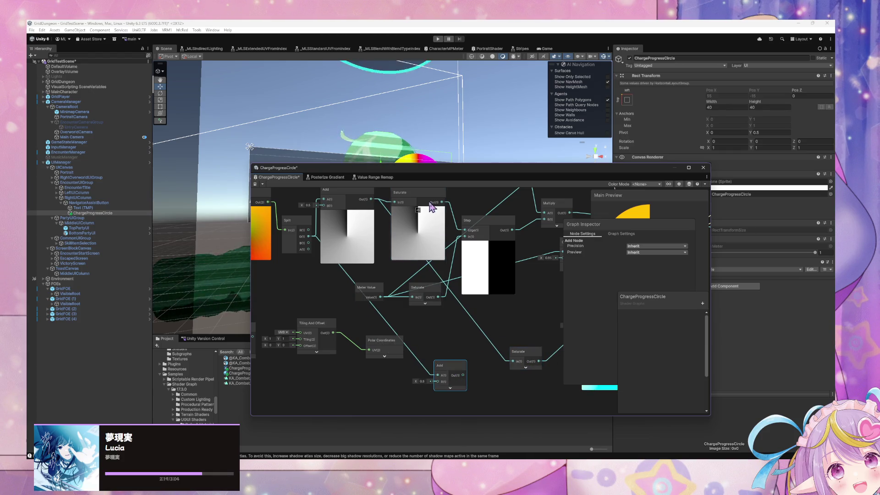
# - Cut the stray wires into the new Add and lower Saturate, and move Tiling And Offset and Polar Coordinates lower
pyautogui.hscroll(3, 436, 275)
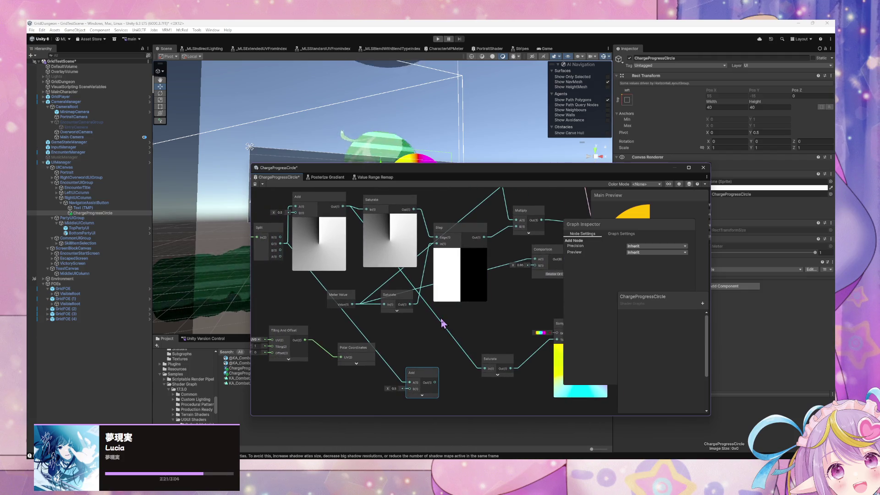
pyautogui.click(443, 324)
pyautogui.press('Delete')
pyautogui.hscroll(-3, 458, 316)
pyautogui.moveTo(469, 366); pyautogui.dragTo(462, 346)
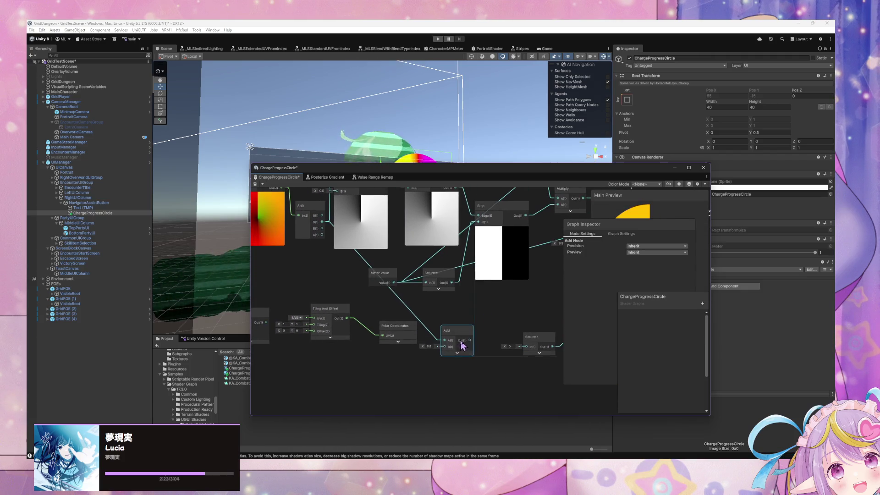
pyautogui.hscroll(-4, 414, 356)
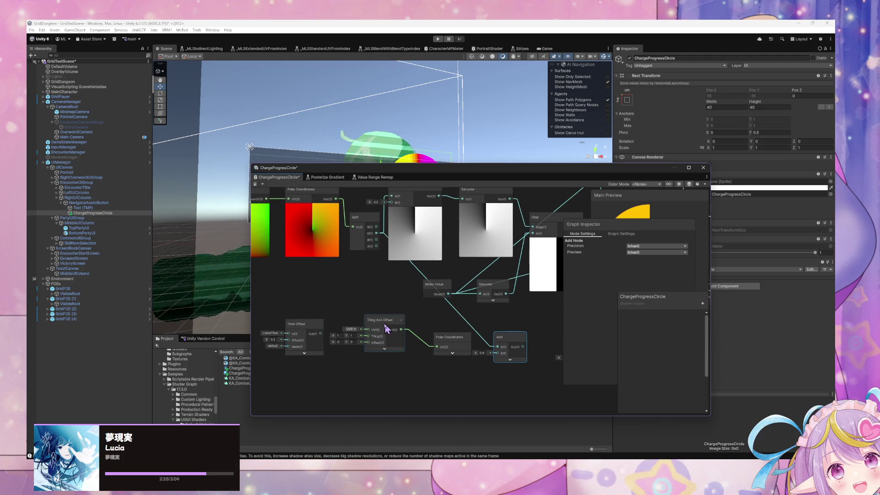
pyautogui.moveTo(387, 328); pyautogui.dragTo(334, 372)
pyautogui.moveTo(450, 337); pyautogui.dragTo(418, 361)
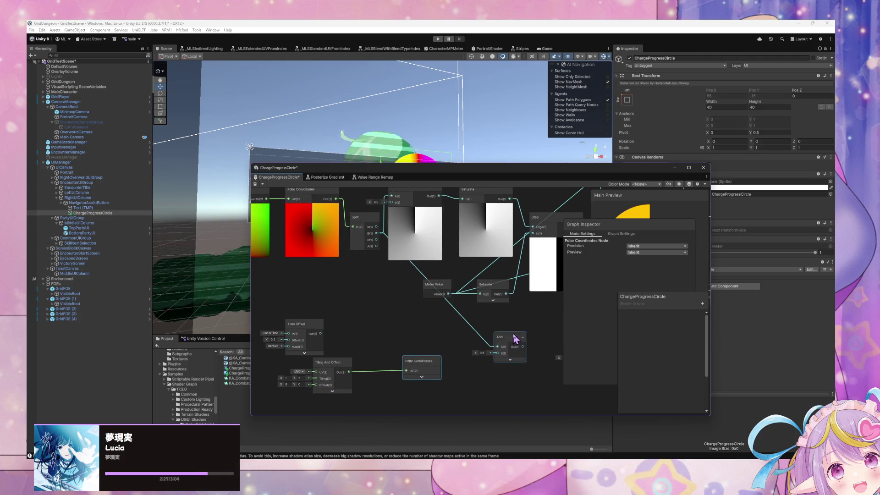
pyautogui.moveTo(516, 339); pyautogui.dragTo(495, 359)
pyautogui.click(459, 360)
pyautogui.press('Delete')
# - Duplicate a Saturate after the new Add, strip its unwanted wire, and delete the surplus Saturate
pyautogui.hscroll(2, 479, 351)
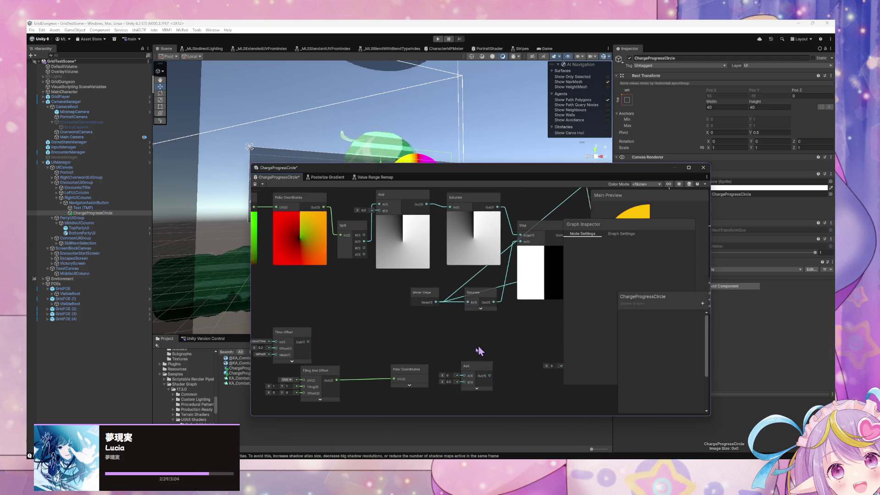
pyautogui.scroll(2, 479, 351)
pyautogui.click(473, 244)
pyautogui.hotkey('ctrl', 'd')
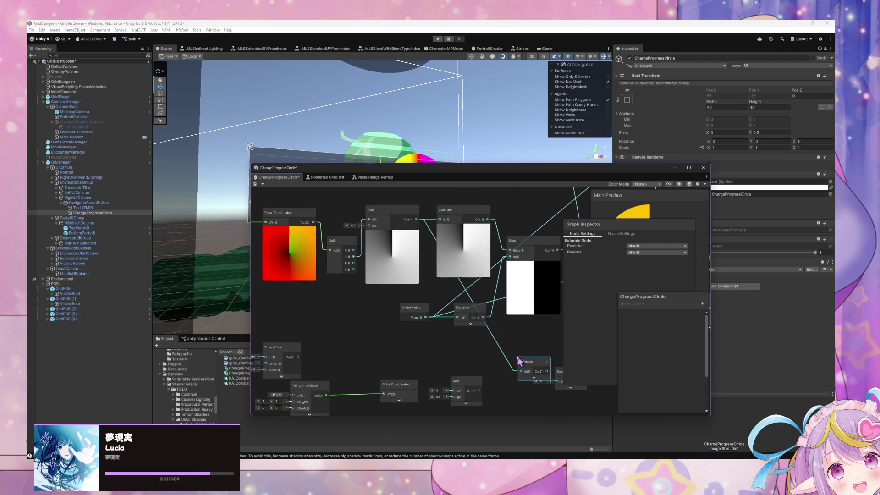
pyautogui.moveTo(530, 362); pyautogui.dragTo(513, 382)
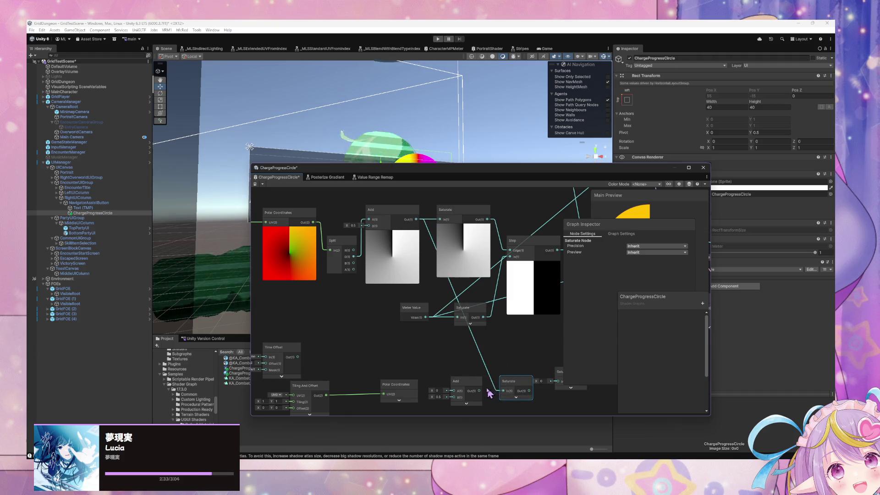
pyautogui.click(494, 389)
pyautogui.press('Delete')
pyautogui.click(517, 390)
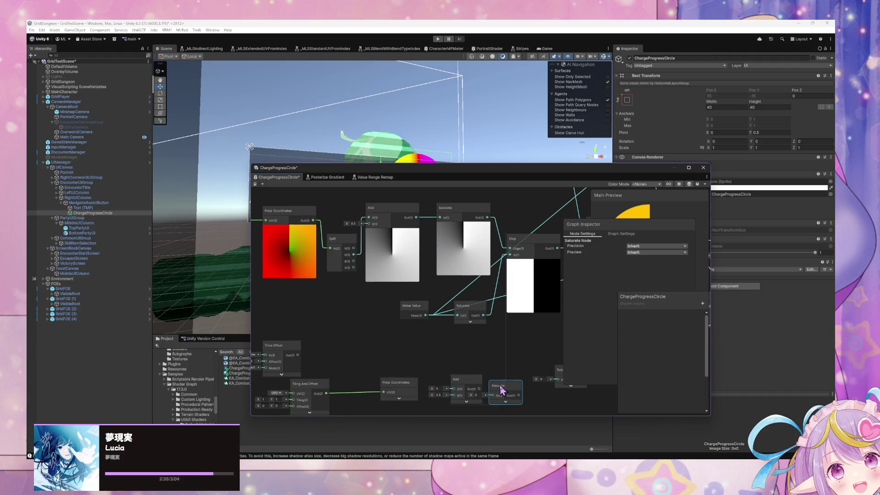
pyautogui.moveTo(517, 391)
pyautogui.mouseDown()
pyautogui.moveTo(467, 346)
pyautogui.moveTo(474, 344)
pyautogui.moveTo(451, 352)
pyautogui.mouseUp()
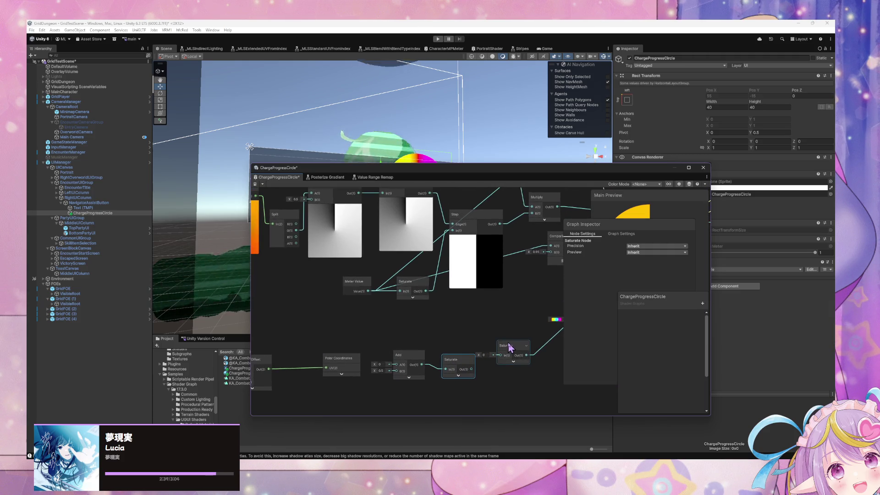
pyautogui.press('Delete')
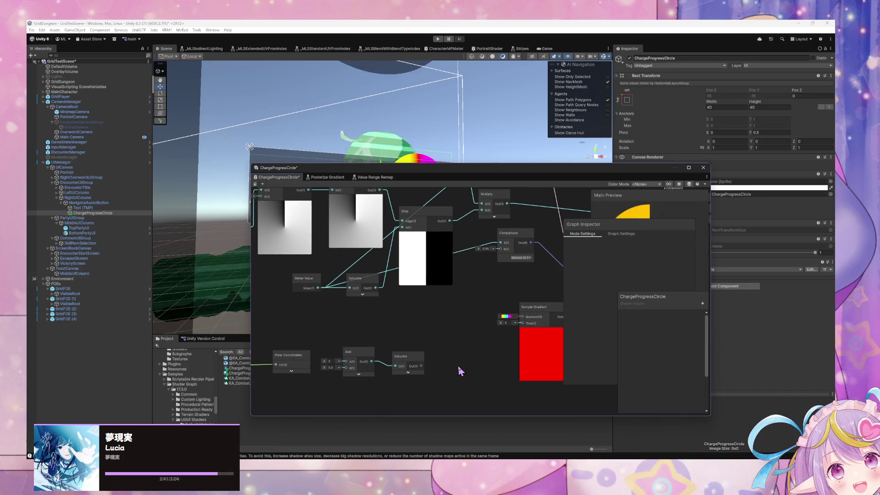
pyautogui.click(419, 362)
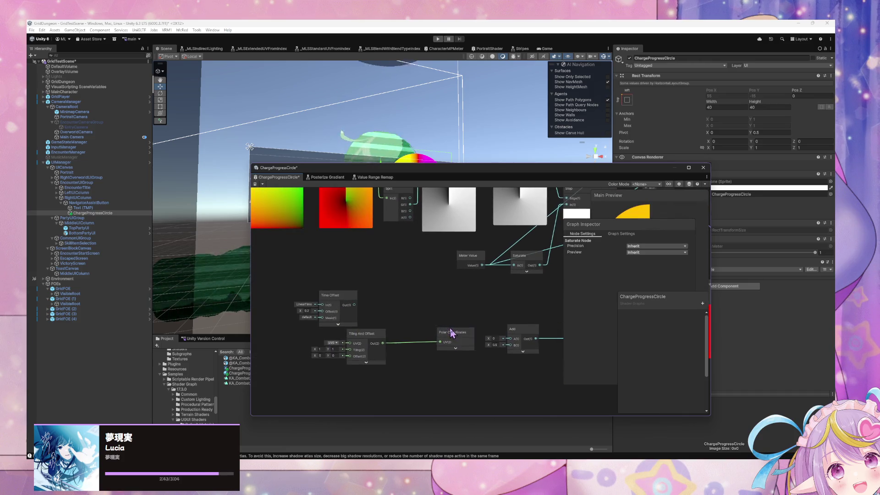
# - Rearrange Time Offset and Polar Coordinates, and expand Polar Coordinates to show its inputs and preview
pyautogui.moveTo(351, 301); pyautogui.dragTo(366, 302)
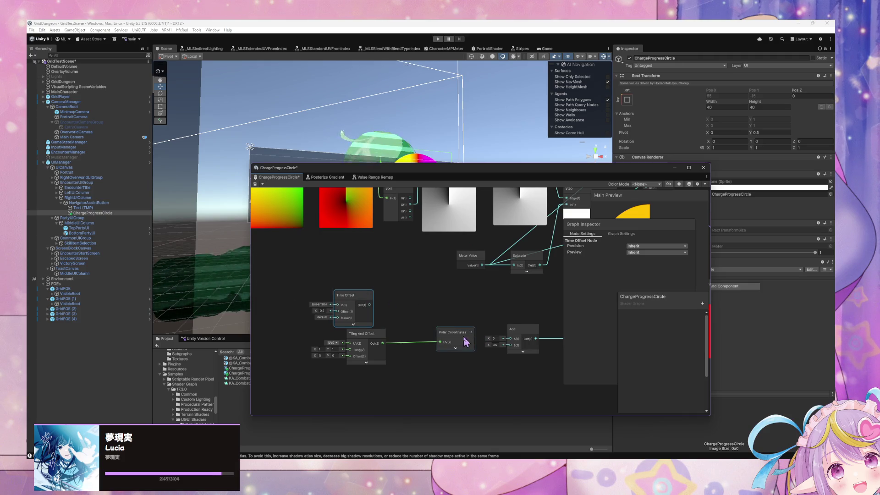
pyautogui.moveTo(466, 341); pyautogui.dragTo(462, 343)
pyautogui.click(529, 337)
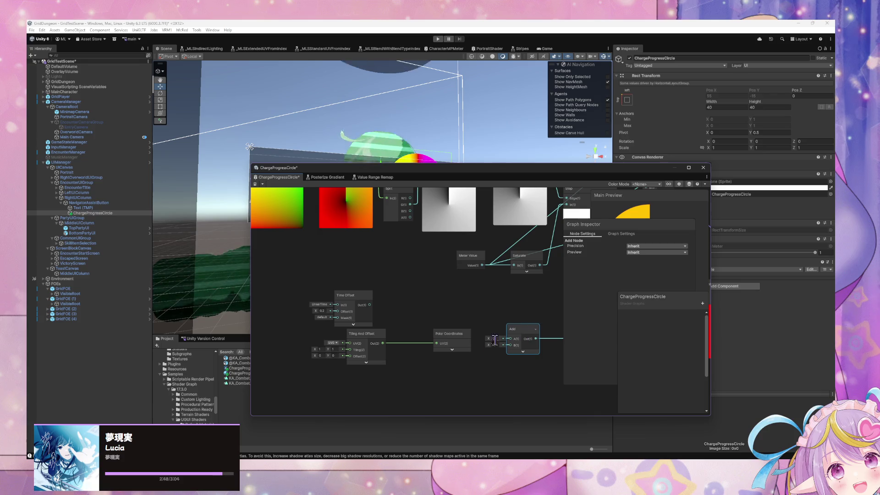
pyautogui.click(452, 351)
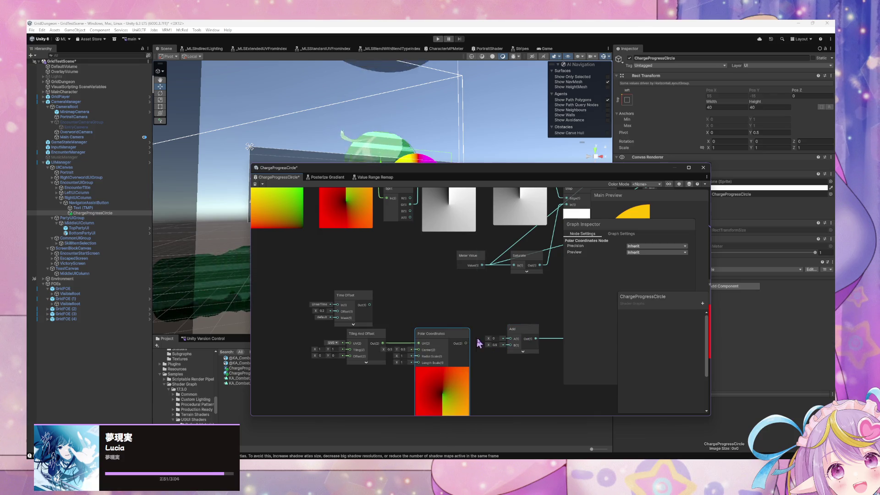
pyautogui.rightClick(503, 350)
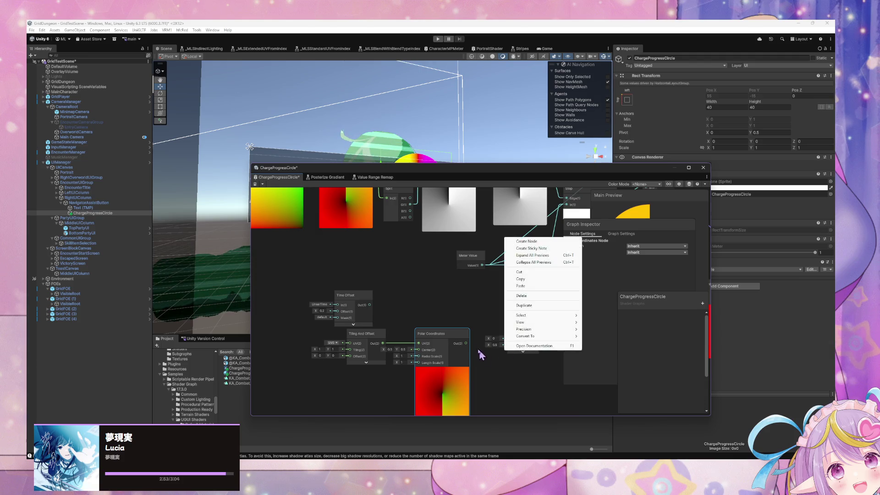
pyautogui.click(469, 348)
# - Connect the Saturate output to the rainbow Sample Gradient's Time input and nudge Tiling And Offset left
pyautogui.moveTo(534, 346); pyautogui.dragTo(477, 338)
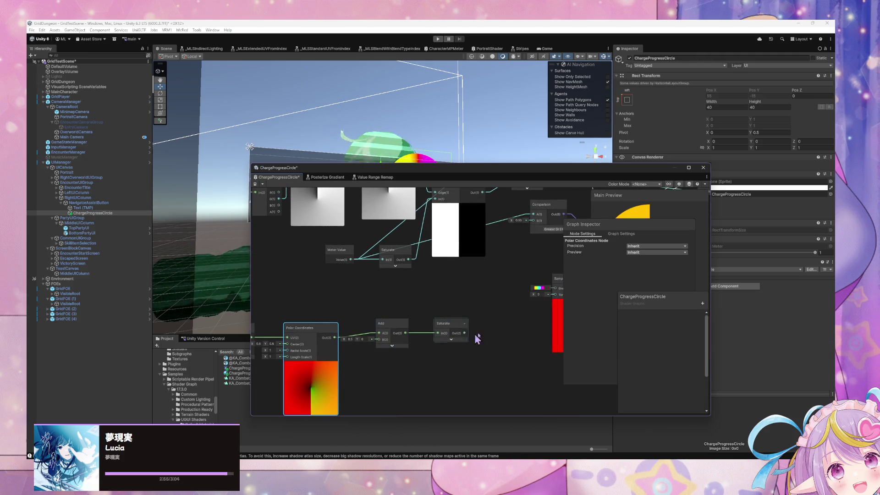
pyautogui.moveTo(535, 313); pyautogui.dragTo(553, 295)
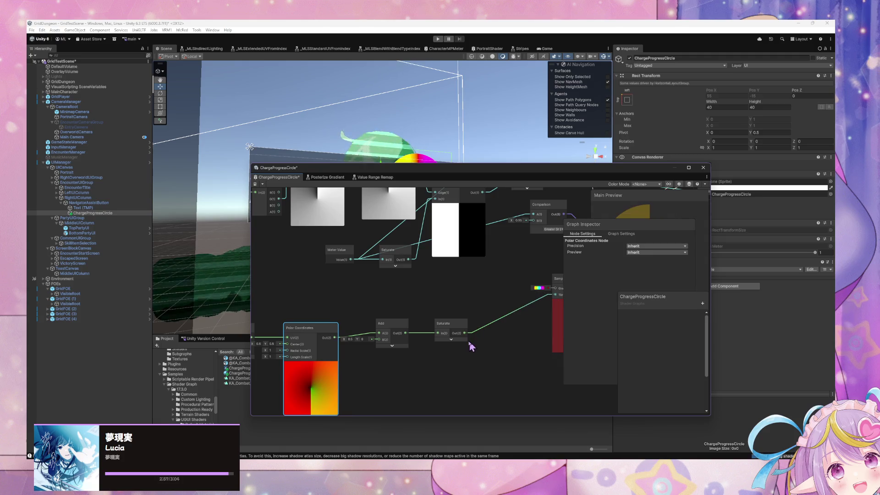
pyautogui.click(452, 340)
pyautogui.moveTo(444, 340)
pyautogui.mouseDown()
pyautogui.moveTo(466, 321)
pyautogui.moveTo(597, 315)
pyautogui.mouseUp()
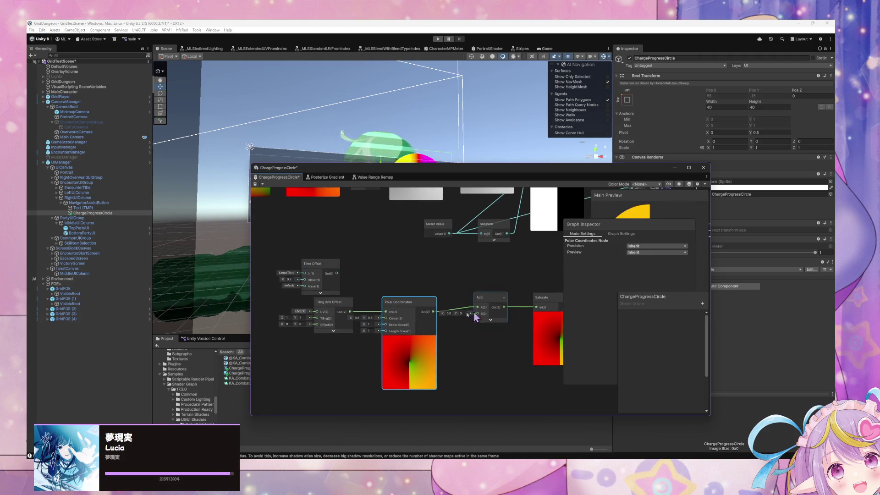
pyautogui.click(316, 313)
pyautogui.moveTo(315, 309); pyautogui.dragTo(307, 313)
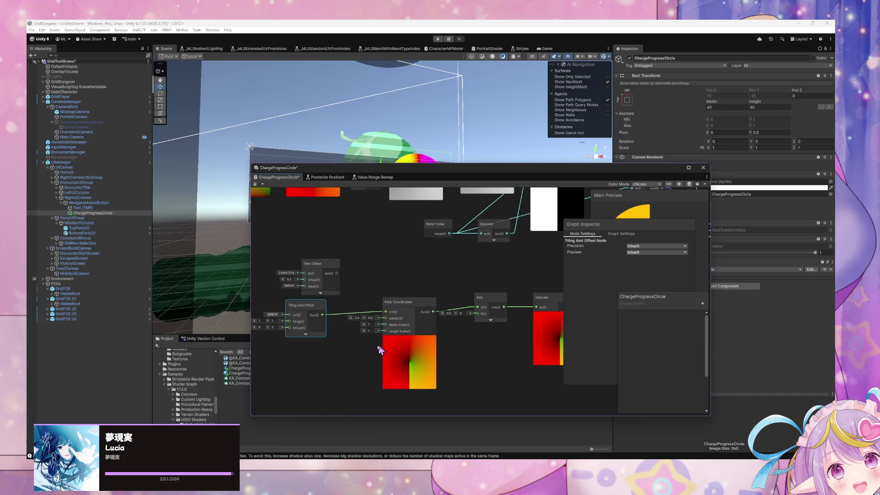
# - Move the Split near the lower Add, then wire Polar Coordinates Out into Split and Split G into Add
pyautogui.moveTo(432, 309); pyautogui.dragTo(424, 399)
pyautogui.click(366, 247)
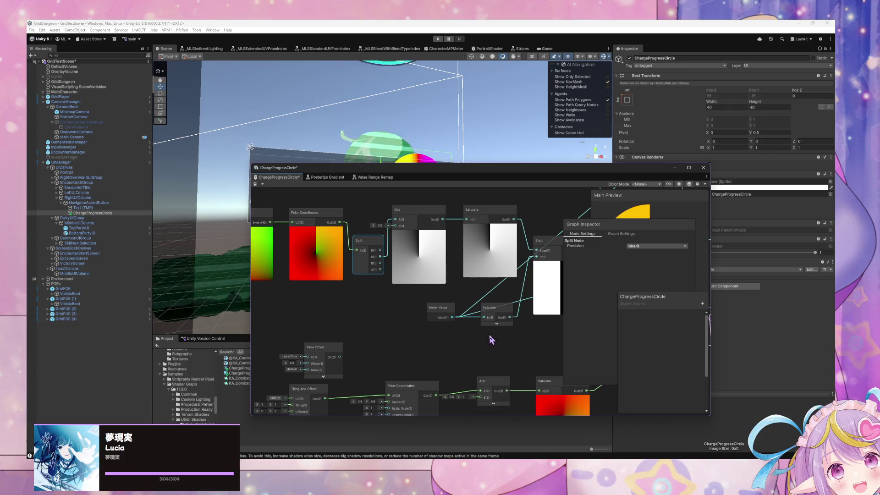
pyautogui.moveTo(489, 334)
pyautogui.mouseDown()
pyautogui.moveTo(448, 255)
pyautogui.moveTo(463, 338)
pyautogui.moveTo(462, 324)
pyautogui.moveTo(444, 371)
pyautogui.mouseUp()
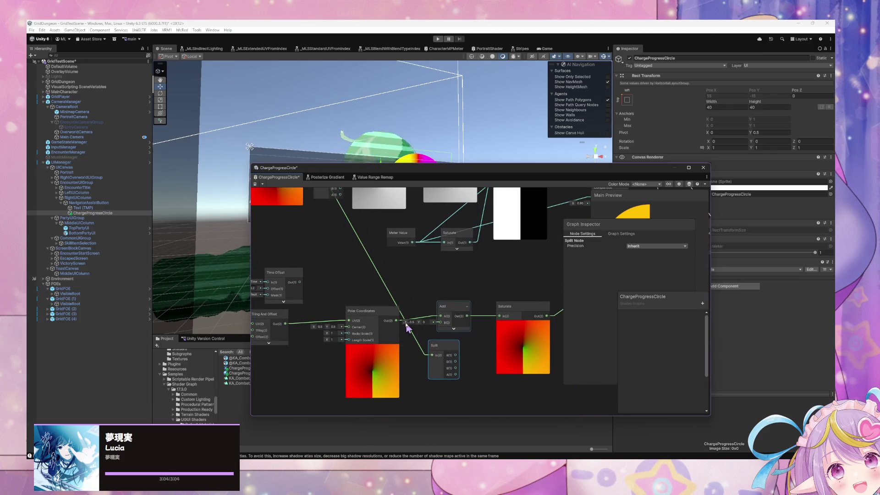
pyautogui.moveTo(397, 321); pyautogui.dragTo(432, 355)
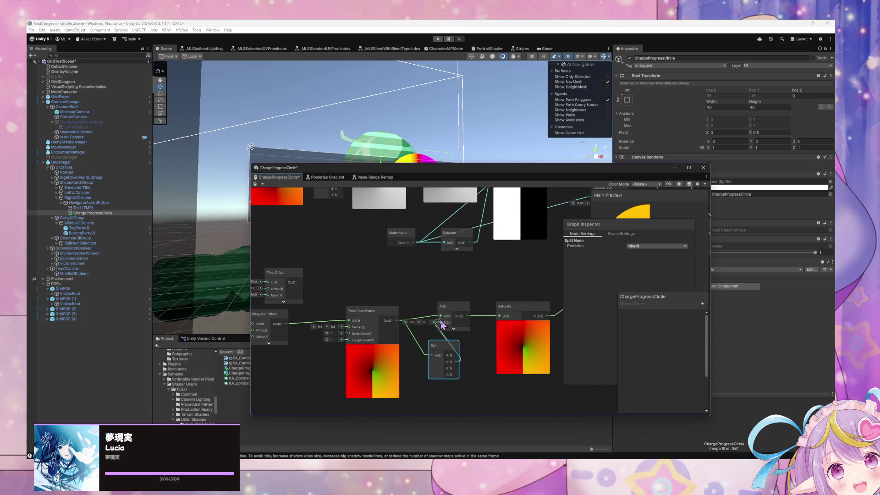
pyautogui.moveTo(442, 326); pyautogui.dragTo(375, 331)
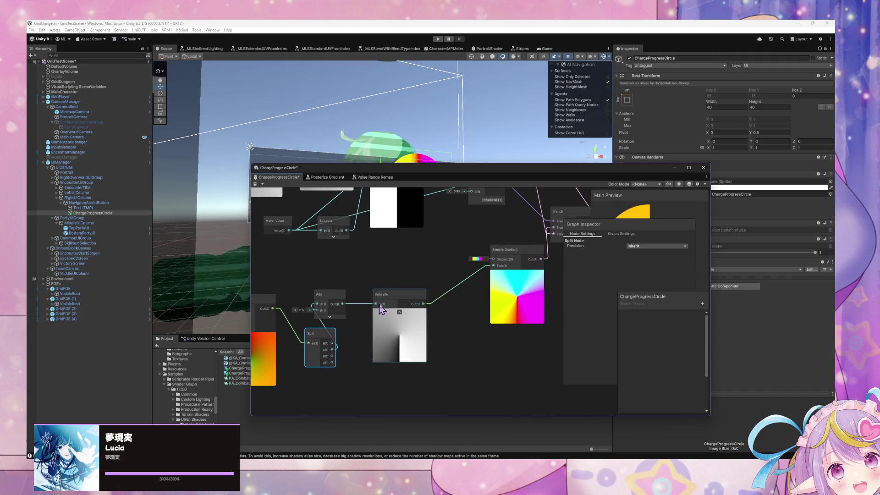
# - Tidy the Split, Add and Saturate chain and place Time Offset below Tiling And Offset
pyautogui.moveTo(395, 295); pyautogui.dragTo(440, 303)
pyautogui.moveTo(334, 301)
pyautogui.mouseDown()
pyautogui.moveTo(373, 306)
pyautogui.moveTo(381, 325)
pyautogui.mouseUp()
pyautogui.moveTo(316, 333); pyautogui.dragTo(313, 310)
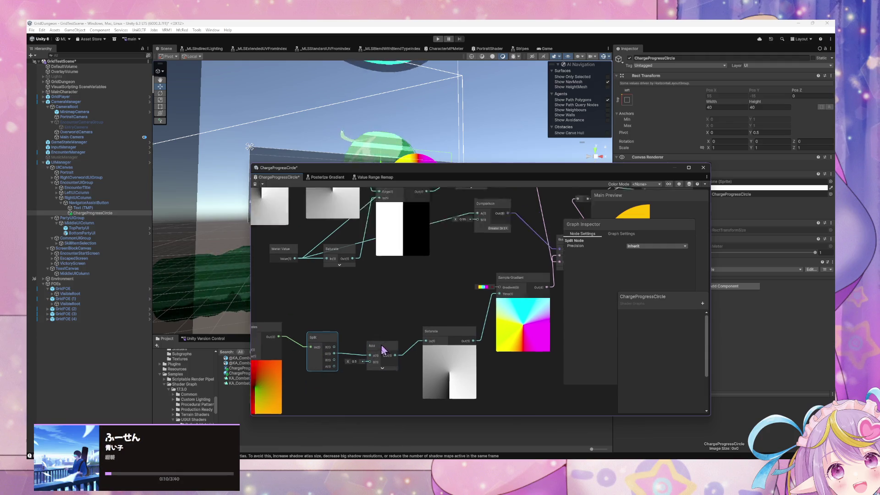
pyautogui.moveTo(383, 351)
pyautogui.mouseDown()
pyautogui.moveTo(364, 356)
pyautogui.moveTo(378, 250)
pyautogui.moveTo(508, 340)
pyautogui.mouseUp()
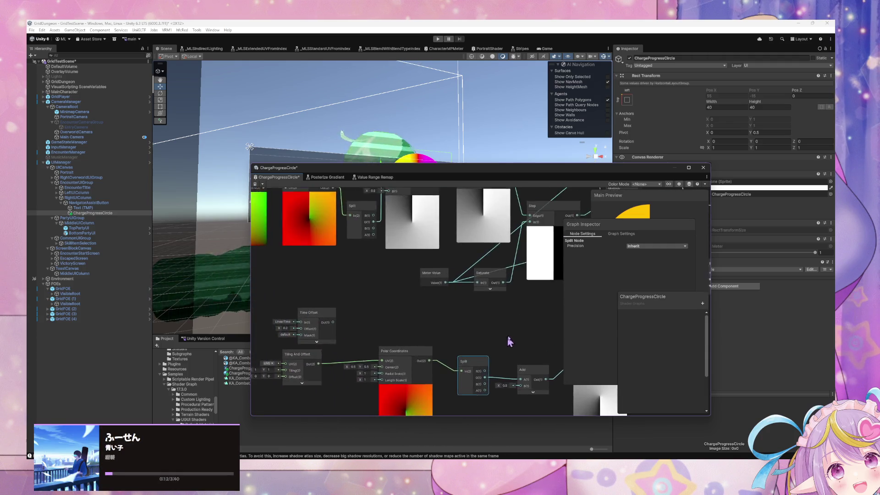
pyautogui.moveTo(364, 344); pyautogui.dragTo(336, 341)
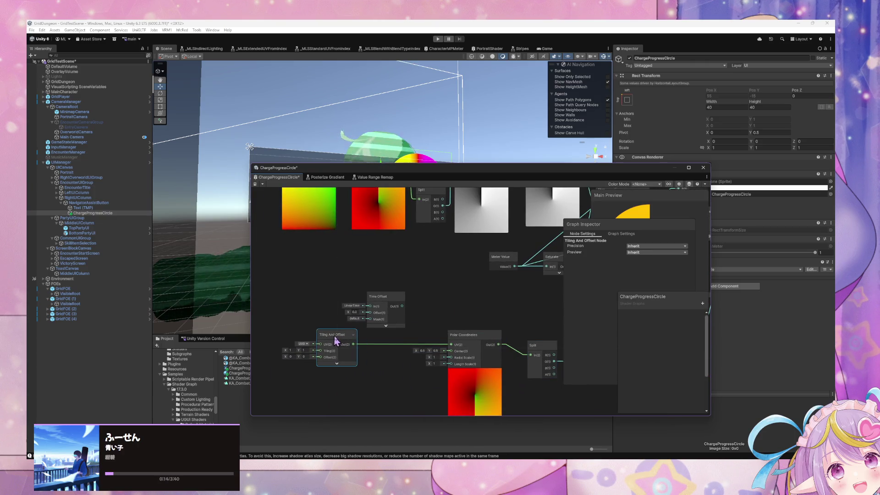
pyautogui.moveTo(384, 299)
pyautogui.mouseDown()
pyautogui.moveTo(380, 353)
pyautogui.moveTo(330, 386)
pyautogui.mouseUp()
pyautogui.moveTo(328, 344); pyautogui.dragTo(356, 316)
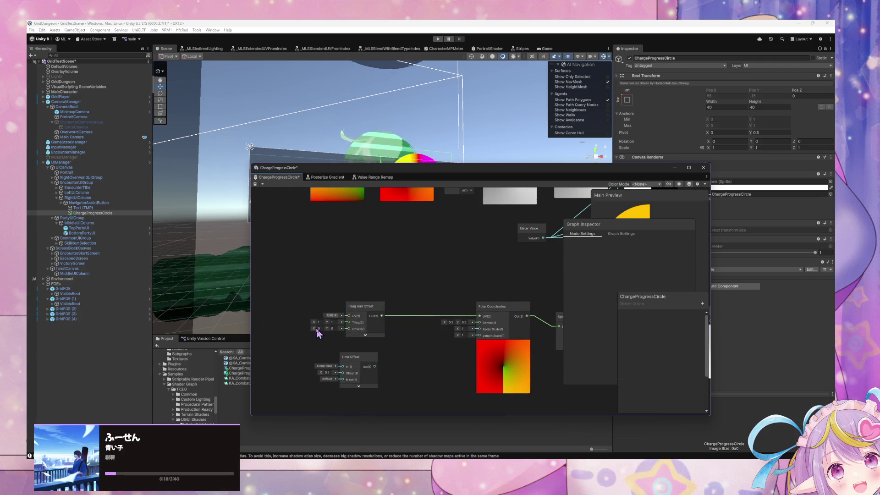
pyautogui.rightClick(407, 351)
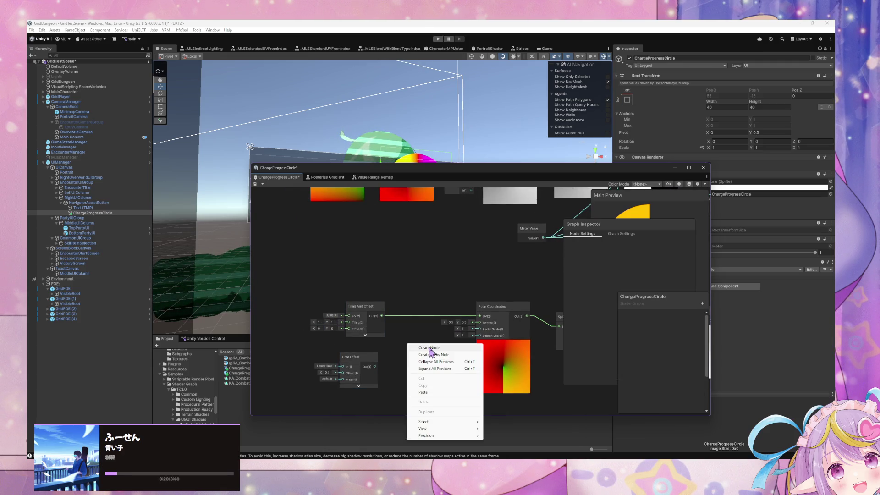
# - Add a Vector 2 node feeding Tiling And Offset's Offset and delete the Time Offset node
pyautogui.click(427, 347)
pyautogui.write('vector')
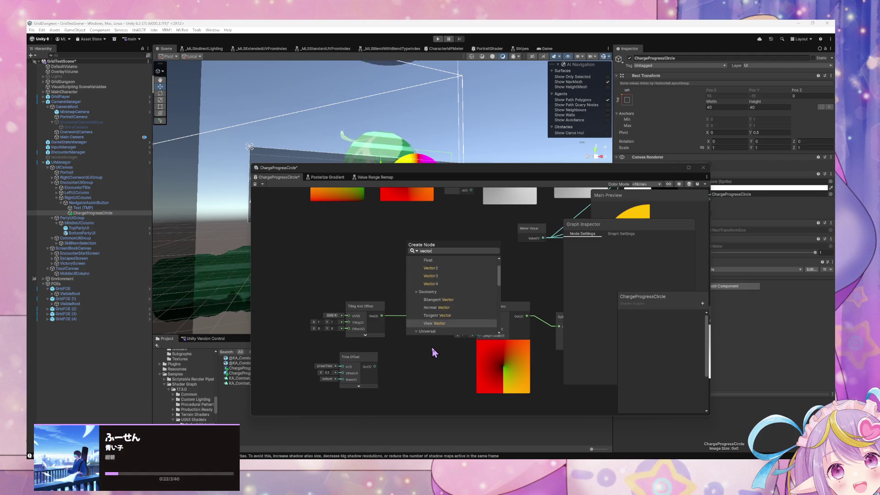
pyautogui.press('Up')
pyautogui.press('Up')
pyautogui.press('Up')
pyautogui.press('Return')
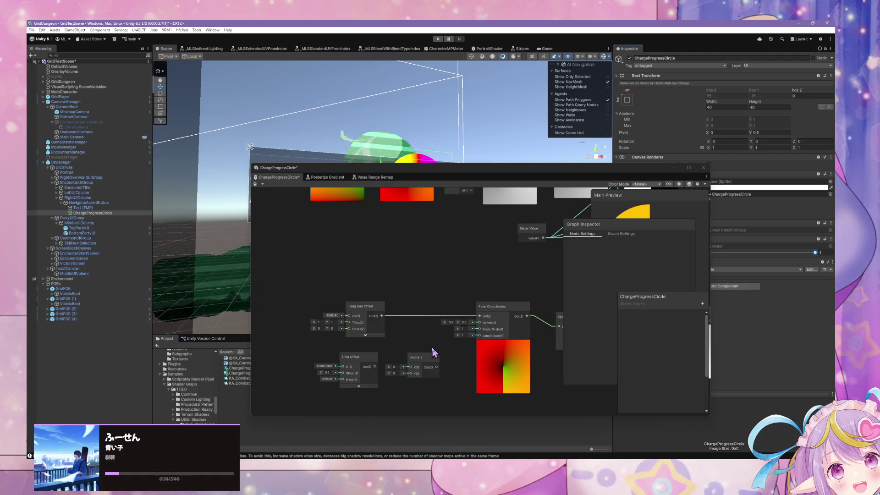
pyautogui.moveTo(434, 353)
pyautogui.mouseDown()
pyautogui.moveTo(321, 341)
pyautogui.moveTo(348, 329)
pyautogui.mouseUp()
pyautogui.moveTo(403, 349)
pyautogui.mouseDown()
pyautogui.moveTo(475, 308)
pyautogui.moveTo(340, 333)
pyautogui.mouseUp()
pyautogui.press('Delete')
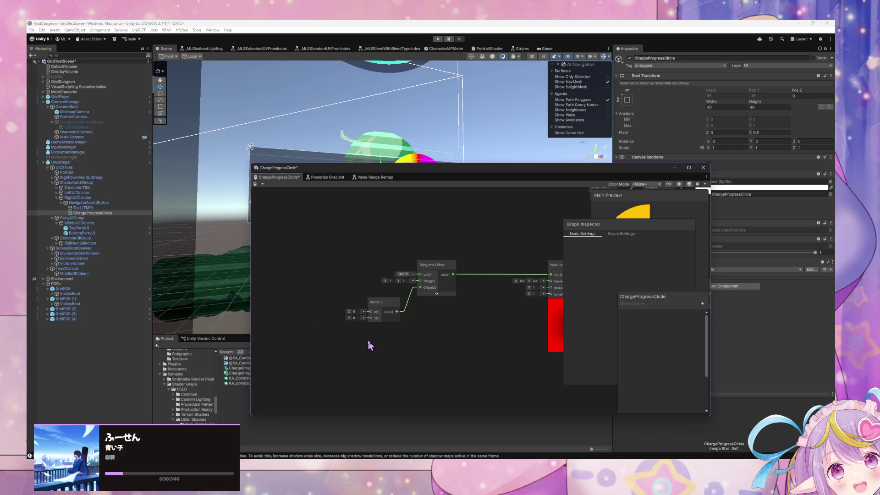
# - Add a Time node below the Vector 2 and try its output on Vector 2's X input
pyautogui.rightClick(367, 342)
pyautogui.click(378, 345)
pyautogui.write('time')
pyautogui.press('Return')
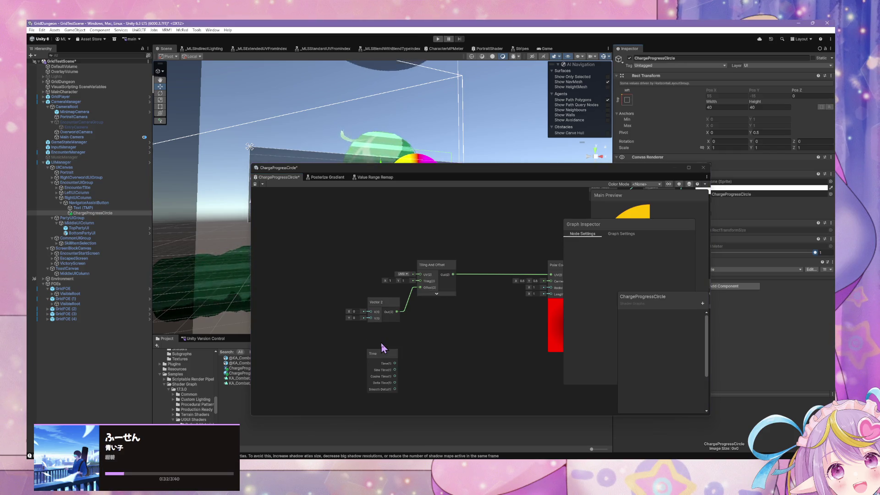
pyautogui.moveTo(377, 352); pyautogui.dragTo(337, 327)
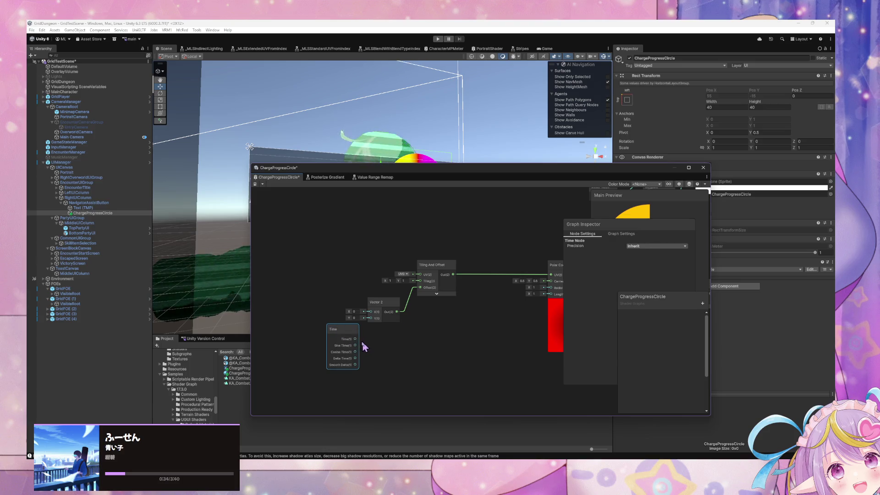
pyautogui.moveTo(458, 328); pyautogui.dragTo(309, 321)
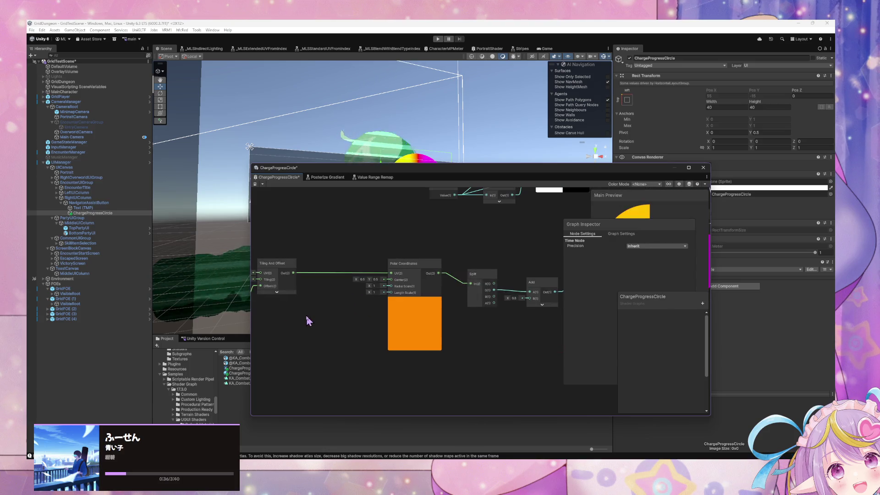
pyautogui.moveTo(501, 336)
pyautogui.mouseDown()
pyautogui.moveTo(282, 328)
pyautogui.moveTo(475, 324)
pyautogui.mouseUp()
pyautogui.moveTo(174, 330); pyautogui.dragTo(365, 326)
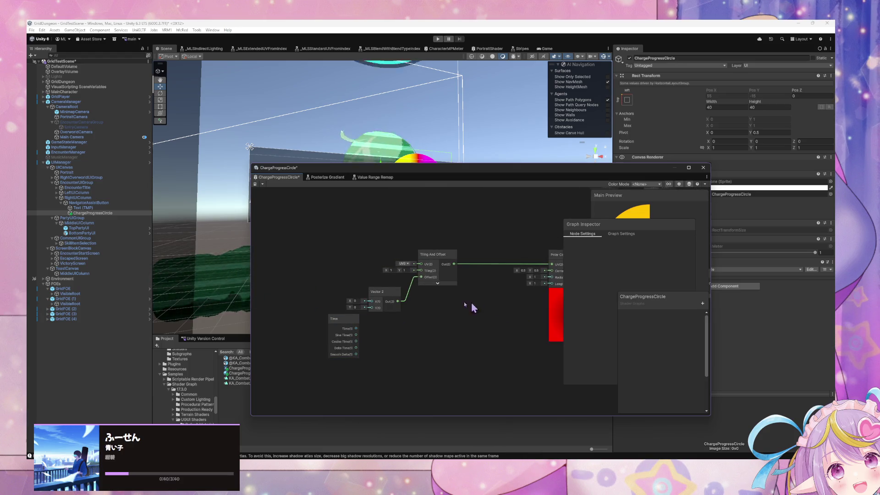
pyautogui.moveTo(472, 305)
pyautogui.mouseDown()
pyautogui.moveTo(334, 309)
pyautogui.moveTo(379, 326)
pyautogui.mouseUp()
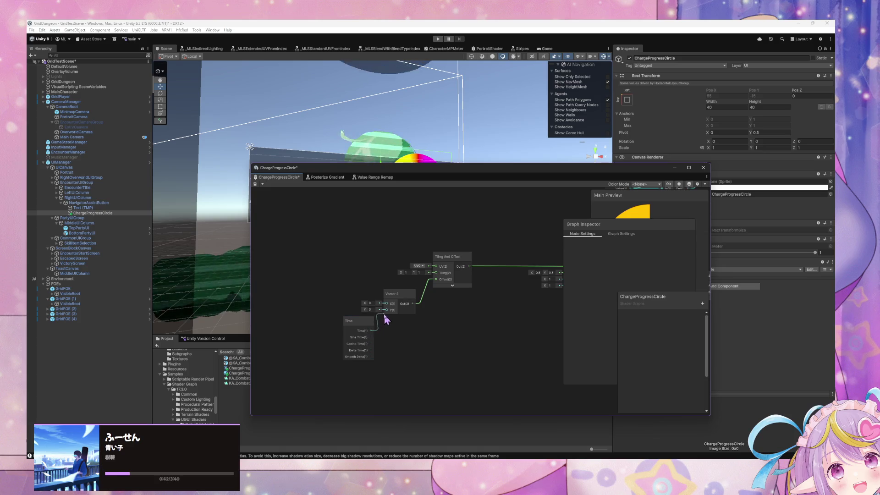
# - Add a Multiply node under Vector 2, edit its B value, and wire its output into Vector 2's Y
pyautogui.moveTo(518, 327); pyautogui.dragTo(397, 324)
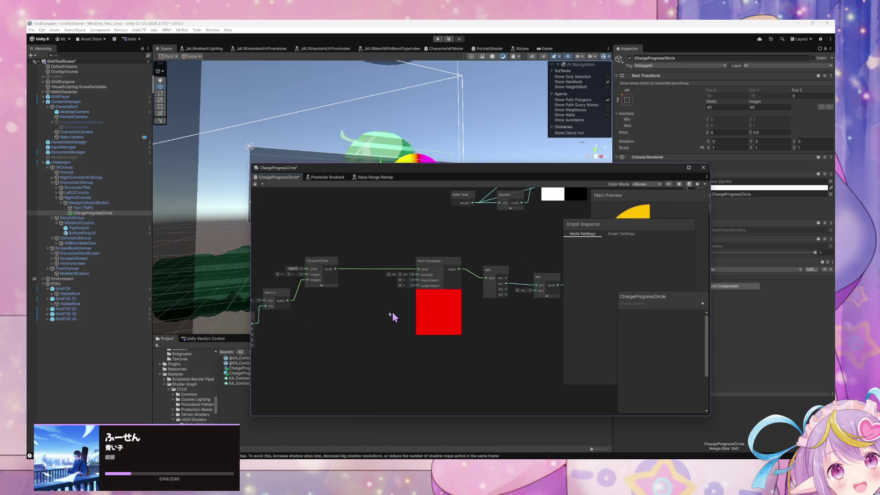
pyautogui.scroll(-1, 393, 317)
pyautogui.moveTo(301, 304); pyautogui.dragTo(351, 309)
pyautogui.rightClick(324, 336)
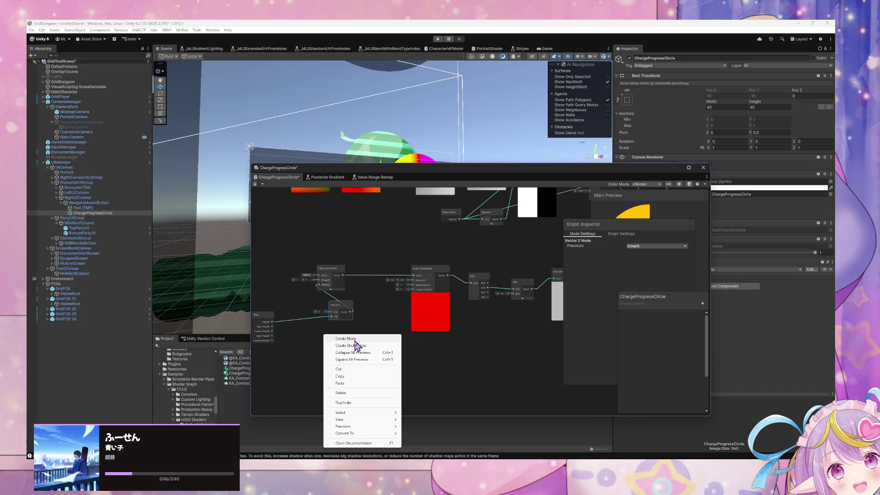
pyautogui.click(355, 339)
pyautogui.write('mul')
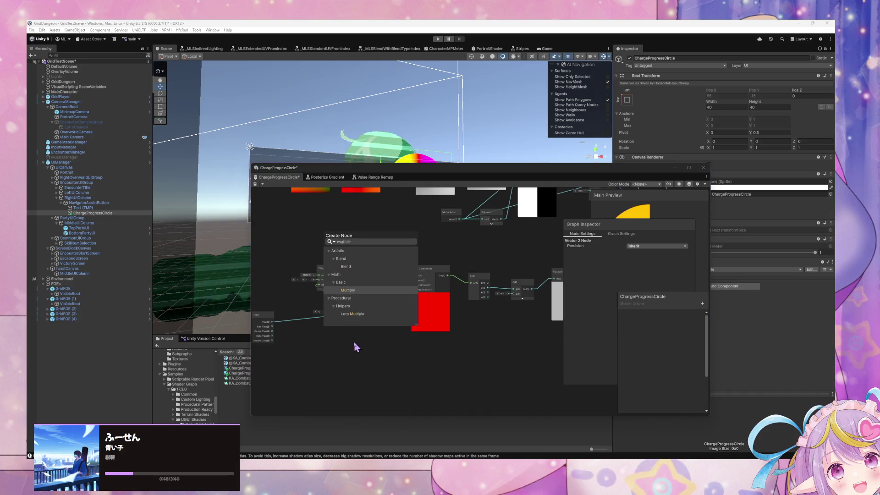
pyautogui.press('Return')
pyautogui.moveTo(342, 343)
pyautogui.mouseDown()
pyautogui.moveTo(315, 327)
pyautogui.moveTo(299, 332)
pyautogui.mouseUp()
pyautogui.scroll(1, 323, 342)
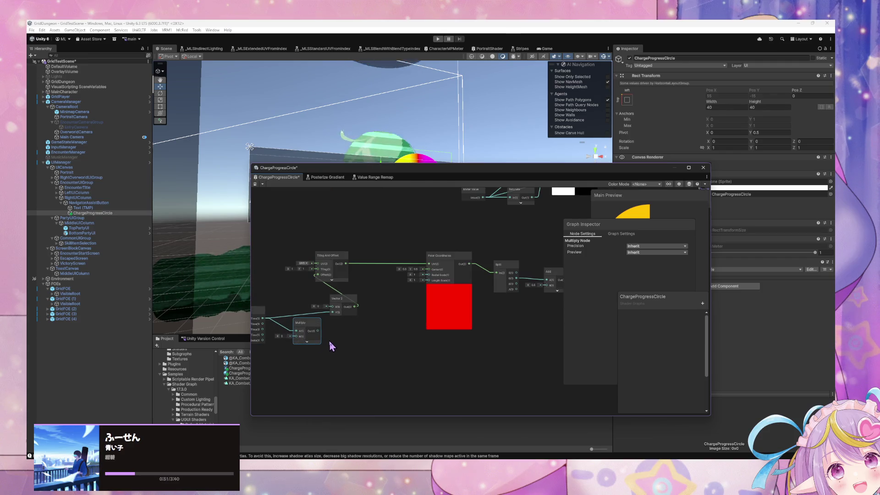
pyautogui.click(287, 337)
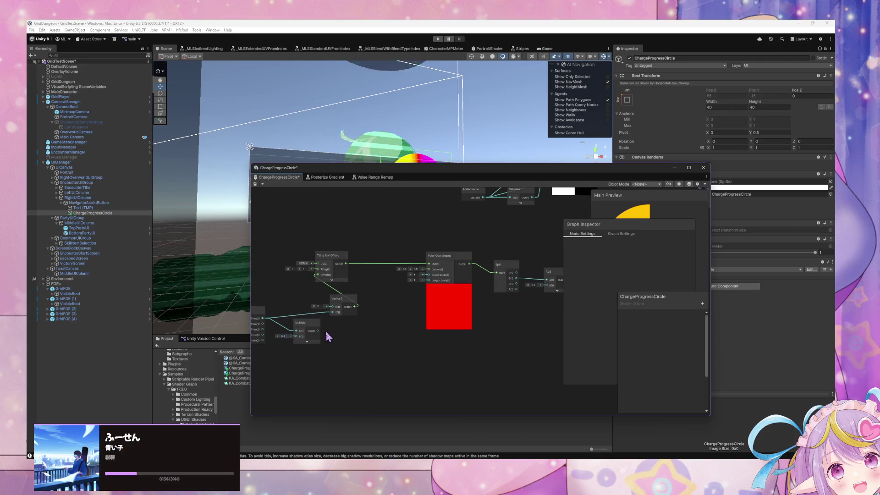
pyautogui.moveTo(318, 330); pyautogui.dragTo(332, 312)
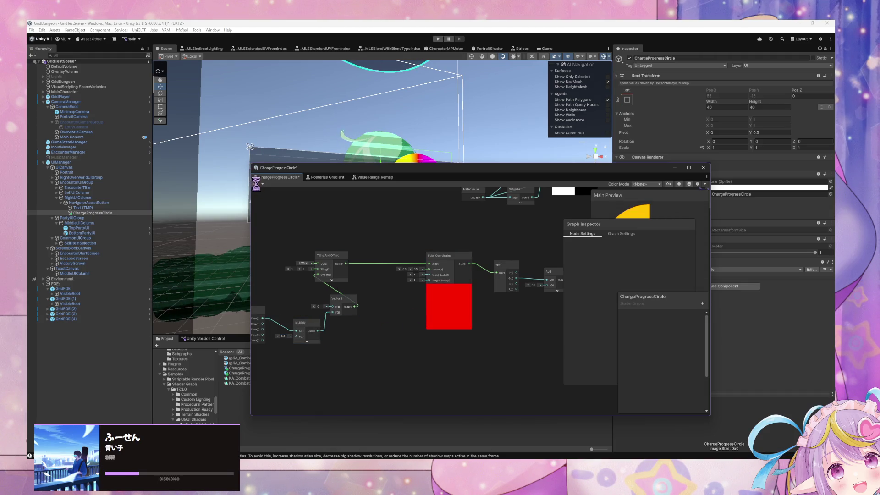
# - Check the ring's fill in the scene via Meter Value, then reposition Tiling And Offset and Vector 2
pyautogui.moveTo(614, 167); pyautogui.dragTo(516, 258)
pyautogui.moveTo(815, 253)
pyautogui.mouseDown()
pyautogui.moveTo(799, 252)
pyautogui.moveTo(815, 252)
pyautogui.mouseUp()
pyautogui.moveTo(362, 261); pyautogui.dragTo(549, 172)
pyautogui.moveTo(444, 261); pyautogui.dragTo(489, 262)
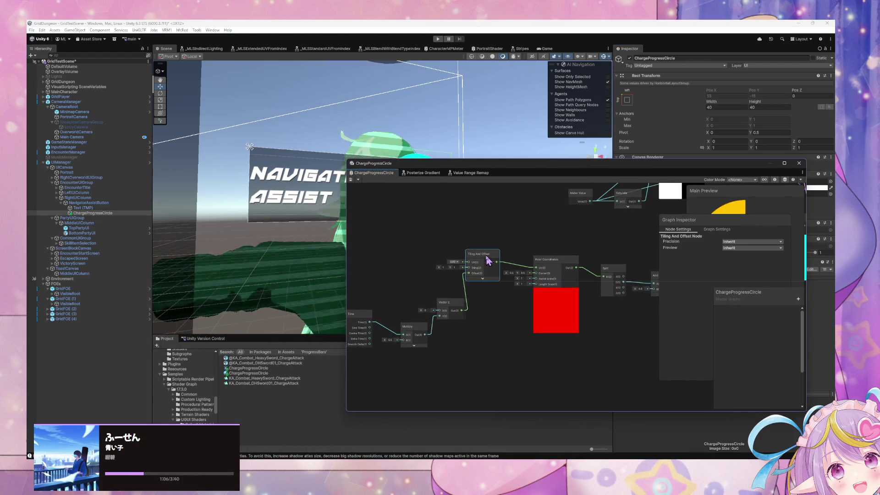
pyautogui.moveTo(460, 308)
pyautogui.mouseDown()
pyautogui.moveTo(436, 281)
pyautogui.moveTo(529, 319)
pyautogui.moveTo(523, 338)
pyautogui.moveTo(474, 334)
pyautogui.moveTo(485, 359)
pyautogui.moveTo(461, 302)
pyautogui.moveTo(458, 326)
pyautogui.mouseUp()
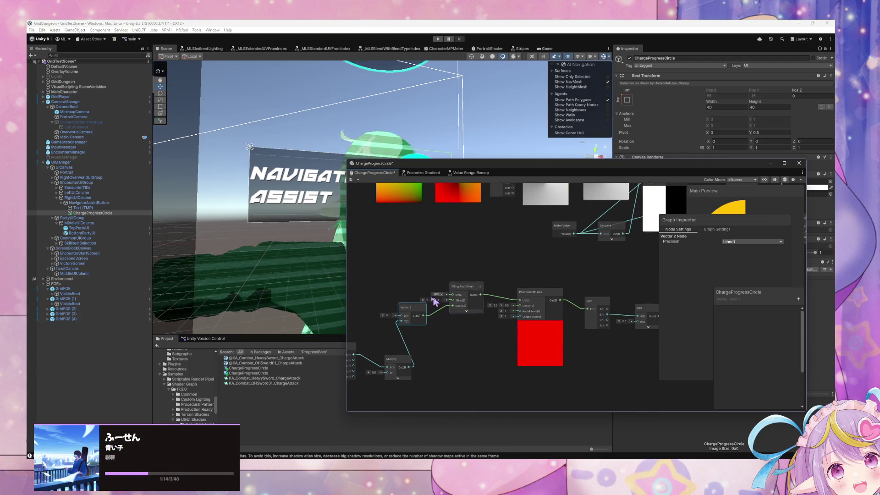
# - Delete the Tiling And Offset and Vector 2 nodes and add a Rotate node
pyautogui.keyDown('shift'); pyautogui.click(462, 296); pyautogui.keyUp('shift')
pyautogui.press('Delete')
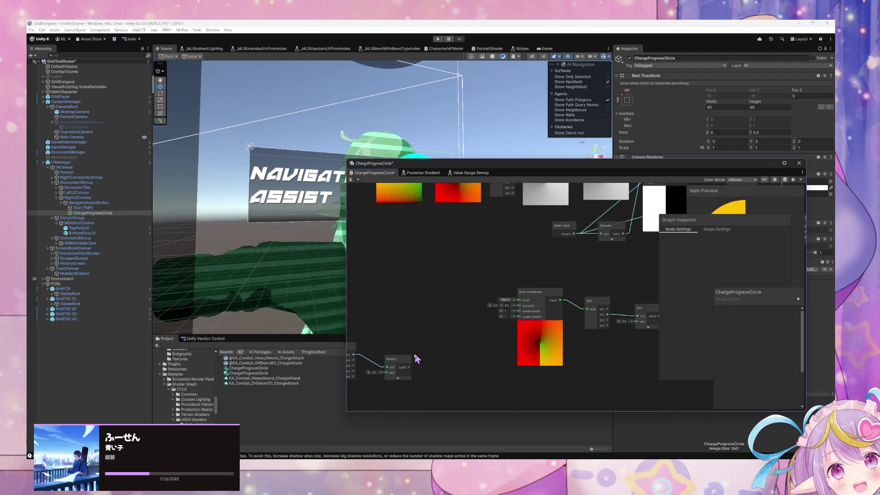
pyautogui.moveTo(402, 361)
pyautogui.mouseDown()
pyautogui.moveTo(438, 344)
pyautogui.moveTo(423, 346)
pyautogui.mouseUp()
pyautogui.rightClick(472, 328)
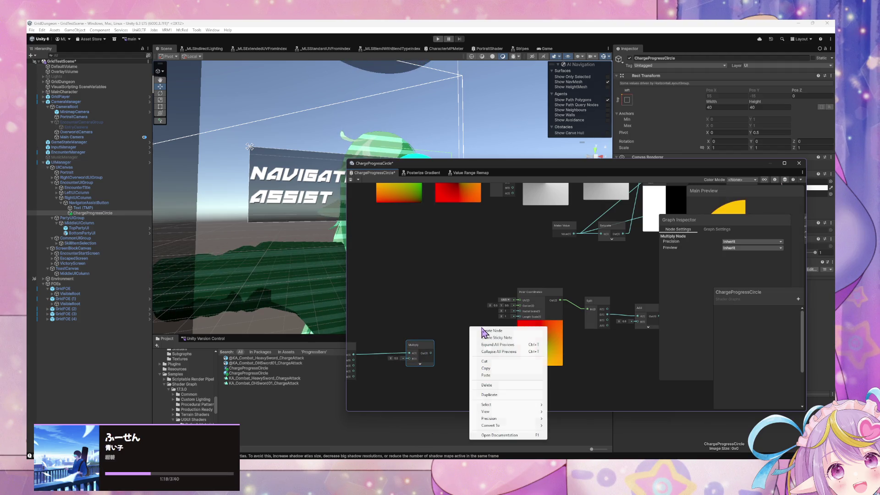
pyautogui.click(483, 331)
pyautogui.write('rotate')
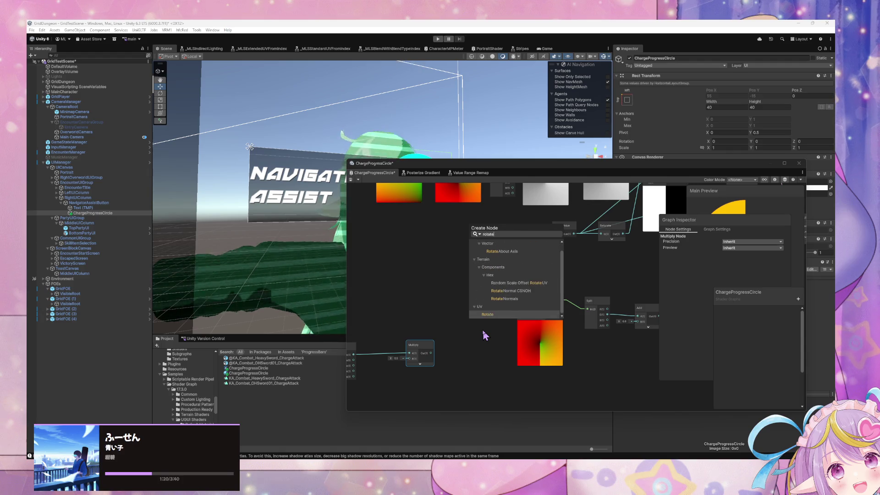
pyautogui.press('Return')
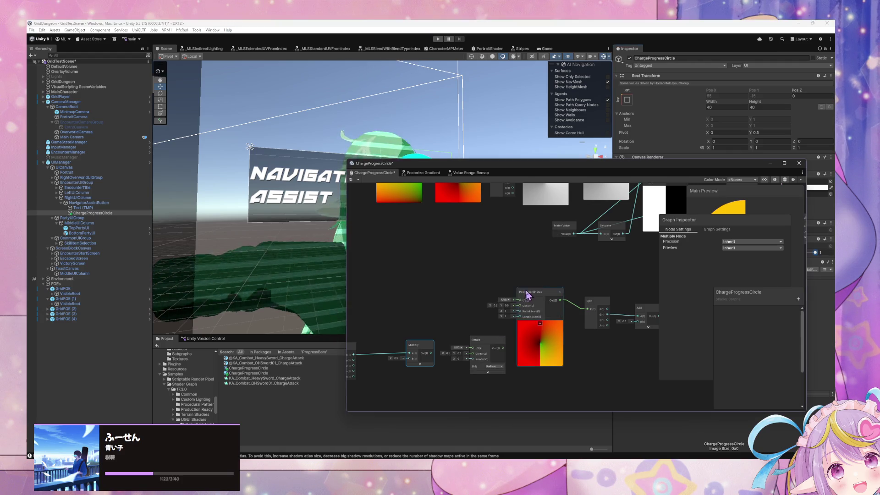
# - Insert Rotate between Polar Coordinates and Split, and move the Time and Multiply nodes beside it
pyautogui.moveTo(514, 343)
pyautogui.mouseDown()
pyautogui.moveTo(472, 346)
pyautogui.moveTo(541, 333)
pyautogui.mouseUp()
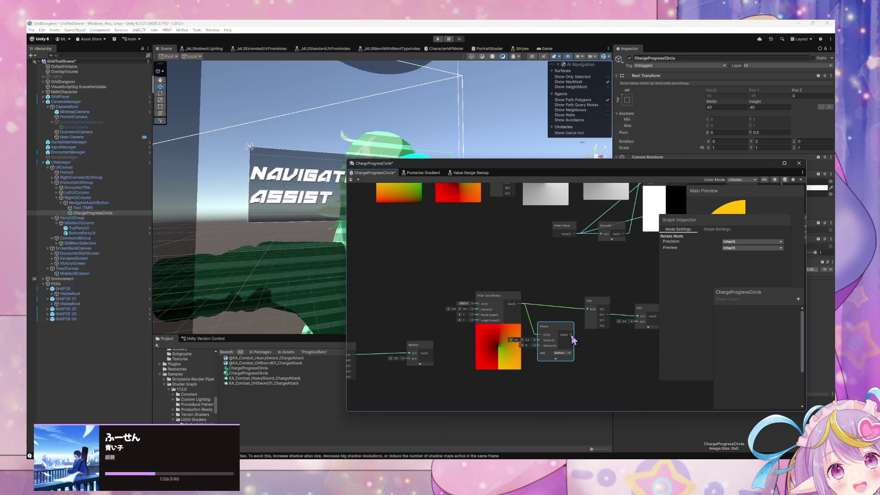
pyautogui.moveTo(590, 312); pyautogui.dragTo(589, 311)
pyautogui.moveTo(489, 296); pyautogui.dragTo(469, 269)
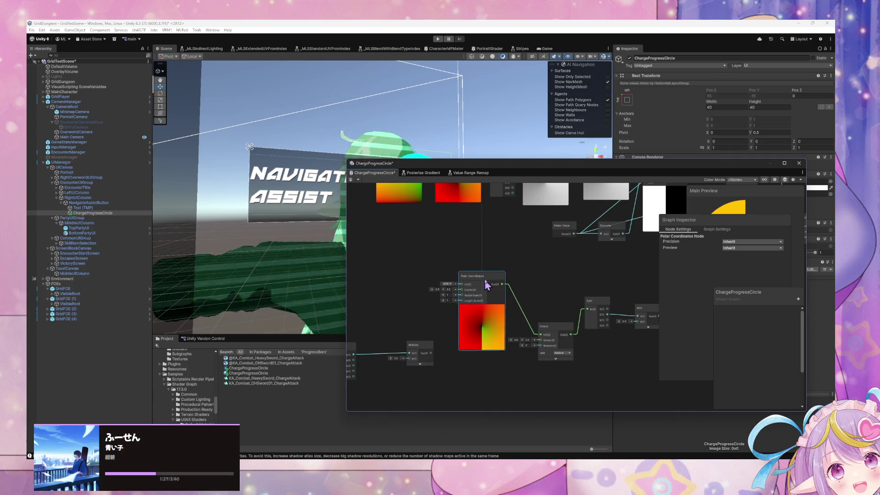
pyautogui.click(562, 357)
pyautogui.click(568, 369)
pyautogui.moveTo(455, 362)
pyautogui.mouseDown()
pyautogui.moveTo(495, 344)
pyautogui.moveTo(387, 344)
pyautogui.mouseUp()
pyautogui.moveTo(473, 340)
pyautogui.mouseDown()
pyautogui.moveTo(553, 351)
pyautogui.moveTo(581, 327)
pyautogui.mouseUp()
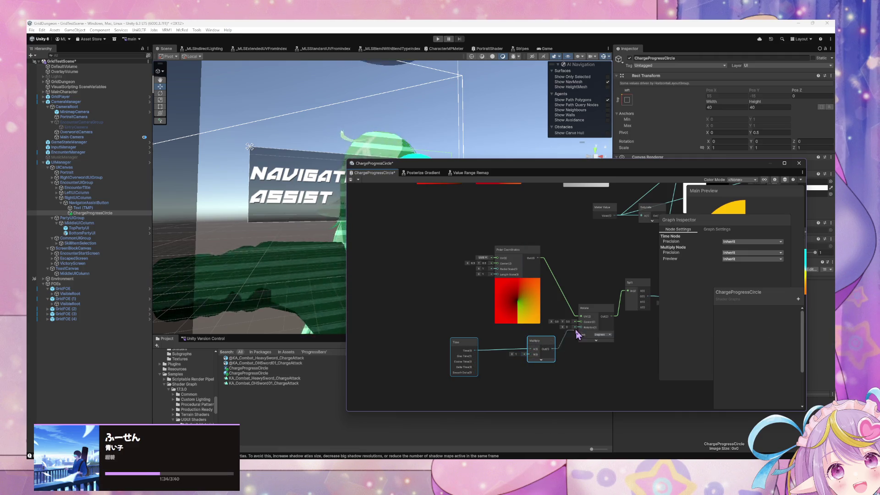
# - Save the graph, check the scene, switch the Rotate unit to Radians, and save again
pyautogui.click(356, 180)
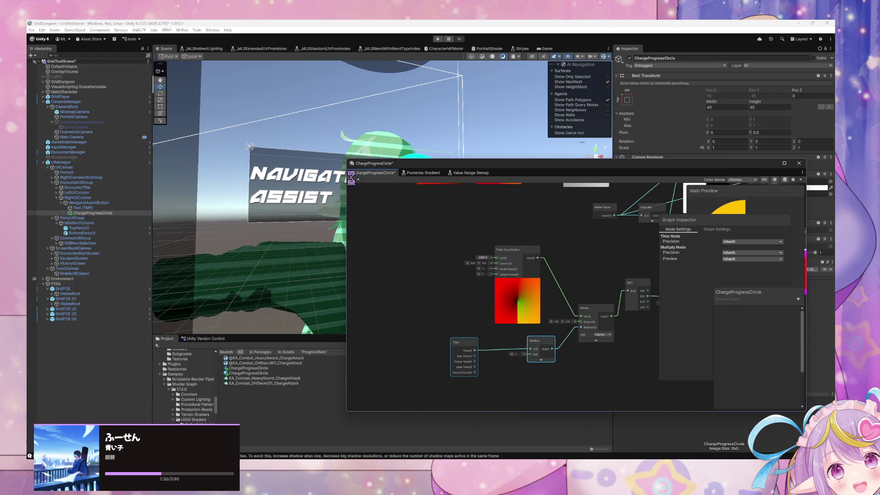
pyautogui.moveTo(536, 170)
pyautogui.mouseDown()
pyautogui.moveTo(404, 246)
pyautogui.moveTo(392, 243)
pyautogui.mouseUp()
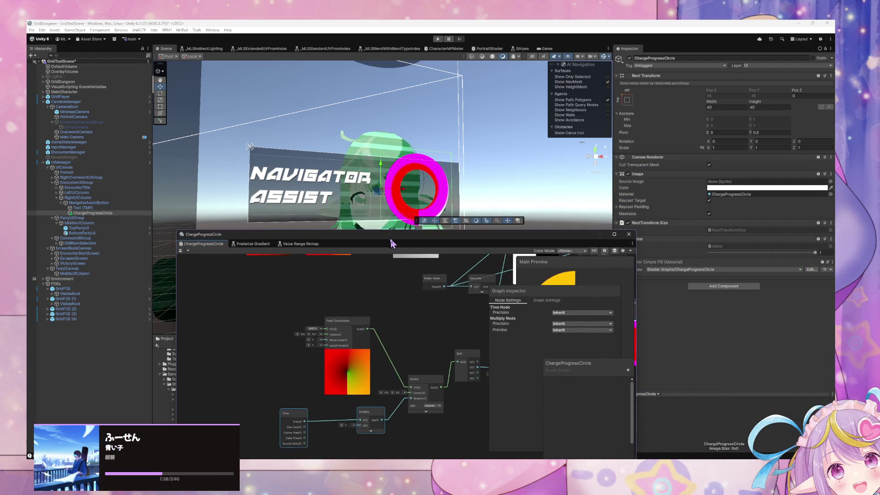
pyautogui.moveTo(386, 390); pyautogui.dragTo(405, 363)
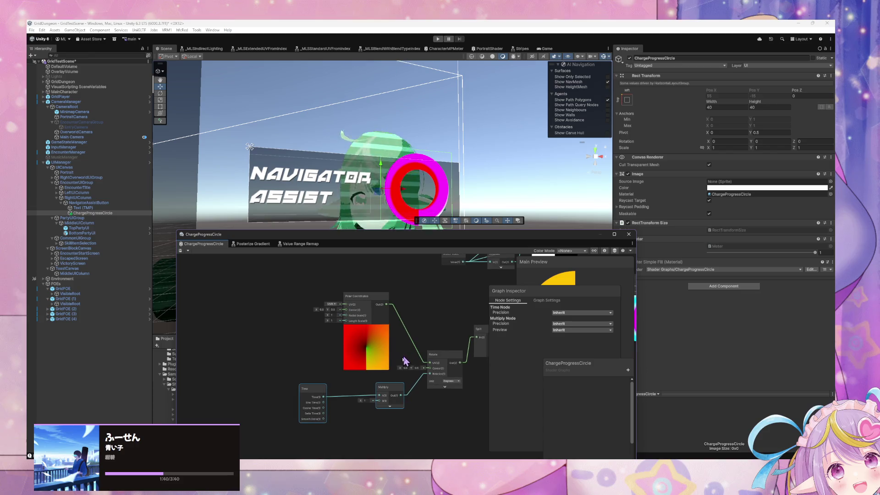
pyautogui.click(455, 387)
pyautogui.click(459, 386)
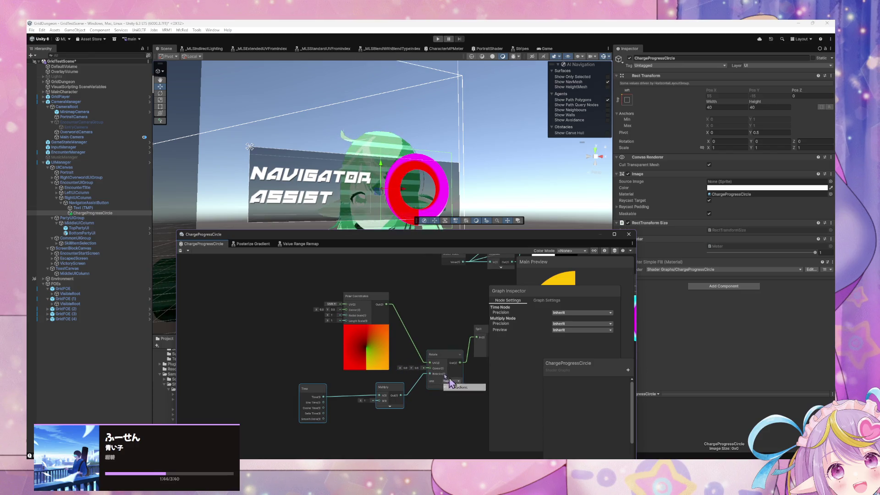
pyautogui.click(182, 250)
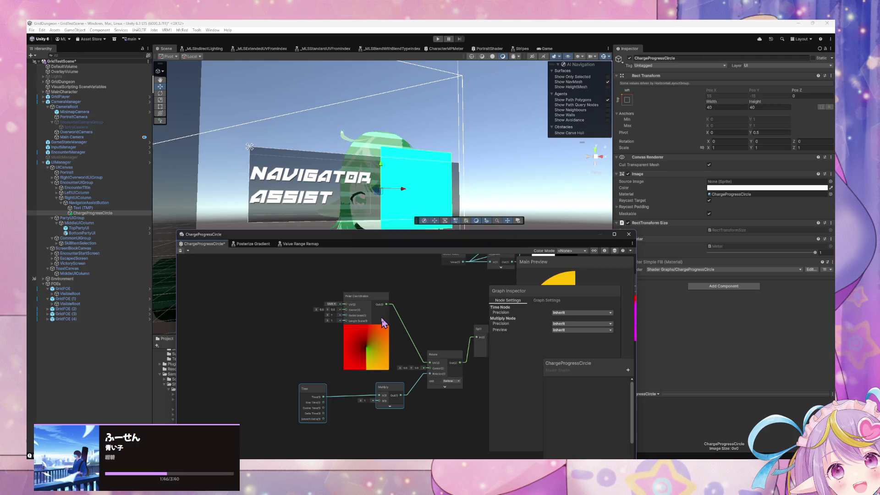
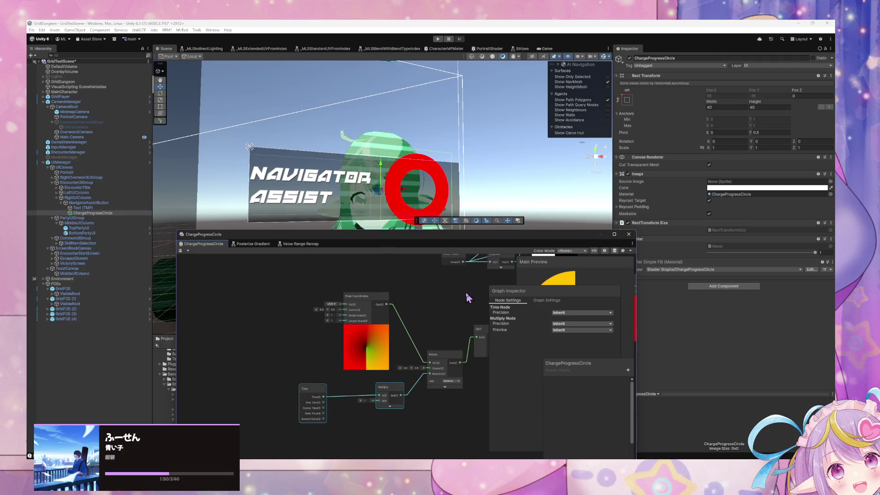
# - Connect Rotate's output to the Polar Coordinates UV input and save the shader graph
pyautogui.moveTo(461, 296); pyautogui.dragTo(392, 304)
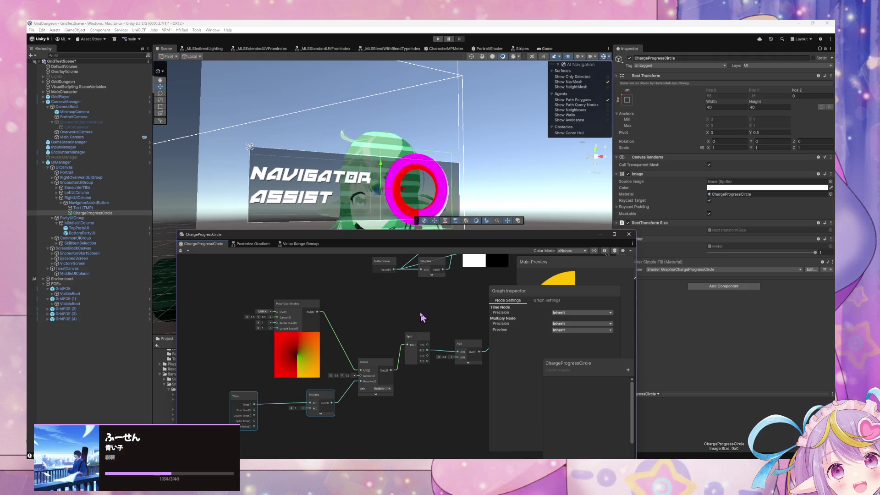
pyautogui.moveTo(380, 375); pyautogui.dragTo(369, 368)
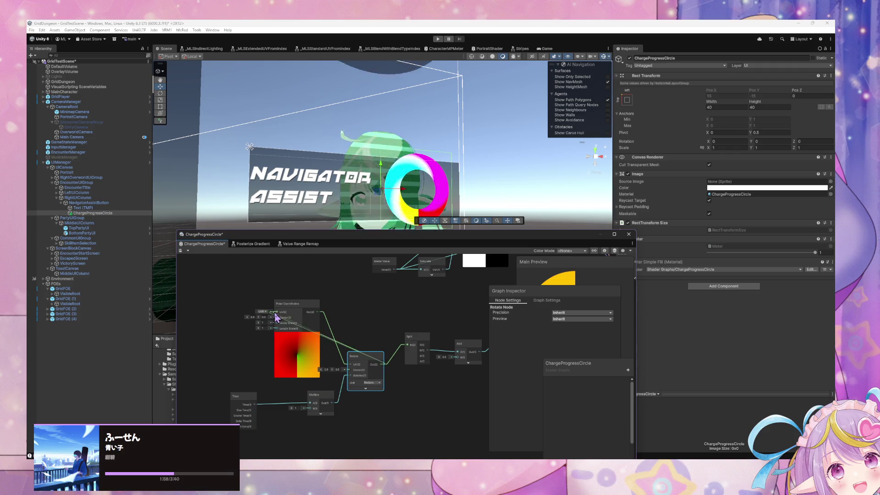
pyautogui.moveTo(324, 319)
pyautogui.mouseDown()
pyautogui.moveTo(340, 311)
pyautogui.moveTo(396, 334)
pyautogui.mouseUp()
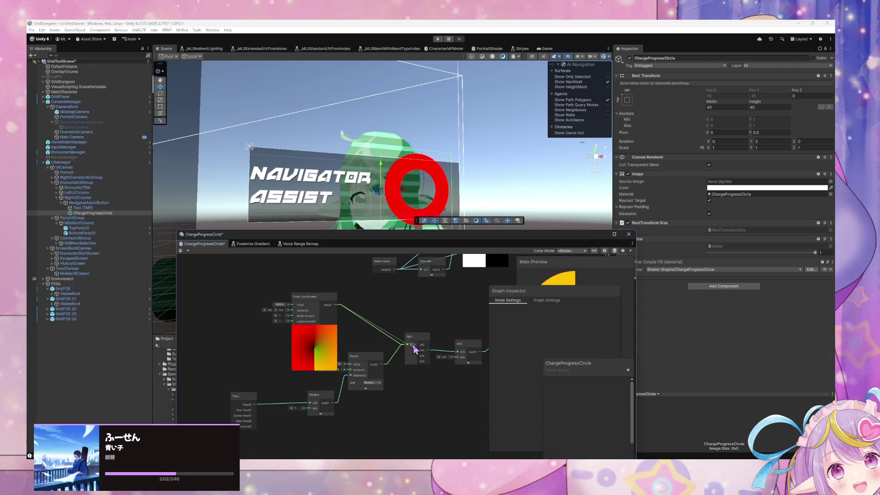
pyautogui.moveTo(300, 309); pyautogui.dragTo(298, 305)
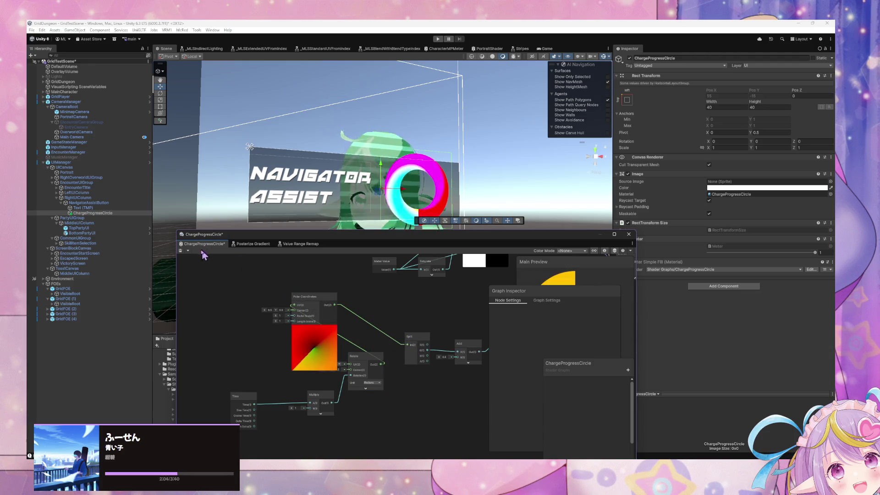
pyautogui.click(181, 252)
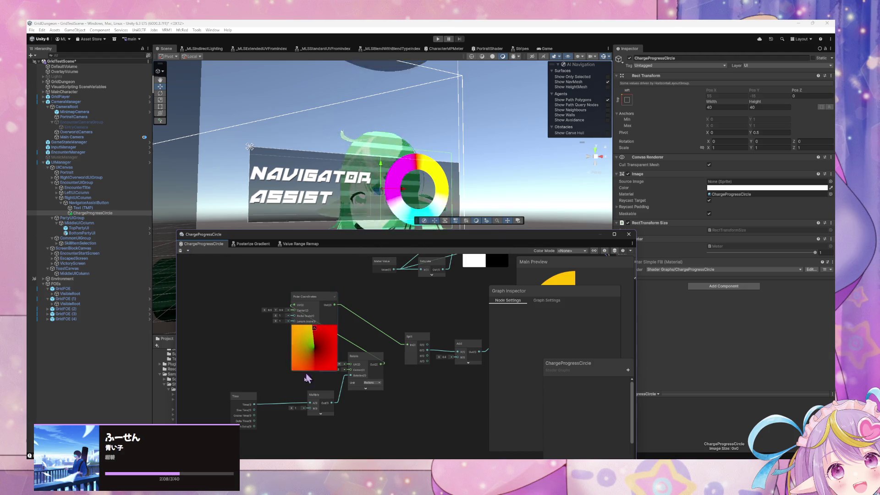
# - Set the Multiply factor to 5, then 2, and lower the graph window to reveal the scene
pyautogui.write('5')
pyautogui.press('Return')
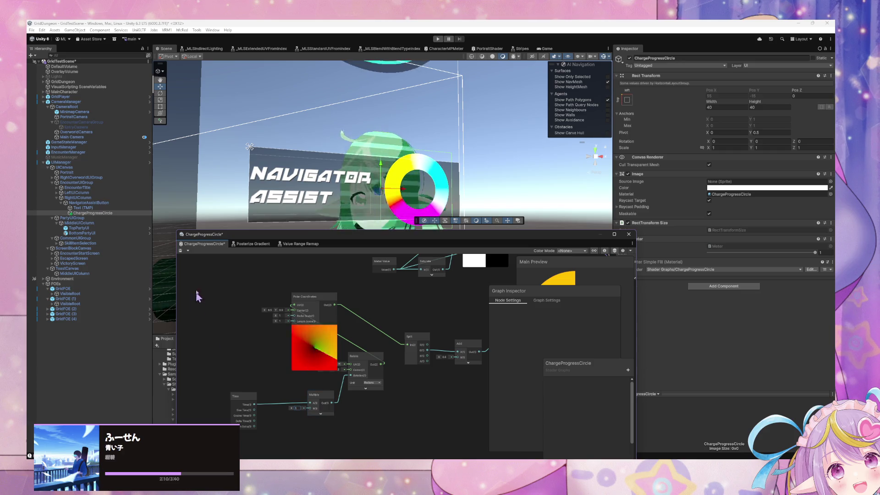
pyautogui.write('2')
pyautogui.press('Return')
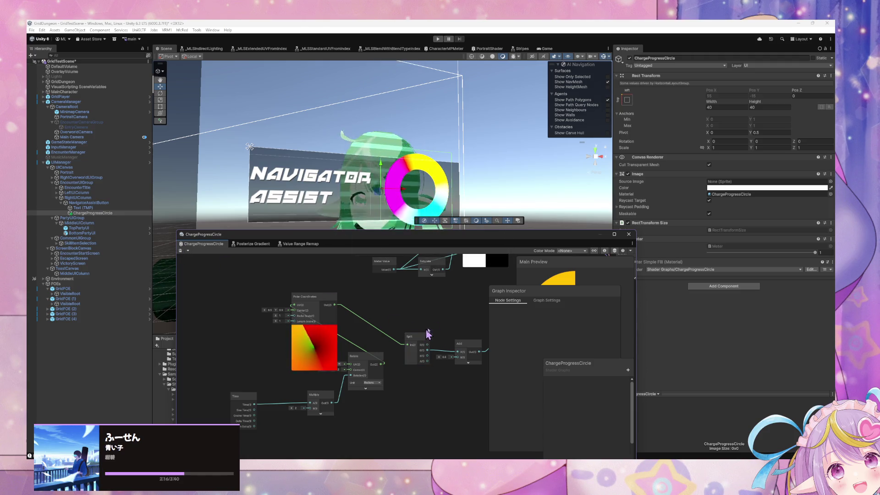
pyautogui.moveTo(502, 234); pyautogui.dragTo(490, 275)
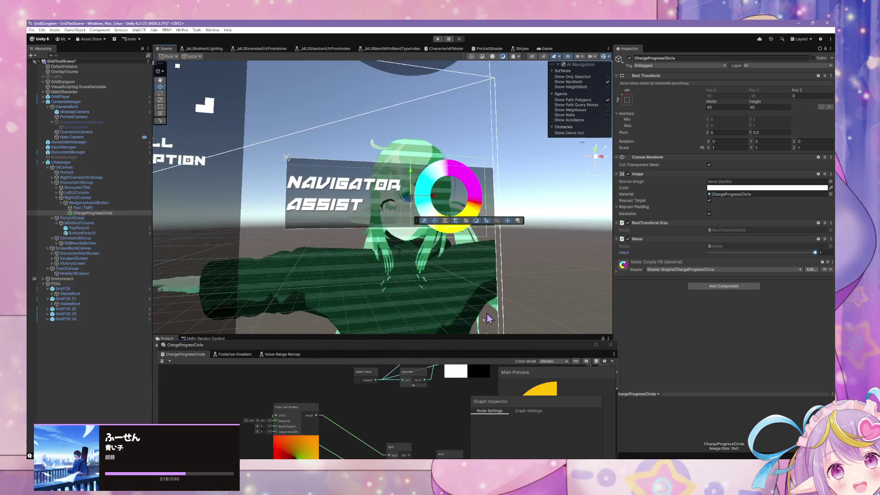
# - Shift the 14.3% green gradient key's hue from 112 to 124 in the Sample Gradient
pyautogui.moveTo(484, 374)
pyautogui.mouseDown()
pyautogui.moveTo(438, 377)
pyautogui.moveTo(410, 424)
pyautogui.mouseUp()
pyautogui.click(377, 385)
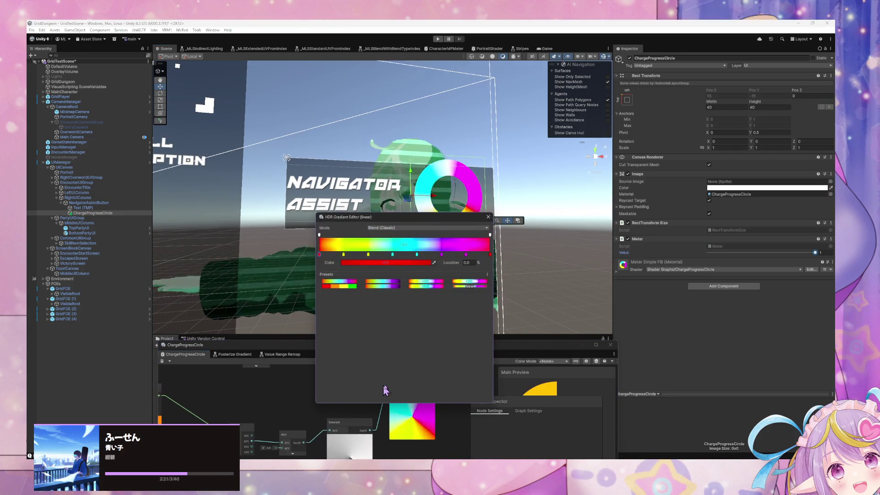
pyautogui.click(343, 255)
pyautogui.click(347, 262)
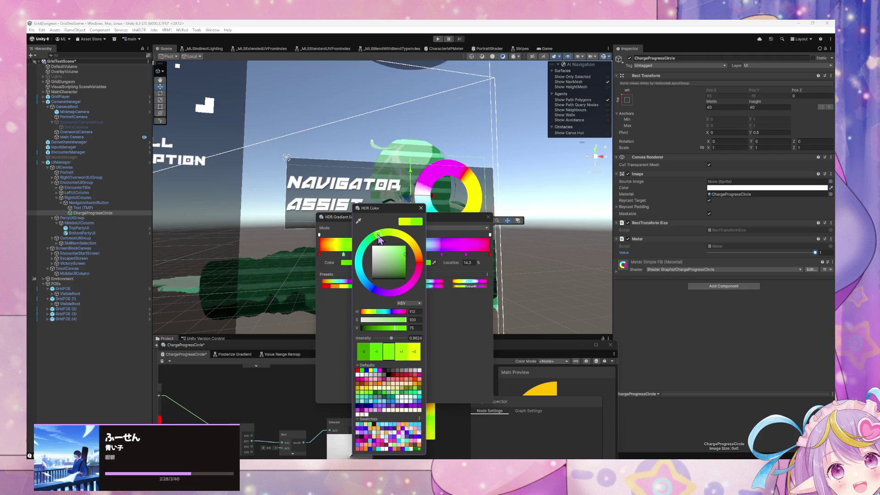
pyautogui.moveTo(378, 240); pyautogui.dragTo(373, 242)
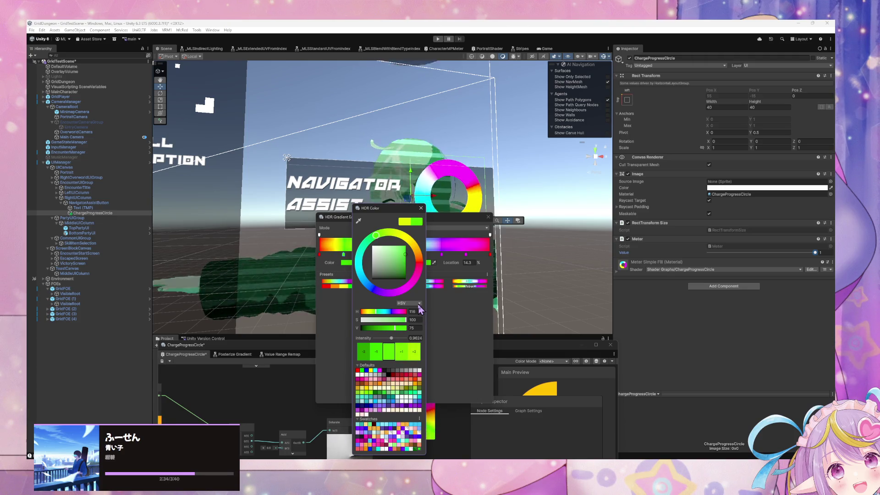
pyautogui.click(442, 410)
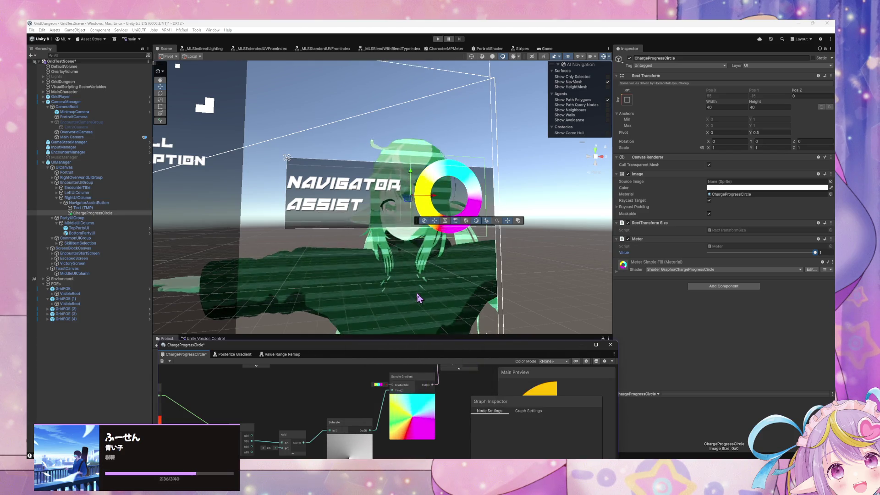
# - Reopen the gradient editor to review presets, closing it without changes, and pan to Rotate, Split and Add
pyautogui.click(378, 384)
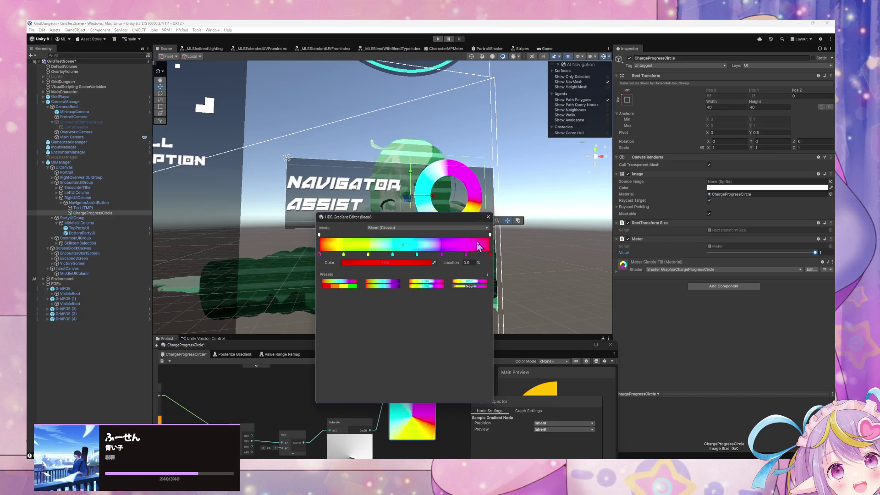
pyautogui.click(489, 217)
pyautogui.moveTo(411, 410); pyautogui.dragTo(310, 409)
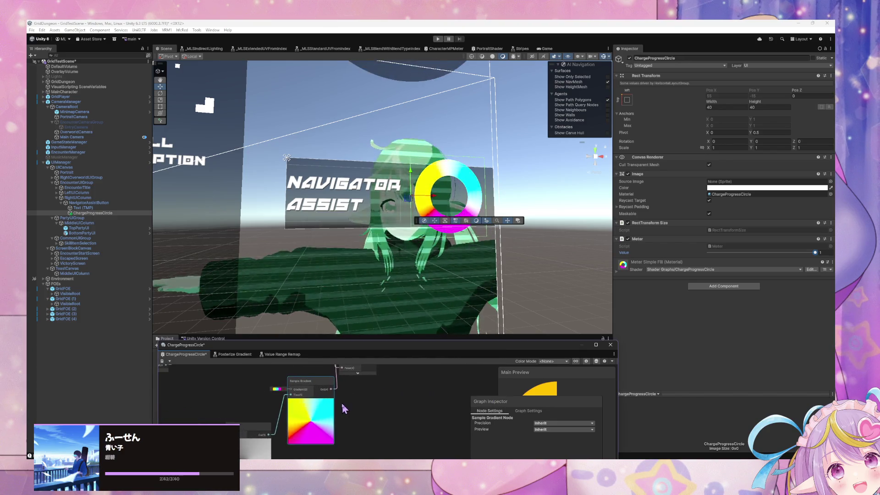
pyautogui.click(277, 389)
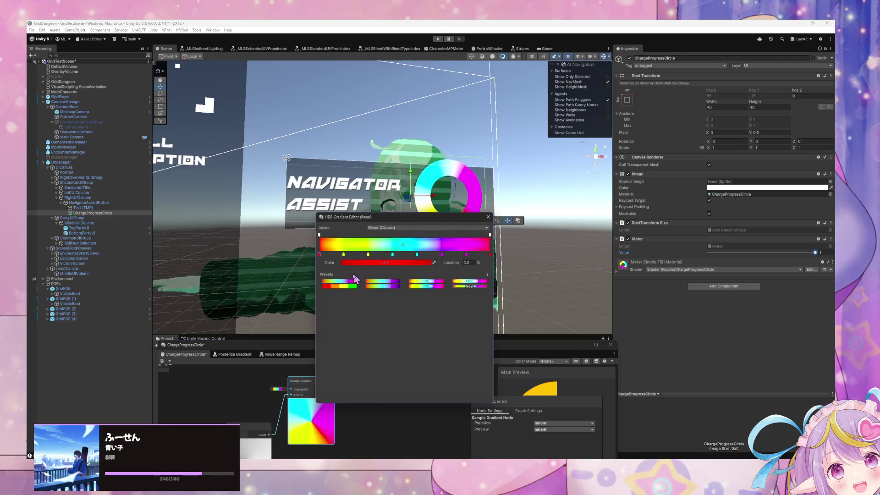
pyautogui.click(431, 400)
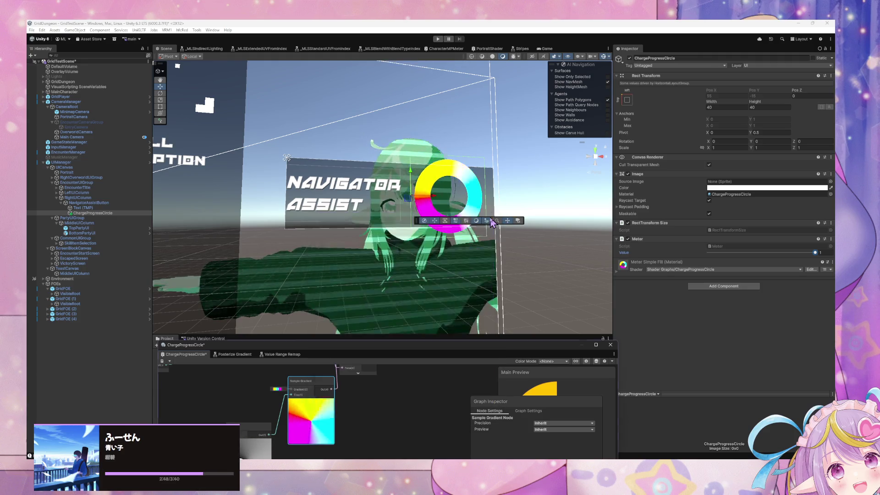
pyautogui.moveTo(431, 400)
pyautogui.mouseDown()
pyautogui.moveTo(373, 385)
pyautogui.moveTo(261, 400)
pyautogui.mouseUp()
pyautogui.scroll(-5, 404, 198)
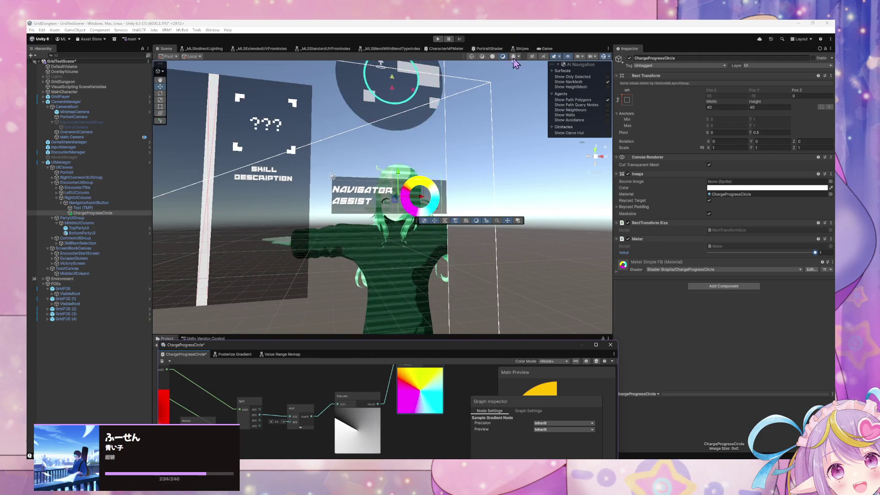
# - Enlarge the graph window and reposition the Polar Coordinates node for a clearer layout
pyautogui.moveTo(458, 434); pyautogui.dragTo(414, 413)
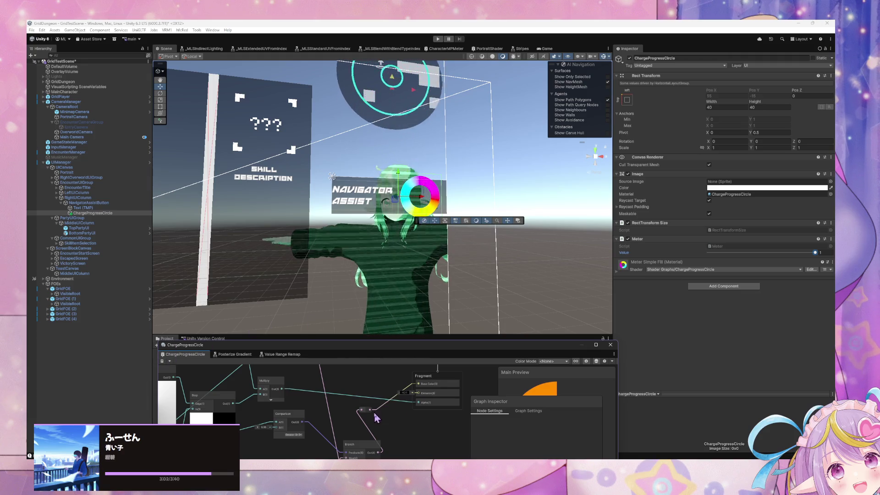
pyautogui.moveTo(370, 414)
pyautogui.mouseDown()
pyautogui.moveTo(384, 436)
pyautogui.moveTo(376, 434)
pyautogui.moveTo(400, 440)
pyautogui.moveTo(327, 413)
pyautogui.moveTo(327, 424)
pyautogui.moveTo(414, 436)
pyautogui.mouseUp()
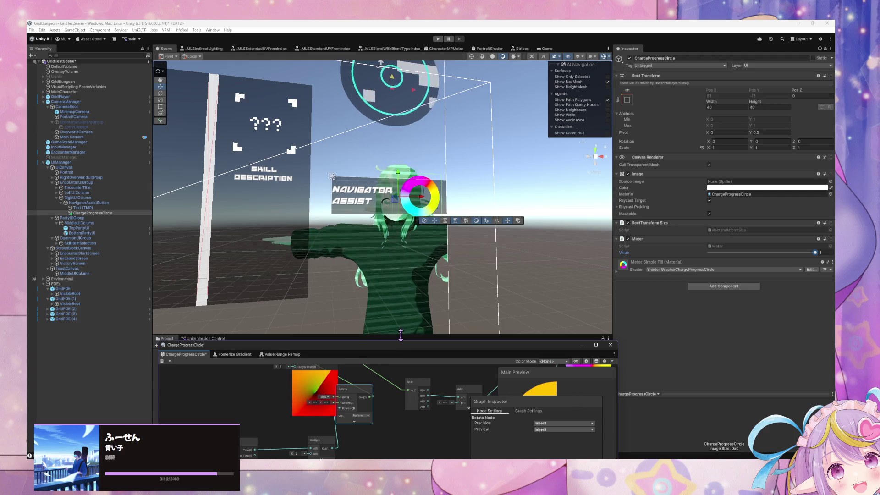
pyautogui.moveTo(400, 335)
pyautogui.mouseDown()
pyautogui.moveTo(400, 255)
pyautogui.moveTo(402, 334)
pyautogui.moveTo(424, 238)
pyautogui.mouseUp()
pyautogui.moveTo(366, 275); pyautogui.dragTo(398, 386)
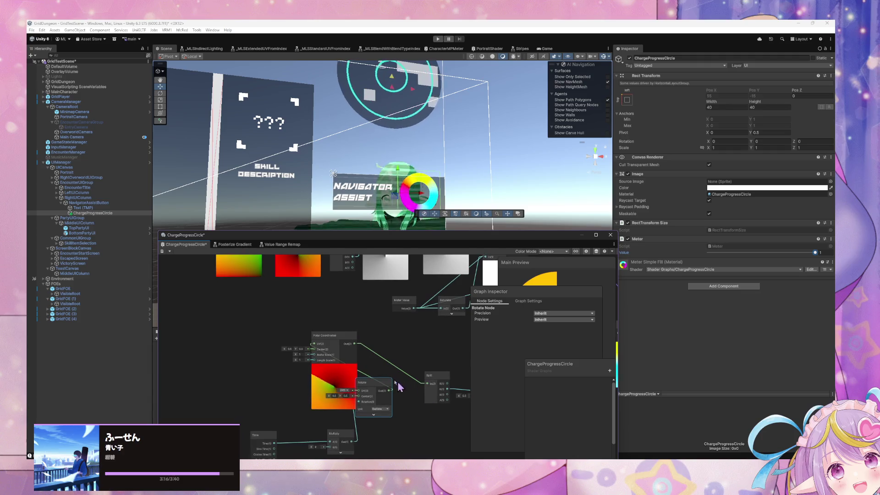
pyautogui.moveTo(342, 344)
pyautogui.mouseDown()
pyautogui.moveTo(290, 333)
pyautogui.moveTo(335, 338)
pyautogui.mouseUp()
pyautogui.moveTo(415, 386)
pyautogui.mouseDown()
pyautogui.moveTo(336, 365)
pyautogui.moveTo(352, 353)
pyautogui.moveTo(355, 366)
pyautogui.moveTo(317, 365)
pyautogui.moveTo(348, 366)
pyautogui.mouseUp()
# - Set the Add node's second value to 0.5 and delete the Rotate node
pyautogui.write('0.5')
pyautogui.press('Return')
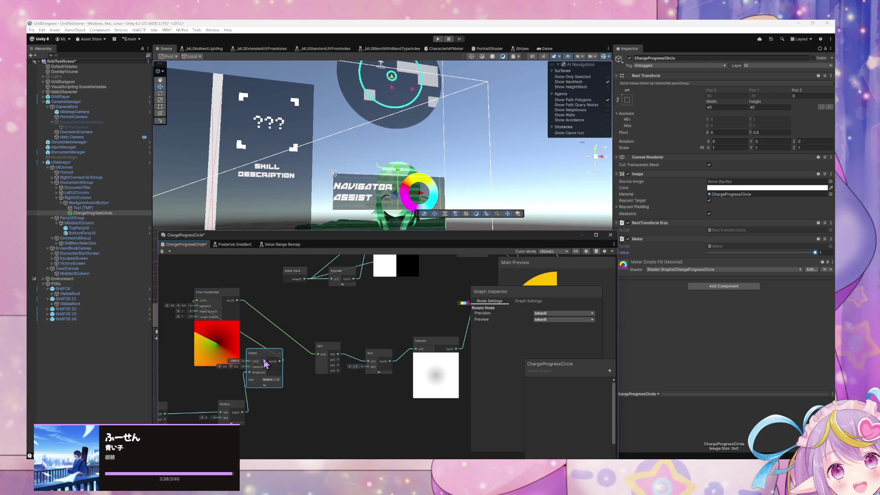
pyautogui.moveTo(284, 354); pyautogui.dragTo(303, 345)
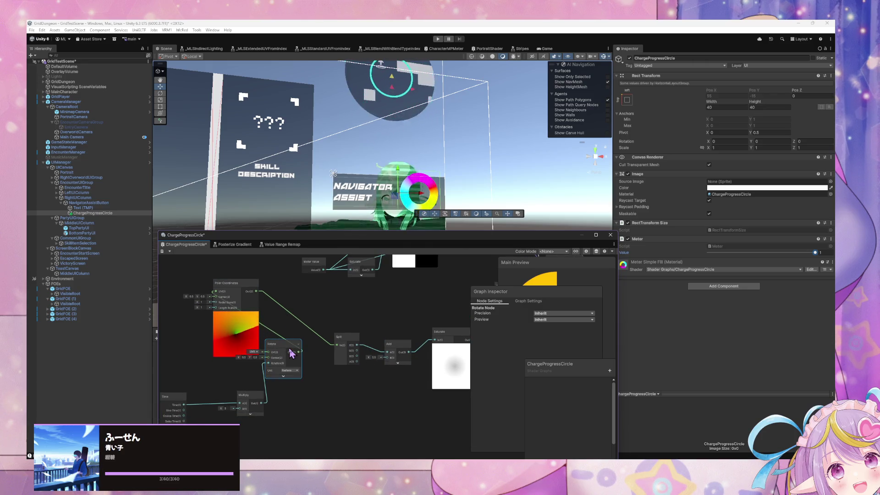
pyautogui.press('Delete')
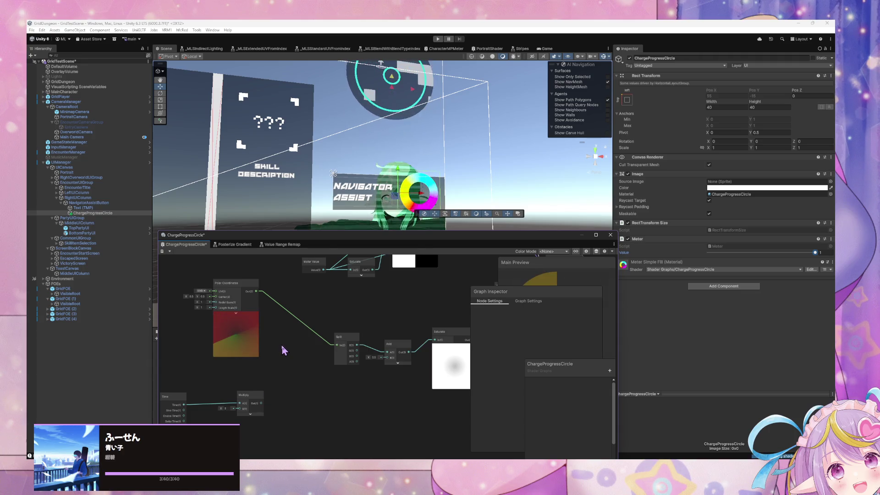
# - Add a Tiling And Offset node via a 'tiling' node search
pyautogui.rightClick(288, 363)
pyautogui.click(307, 367)
pyautogui.write('of')
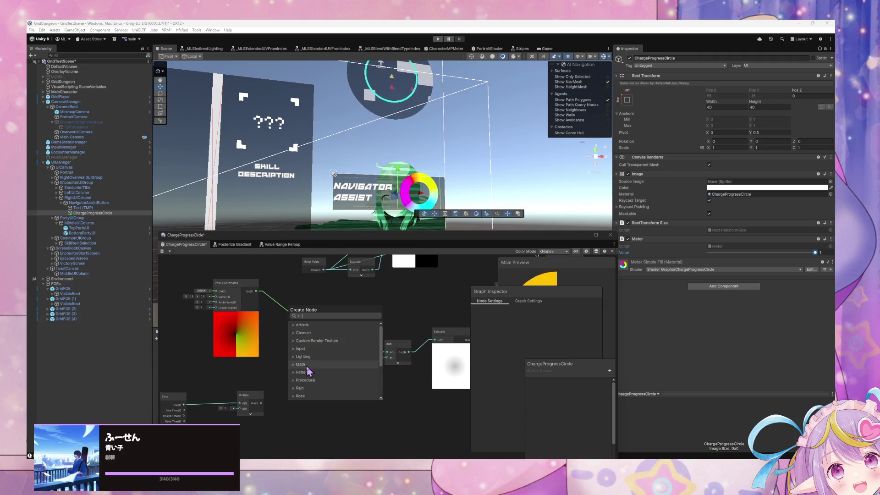
pyautogui.press('Escape')
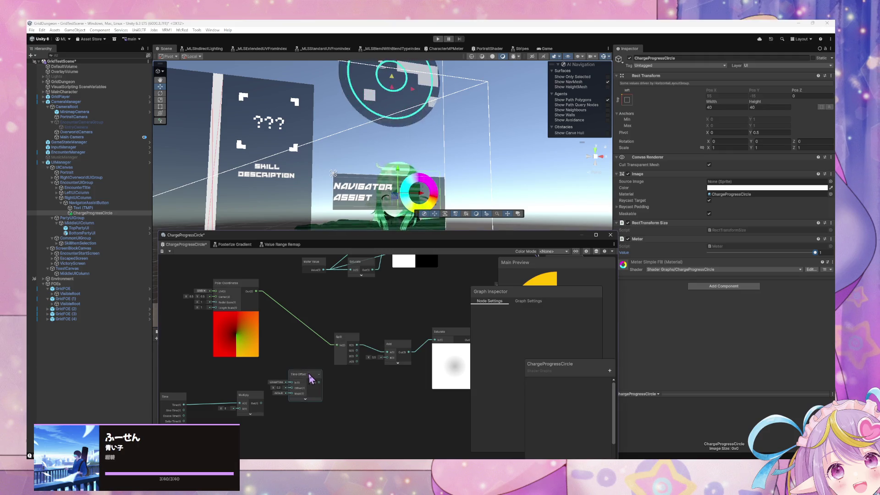
pyautogui.rightClick(305, 360)
pyautogui.click(317, 363)
pyautogui.write('tiling')
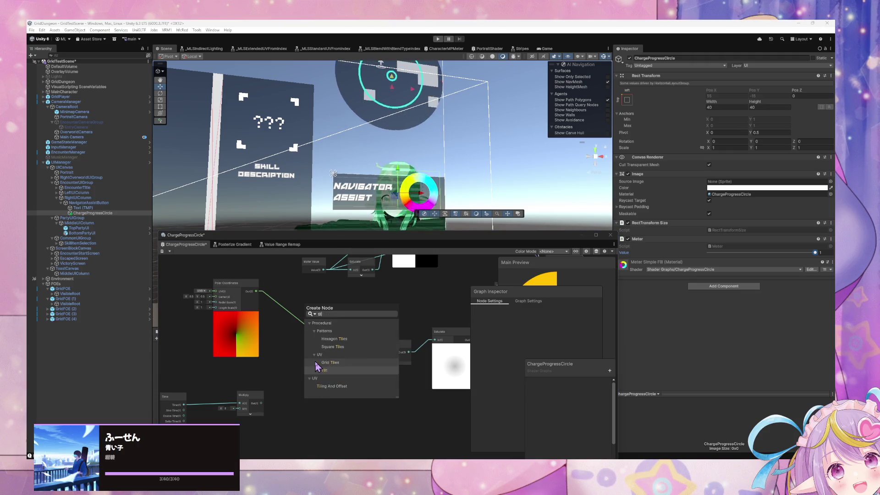
pyautogui.press('Return')
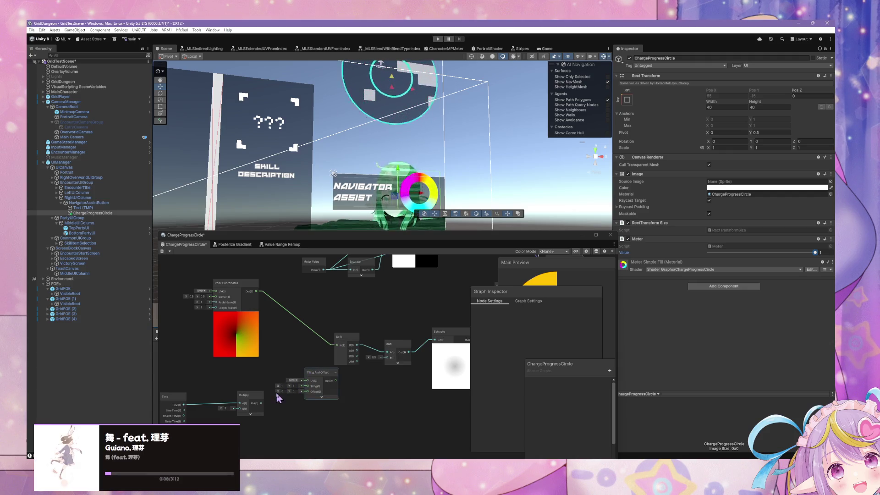
# - Wire Multiply's output into the Tiling And Offset offset and move the node up and left
pyautogui.moveTo(262, 404); pyautogui.dragTo(305, 395)
pyautogui.click(324, 384)
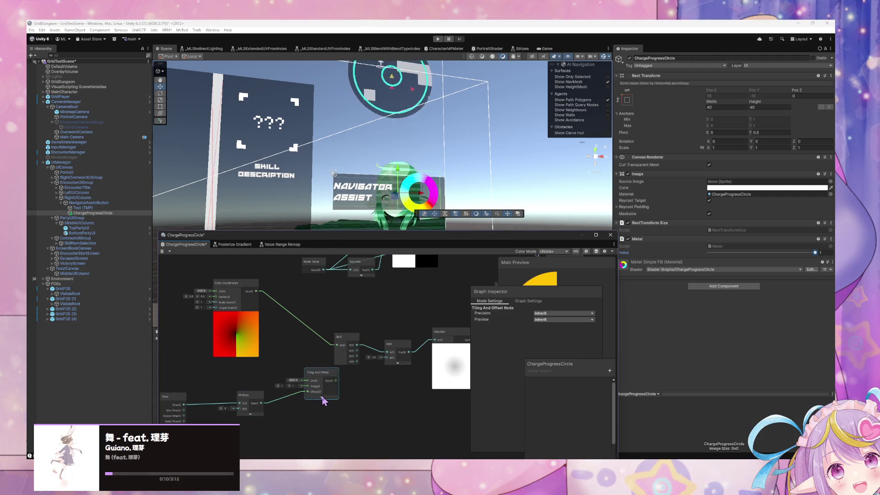
pyautogui.moveTo(321, 375); pyautogui.dragTo(303, 343)
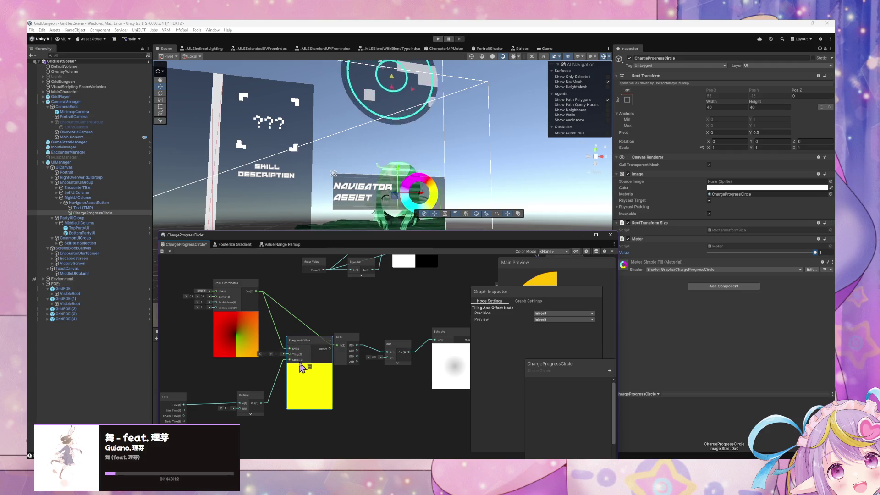
pyautogui.moveTo(285, 387)
pyautogui.mouseDown()
pyautogui.moveTo(322, 350)
pyautogui.moveTo(290, 352)
pyautogui.mouseUp()
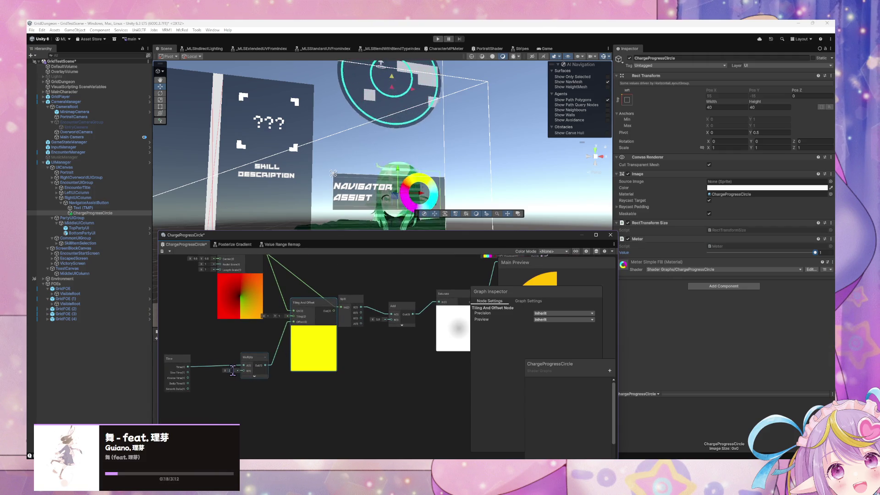
# - Set the Multiply factor to 0.1, raise it to about 0.2, then delete Tiling And Offset
pyautogui.write('0.1')
pyautogui.press('Return')
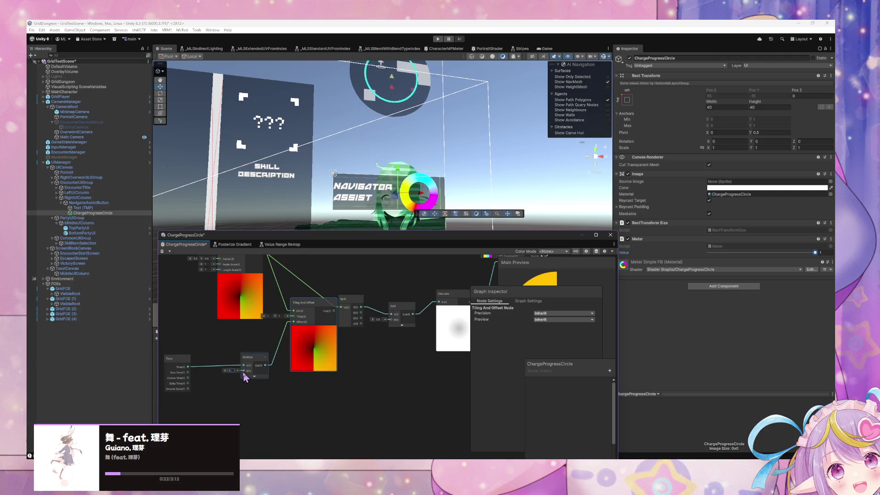
pyautogui.moveTo(246, 377); pyautogui.dragTo(264, 380)
pyautogui.click(283, 378)
pyautogui.moveTo(281, 342)
pyautogui.mouseDown()
pyautogui.moveTo(308, 375)
pyautogui.moveTo(304, 355)
pyautogui.moveTo(310, 359)
pyautogui.moveTo(275, 351)
pyautogui.moveTo(306, 357)
pyautogui.moveTo(267, 359)
pyautogui.moveTo(281, 357)
pyautogui.mouseUp()
pyautogui.press('Delete')
# - Move Polar Coordinates left and delete the old Fraction node
pyautogui.rightClick(316, 339)
pyautogui.click(333, 344)
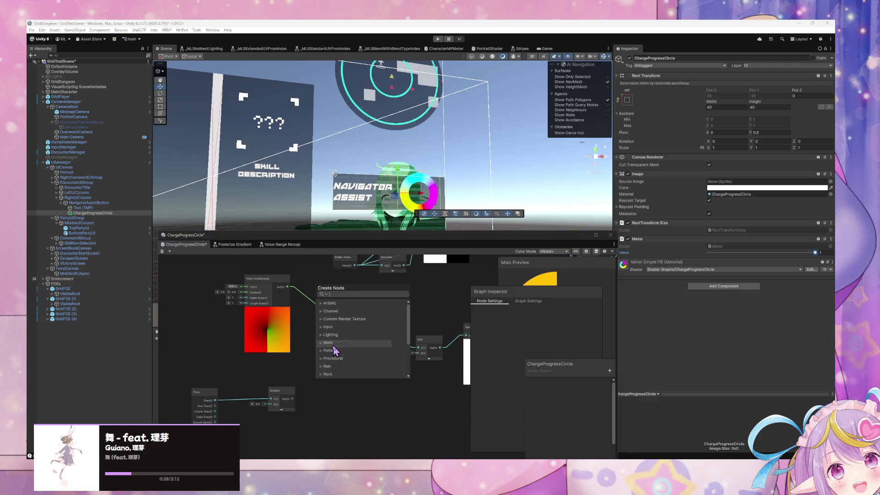
pyautogui.write('fra')
pyautogui.press('Escape')
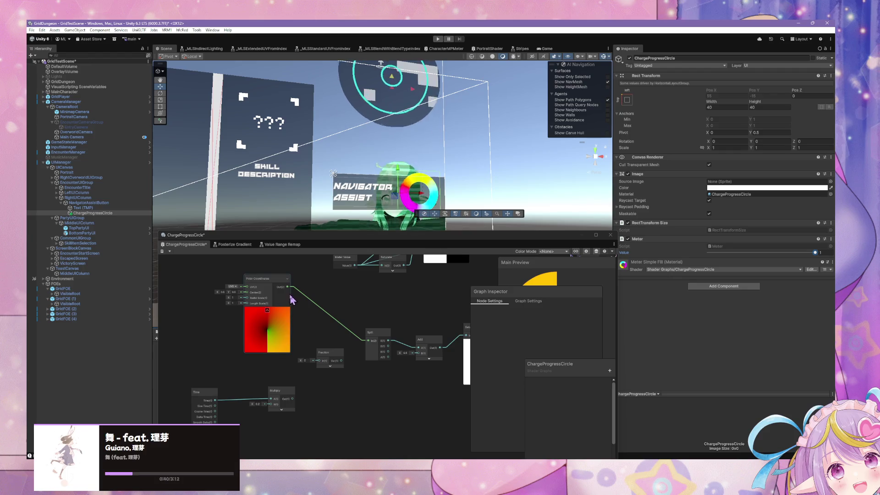
pyautogui.moveTo(290, 294); pyautogui.dragTo(265, 293)
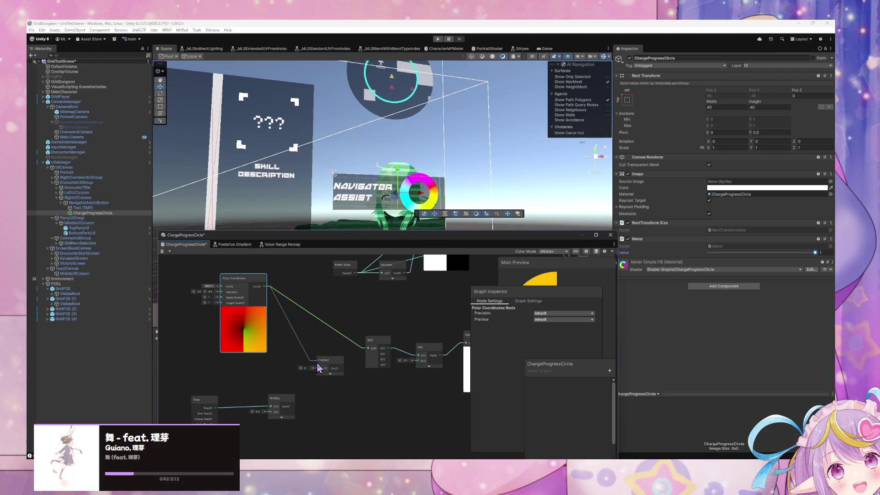
pyautogui.click(331, 373)
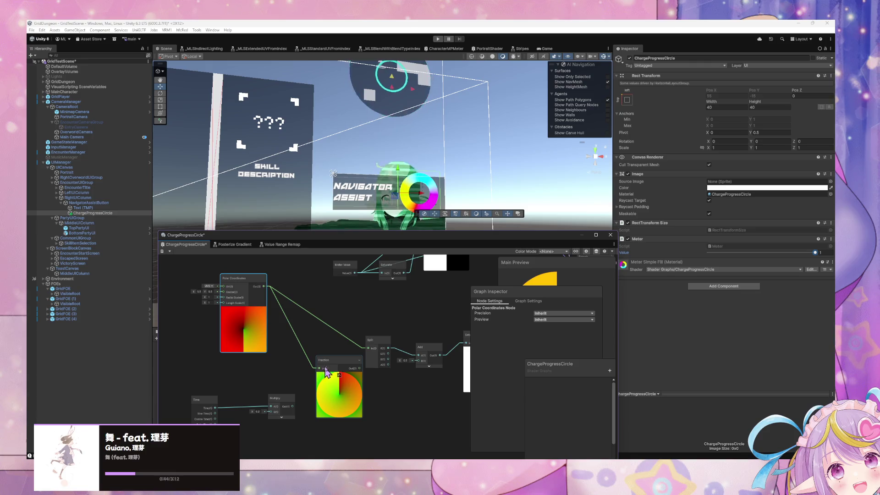
pyautogui.click(322, 361)
pyautogui.press('Delete')
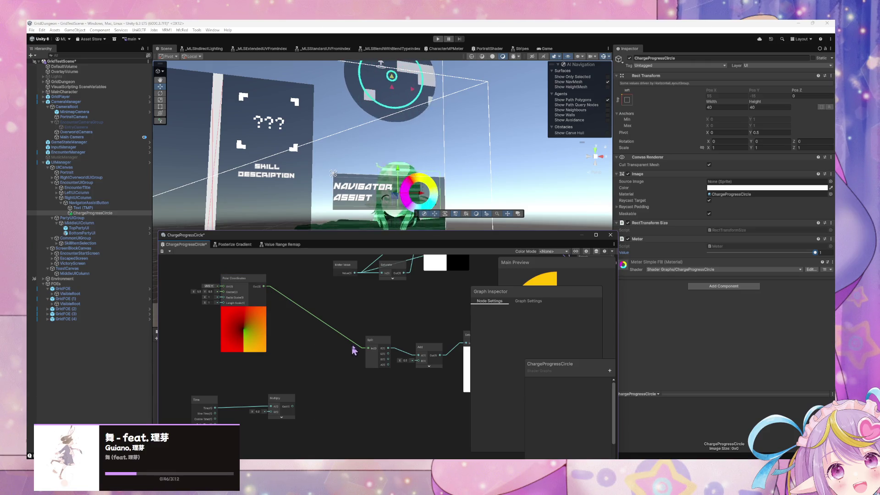
# - Move the Split node left and recentre the graph view
pyautogui.moveTo(370, 341); pyautogui.dragTo(319, 341)
pyautogui.rightClick(364, 265)
pyautogui.press('Escape')
pyautogui.click(347, 312)
pyautogui.moveTo(347, 311)
pyautogui.mouseDown()
pyautogui.moveTo(308, 380)
pyautogui.moveTo(330, 416)
pyautogui.moveTo(311, 341)
pyautogui.mouseUp()
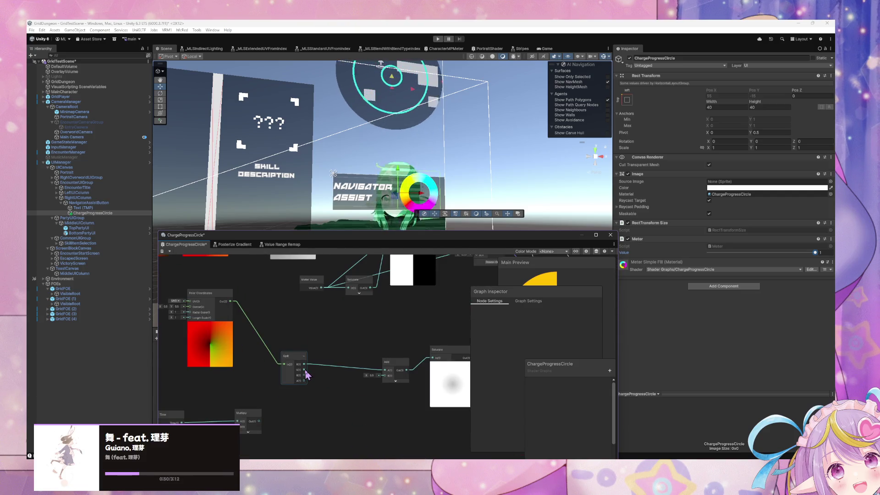
# - Add a Fraction node from Split's G output and connect its Out to Add's A input
pyautogui.moveTo(331, 386); pyautogui.dragTo(332, 387)
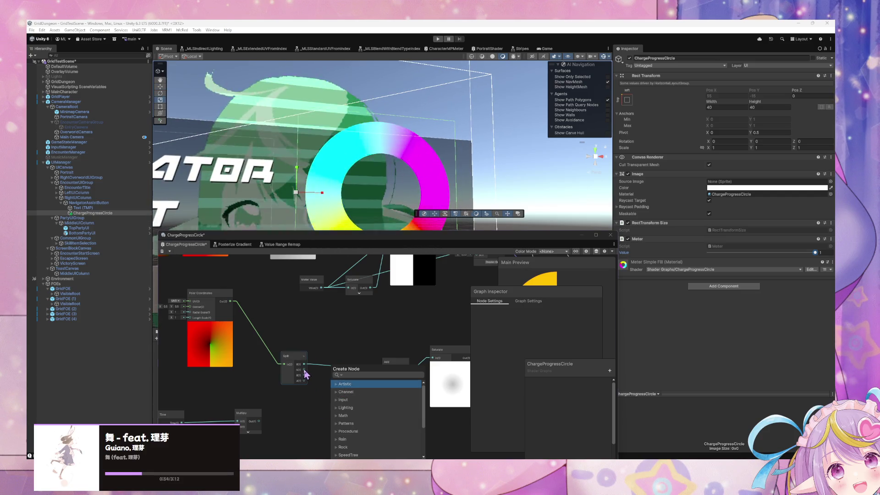
pyautogui.click(324, 388)
pyautogui.moveTo(324, 388); pyautogui.dragTo(324, 388)
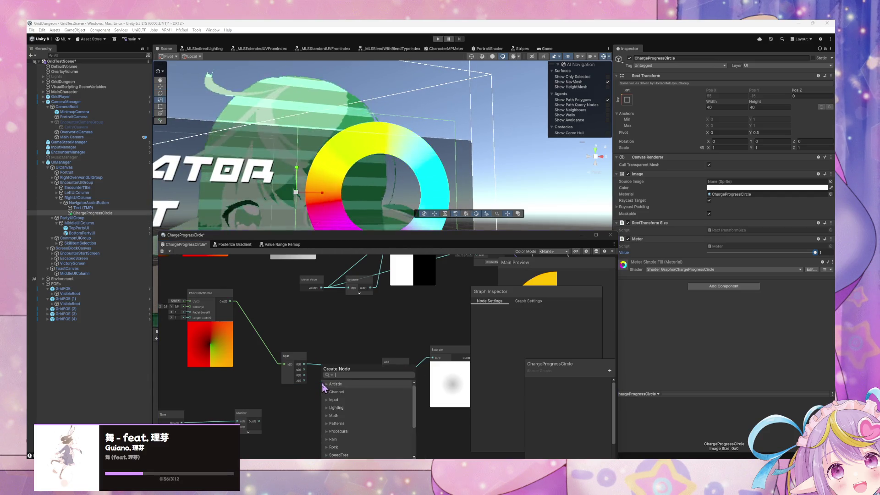
pyautogui.write('frac')
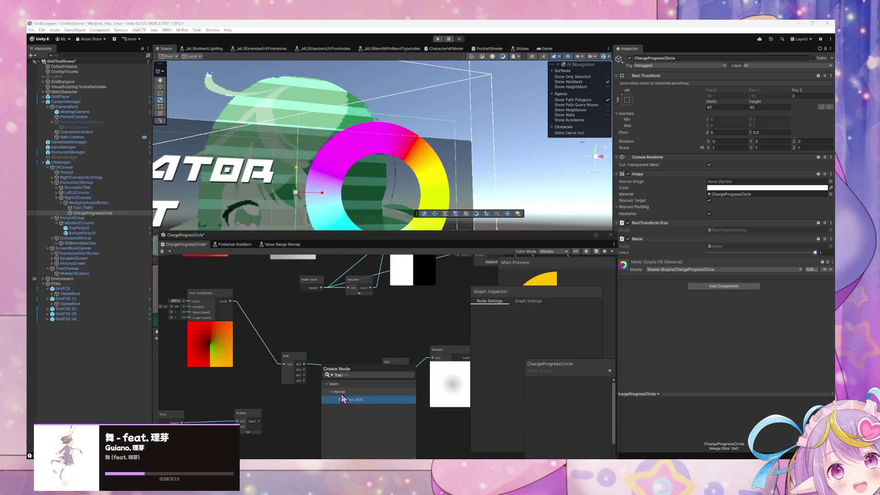
pyautogui.click(344, 402)
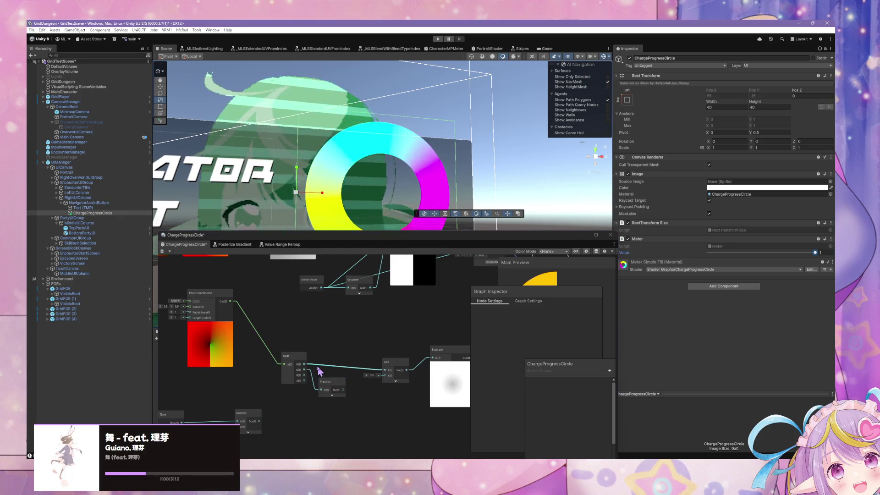
pyautogui.moveTo(343, 392); pyautogui.dragTo(385, 371)
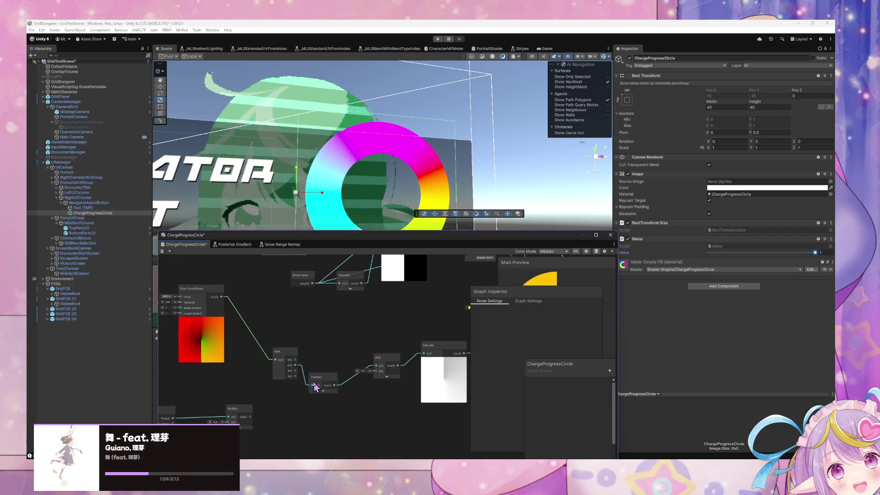
# - Feed the Fraction node from a different Split output and bring Multiply into view
pyautogui.moveTo(293, 374); pyautogui.dragTo(337, 394)
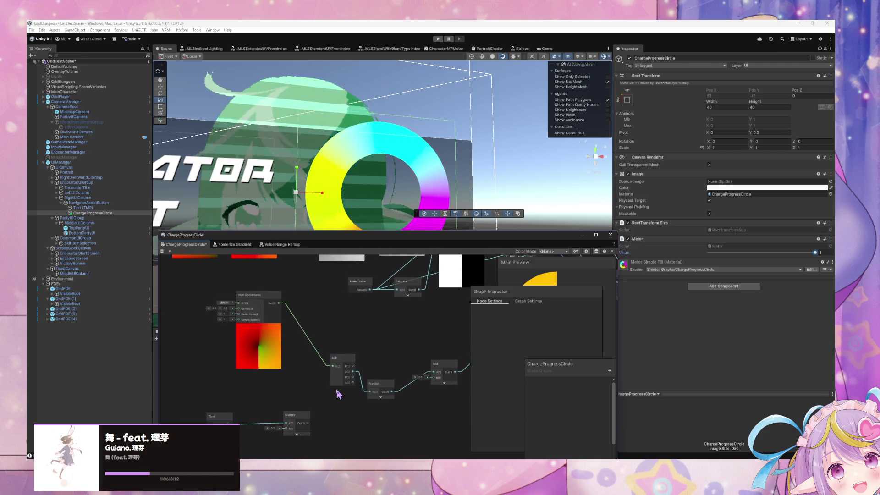
pyautogui.click(380, 398)
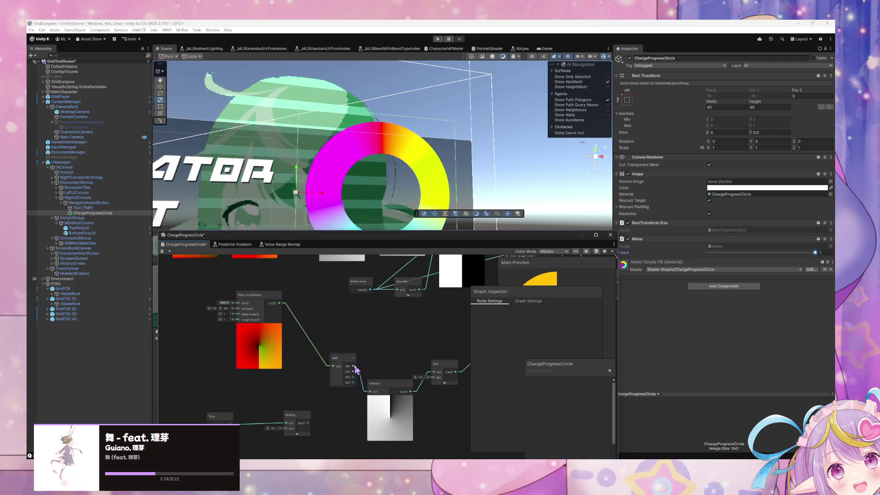
pyautogui.moveTo(370, 393); pyautogui.dragTo(357, 378)
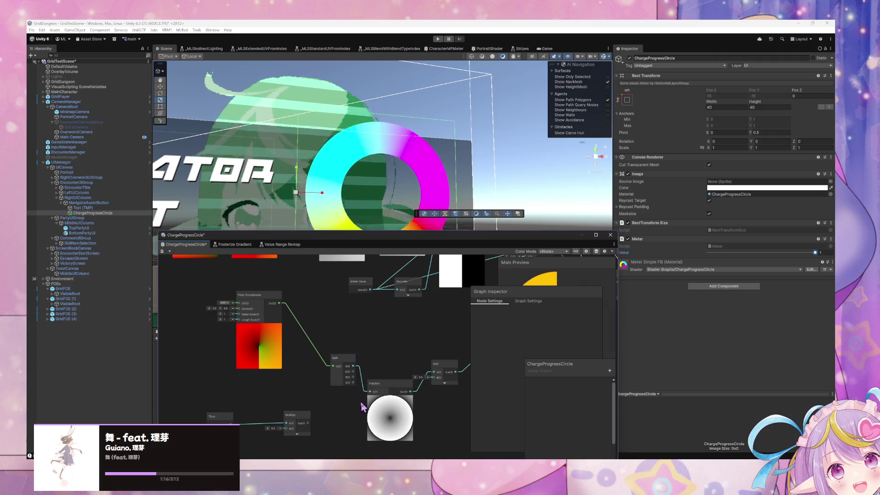
pyautogui.moveTo(288, 379); pyautogui.dragTo(350, 377)
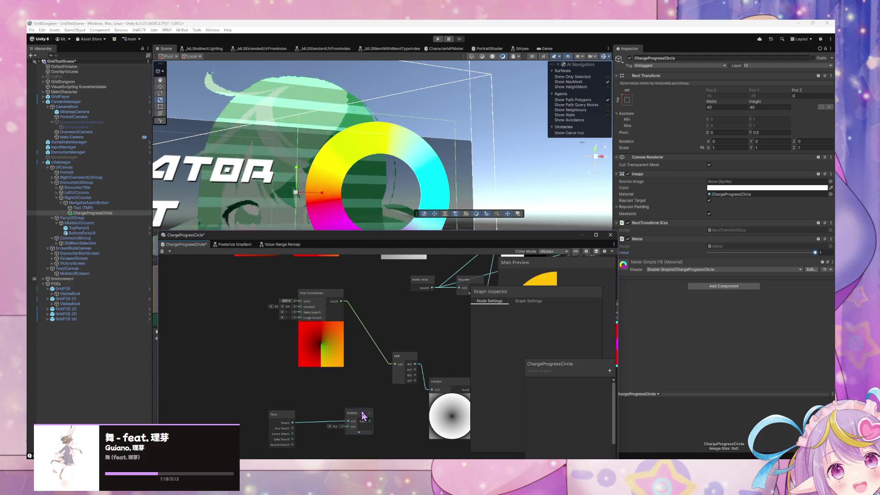
pyautogui.rightClick(363, 354)
# - Insert a Tiling And Offset node before Split, with Multiply's output driving its Offset
pyautogui.click(389, 359)
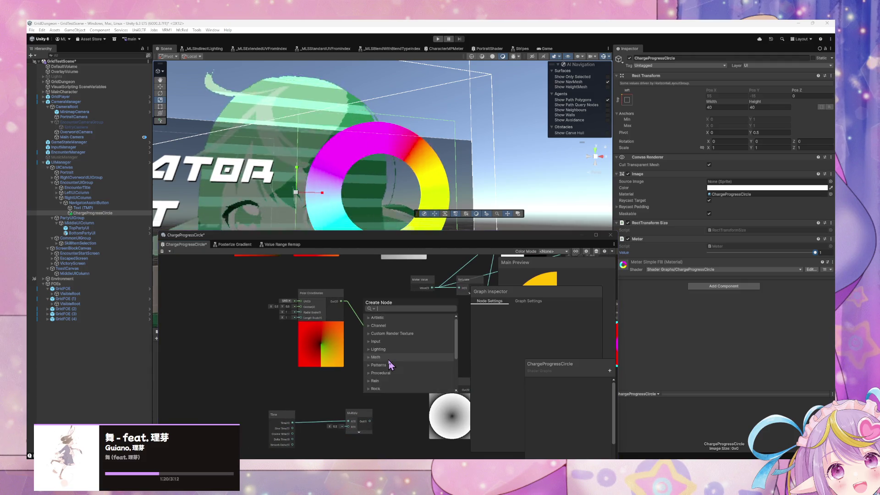
pyautogui.write('offset')
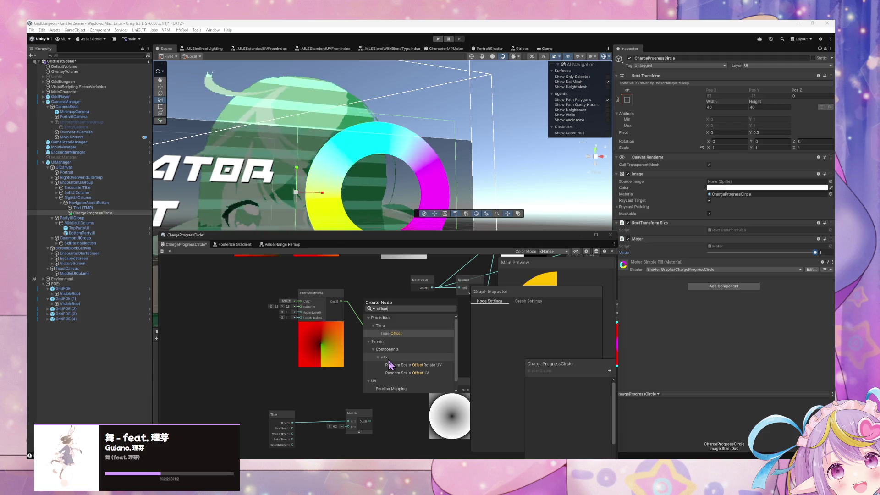
pyautogui.write('iling')
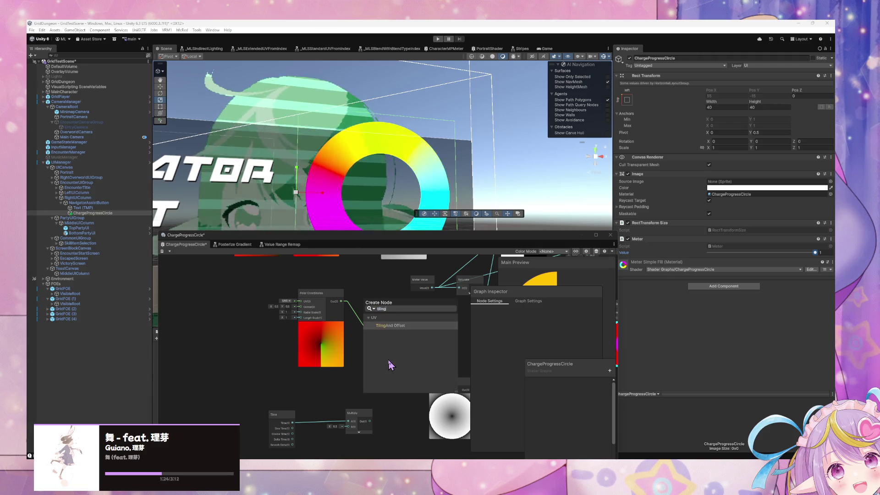
pyautogui.press('Return')
pyautogui.moveTo(370, 421); pyautogui.dragTo(360, 399)
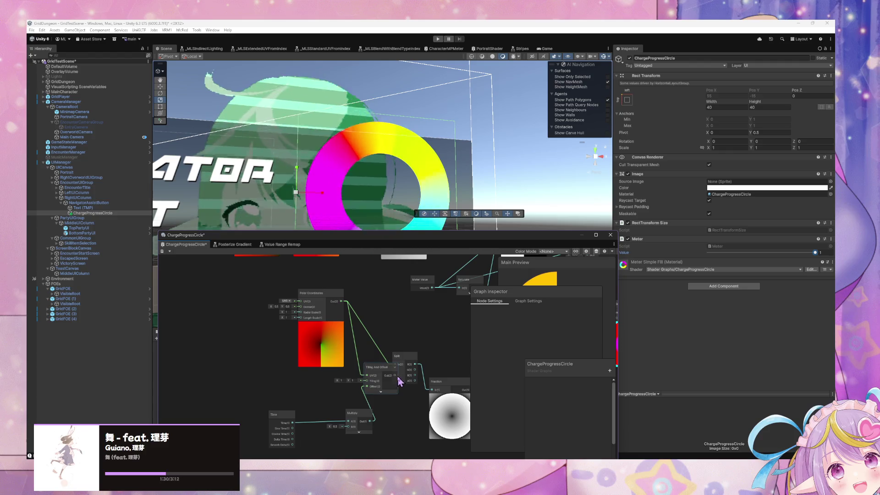
pyautogui.moveTo(397, 369); pyautogui.dragTo(413, 346)
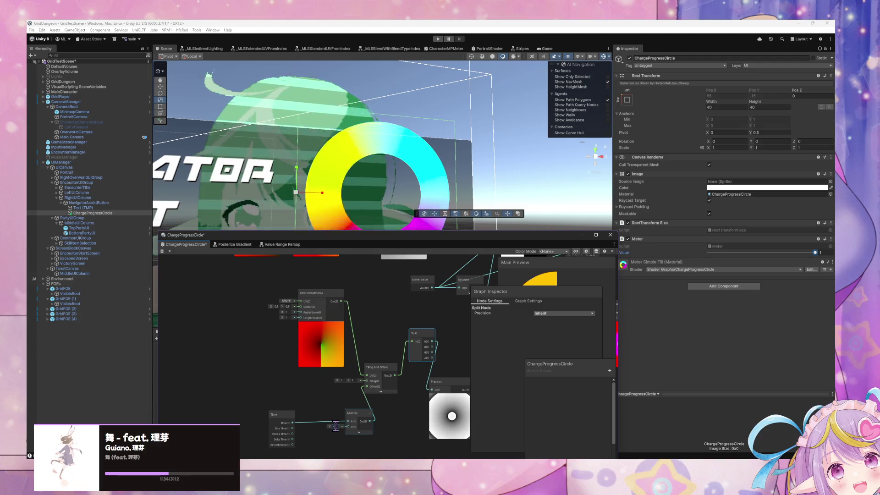
pyautogui.moveTo(419, 353); pyautogui.dragTo(350, 359)
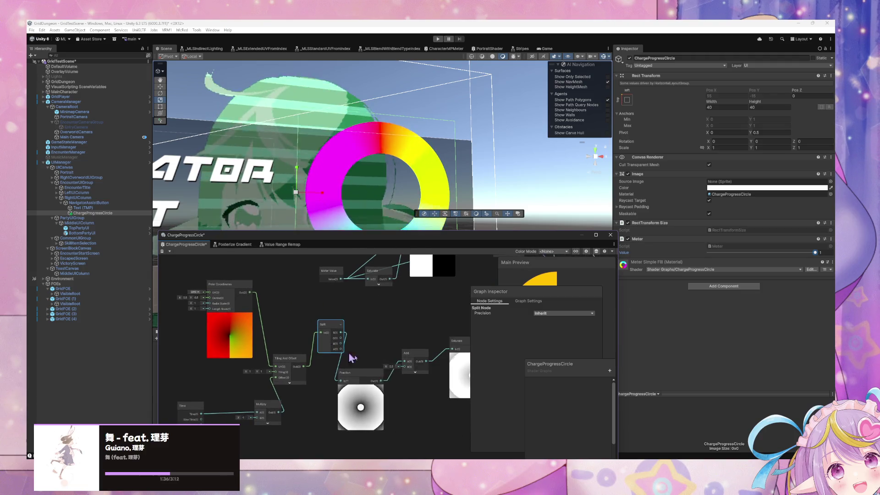
# - Review the Sample Gradient and Branch nodes and save the shader graph
pyautogui.moveTo(458, 366); pyautogui.dragTo(377, 362)
pyautogui.moveTo(456, 390); pyautogui.dragTo(401, 388)
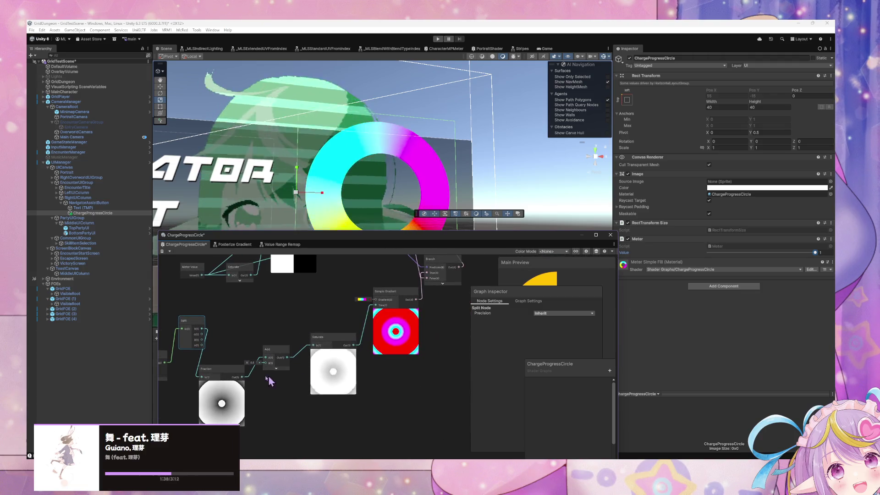
pyautogui.moveTo(188, 369); pyautogui.dragTo(333, 348)
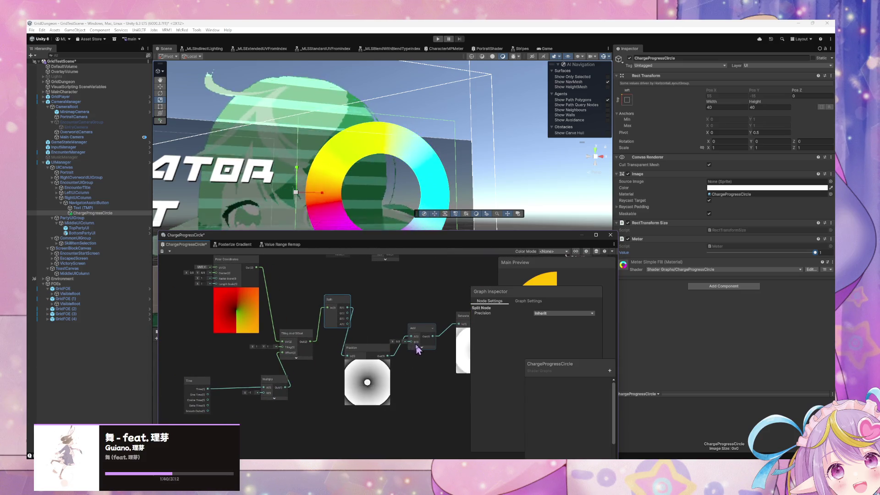
pyautogui.click(402, 341)
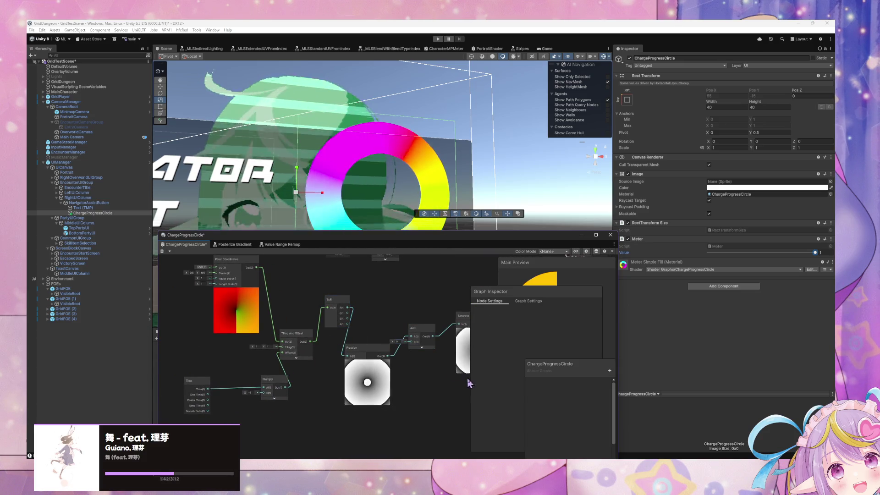
pyautogui.moveTo(473, 377); pyautogui.dragTo(339, 394)
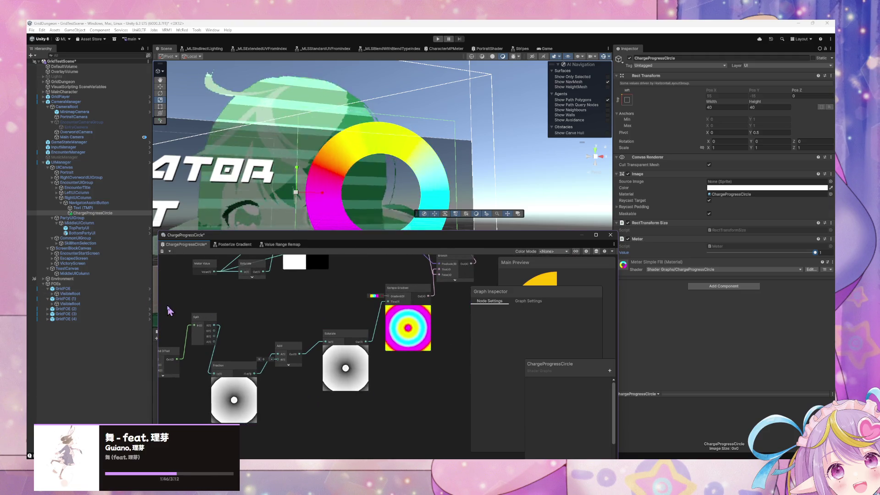
pyautogui.click(162, 252)
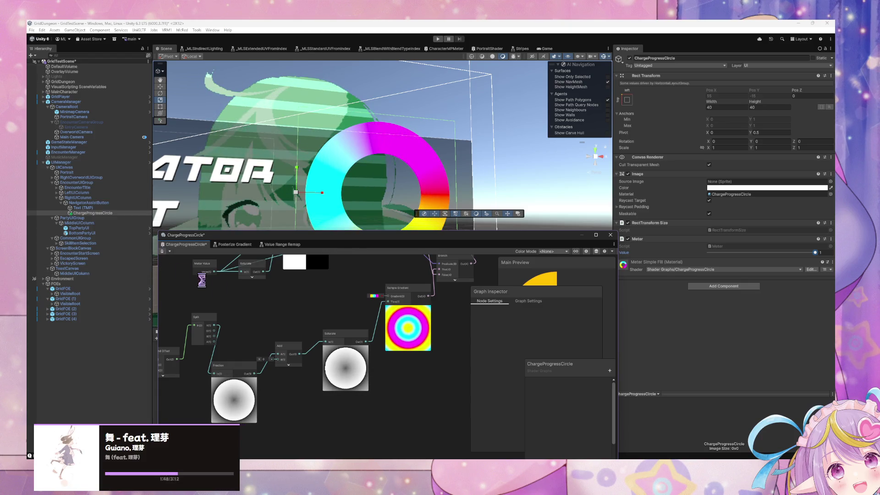
pyautogui.scroll(-5, 262, 307)
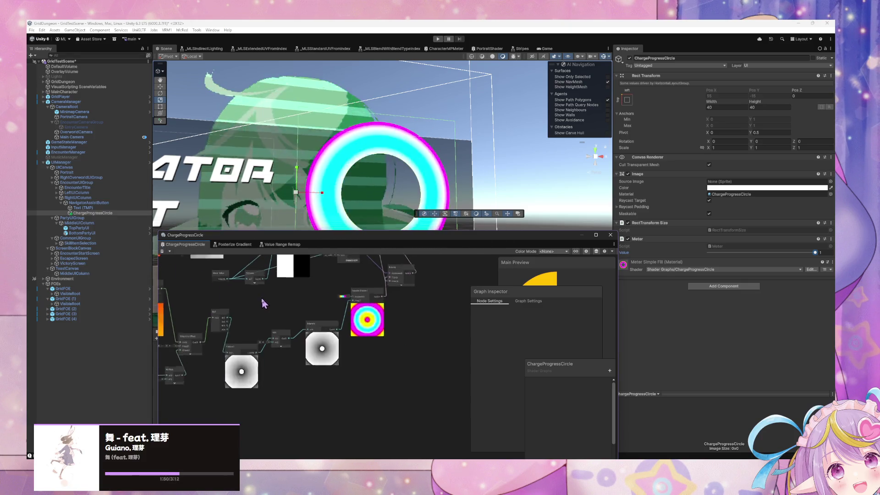
pyautogui.scroll(5, 253, 309)
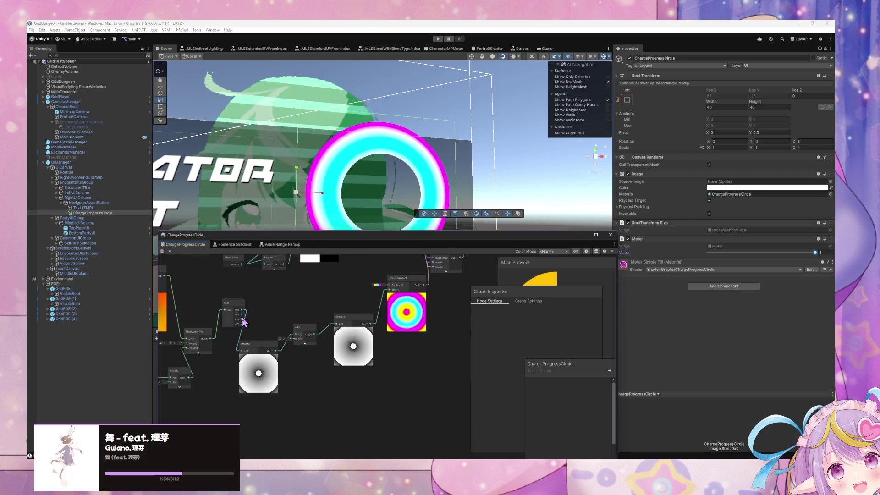
# - Rewire Fraction to a different Split output, save with Ctrl+S, and lower the graph window
pyautogui.moveTo(236, 316); pyautogui.dragTo(295, 327)
pyautogui.moveTo(240, 331); pyautogui.dragTo(268, 334)
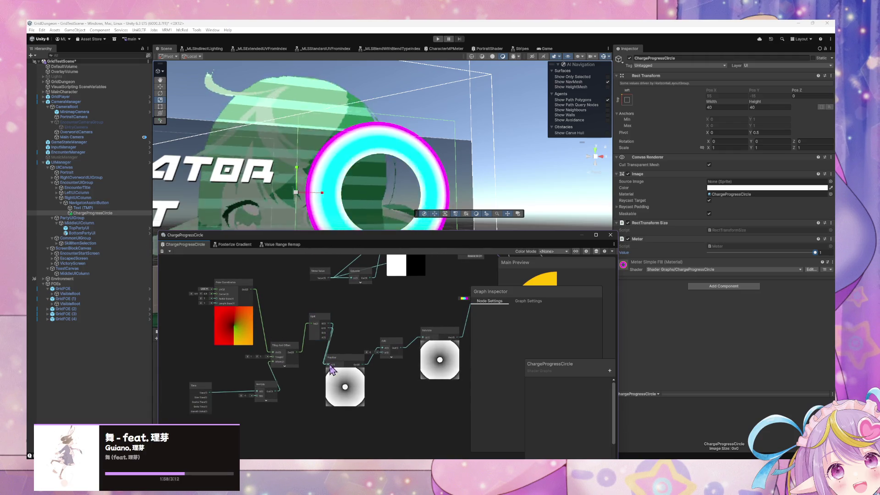
pyautogui.moveTo(328, 329); pyautogui.dragTo(328, 364)
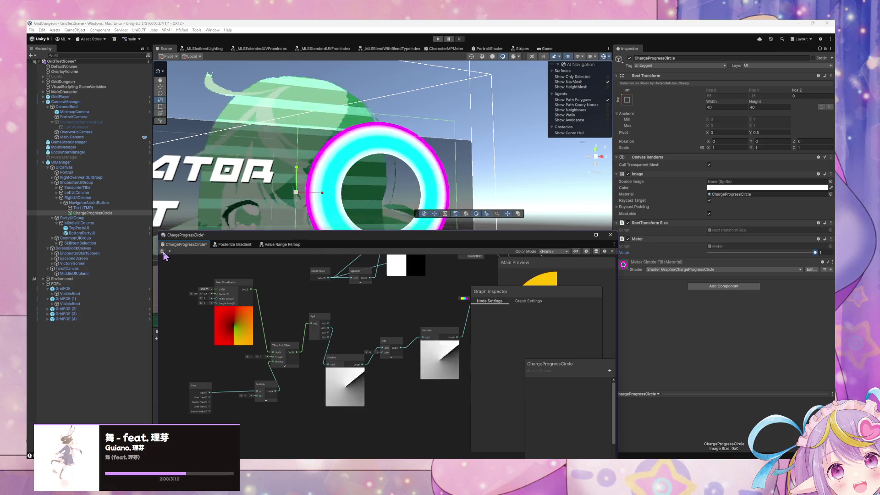
pyautogui.hotkey('ctrl', 's')
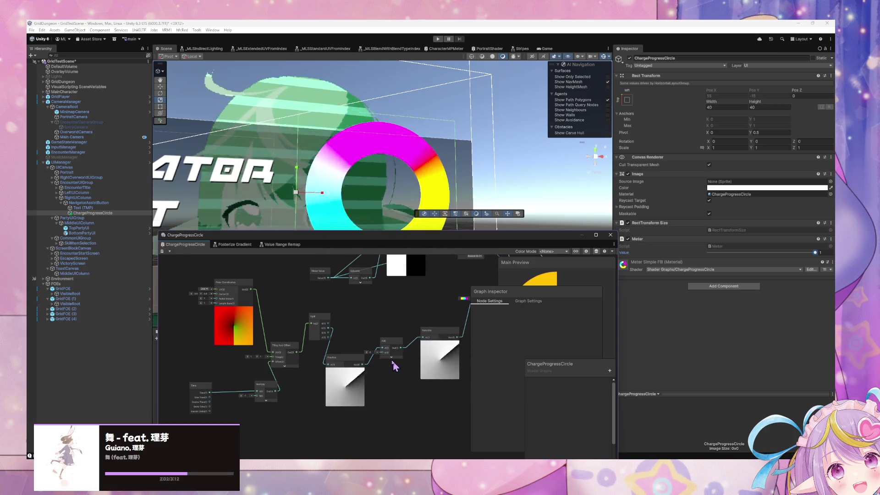
pyautogui.moveTo(380, 242); pyautogui.dragTo(437, 334)
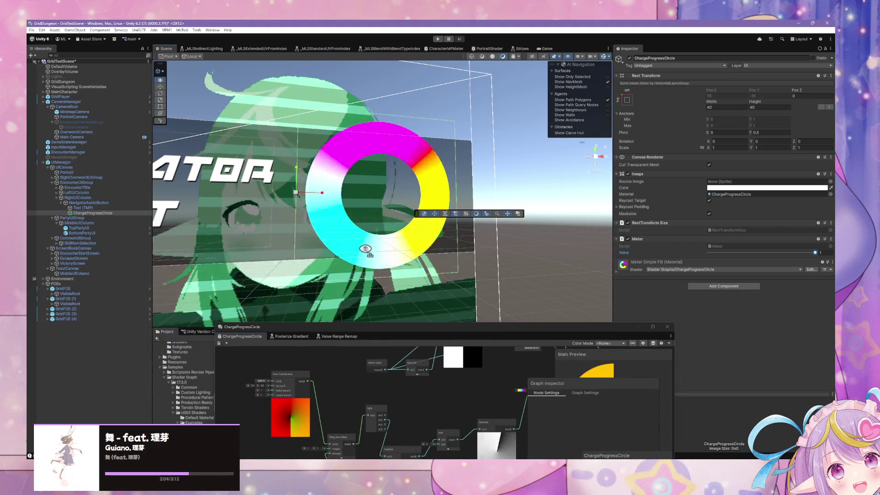
# - Zoom to the ring, test it with the Meter value slider, and make the graph window taller
pyautogui.moveTo(349, 257)
pyautogui.mouseDown()
pyautogui.moveTo(317, 246)
pyautogui.moveTo(424, 264)
pyautogui.mouseUp()
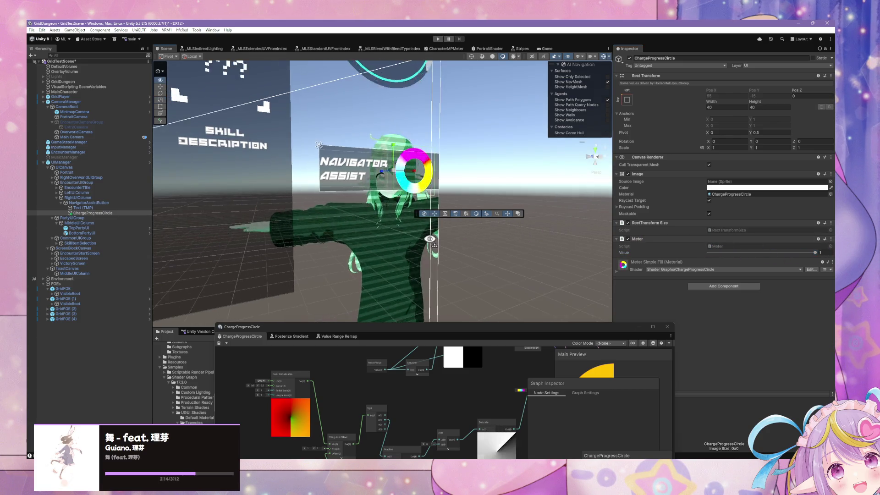
pyautogui.moveTo(811, 252); pyautogui.dragTo(708, 253)
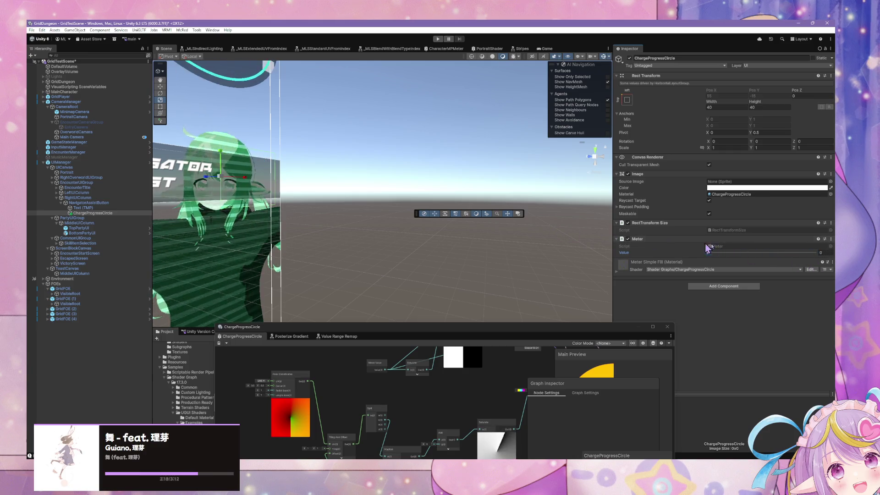
pyautogui.moveTo(508, 324); pyautogui.dragTo(481, 202)
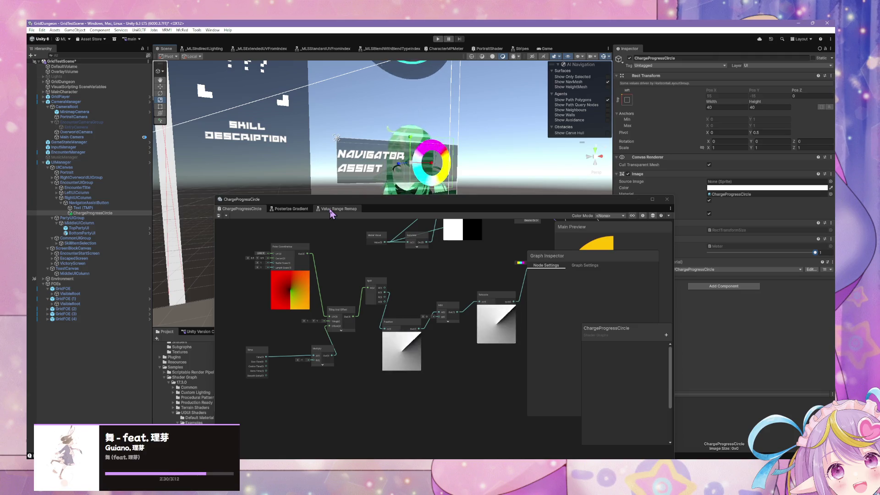
# - Delete the Add node and wire Saturate's Out directly into Sample Gradient's Time input
pyautogui.middleClick(504, 253)
pyautogui.moveTo(505, 252)
pyautogui.mouseDown()
pyautogui.moveTo(405, 270)
pyautogui.moveTo(417, 304)
pyautogui.mouseUp()
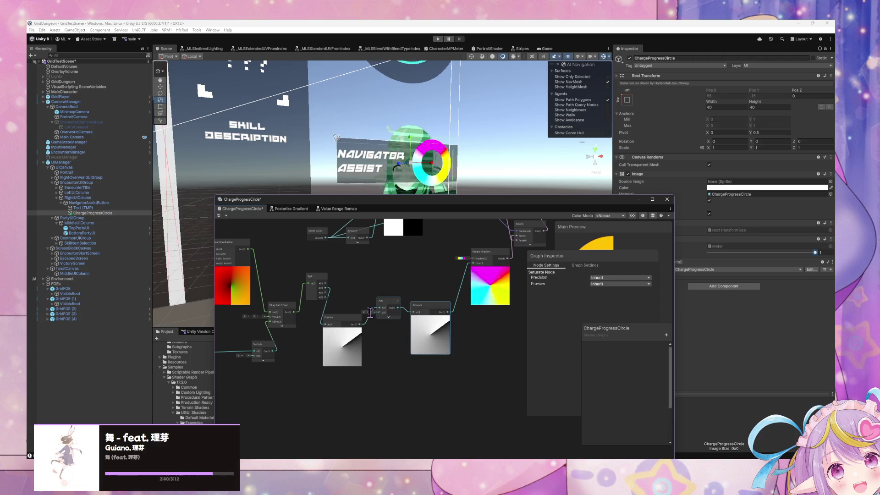
pyautogui.moveTo(365, 313)
pyautogui.mouseDown()
pyautogui.moveTo(353, 310)
pyautogui.moveTo(375, 310)
pyautogui.moveTo(367, 310)
pyautogui.mouseUp()
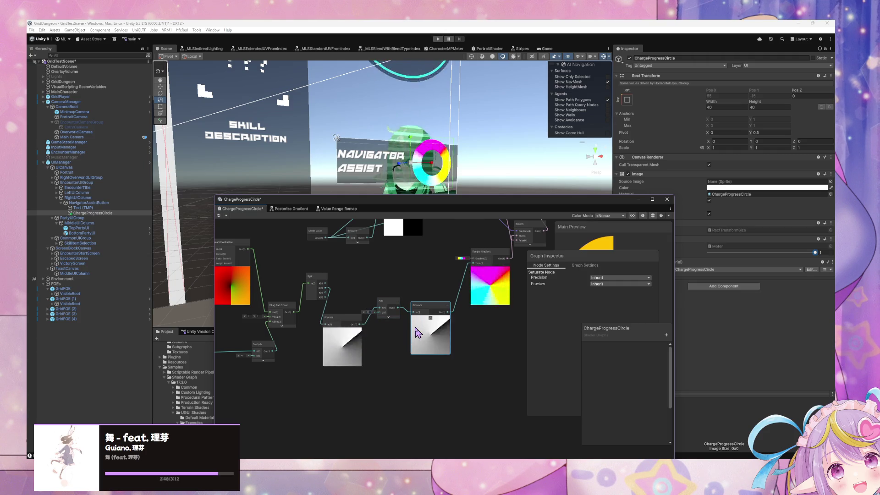
pyautogui.click(387, 304)
pyautogui.moveTo(365, 323)
pyautogui.mouseDown()
pyautogui.moveTo(456, 272)
pyautogui.moveTo(472, 274)
pyautogui.mouseUp()
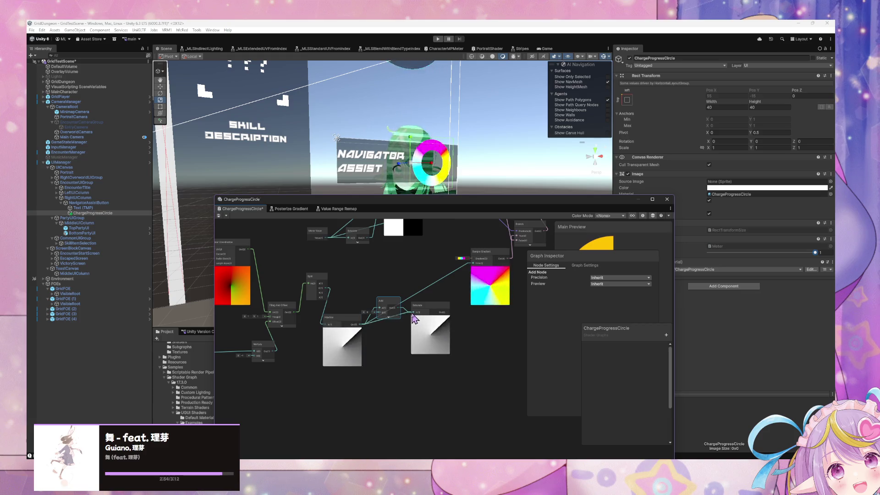
pyautogui.press('Delete')
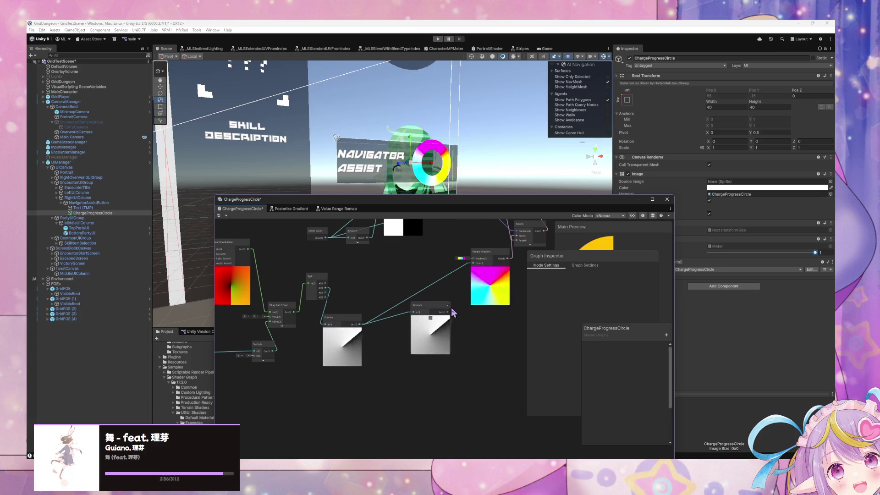
pyautogui.moveTo(448, 313); pyautogui.dragTo(476, 265)
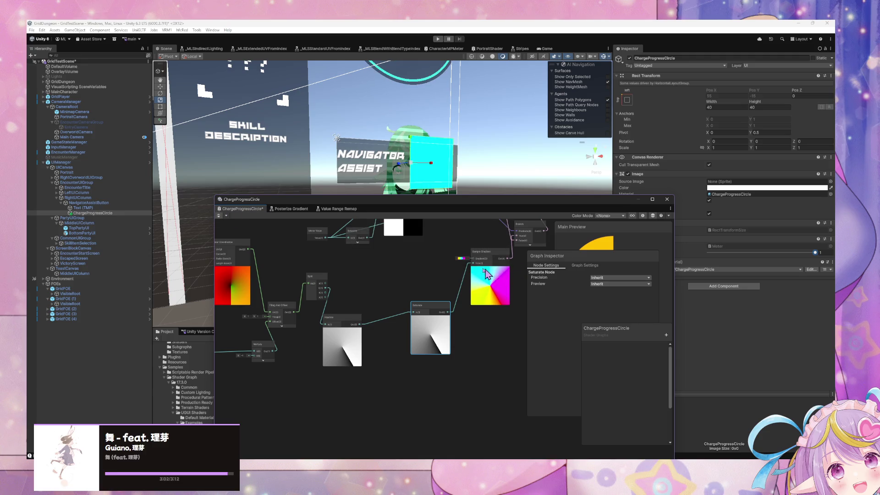
pyautogui.click(462, 259)
# - Try a red-to-green preset, save, then apply the rainbow Blend (Classic) gradient preset
pyautogui.click(331, 287)
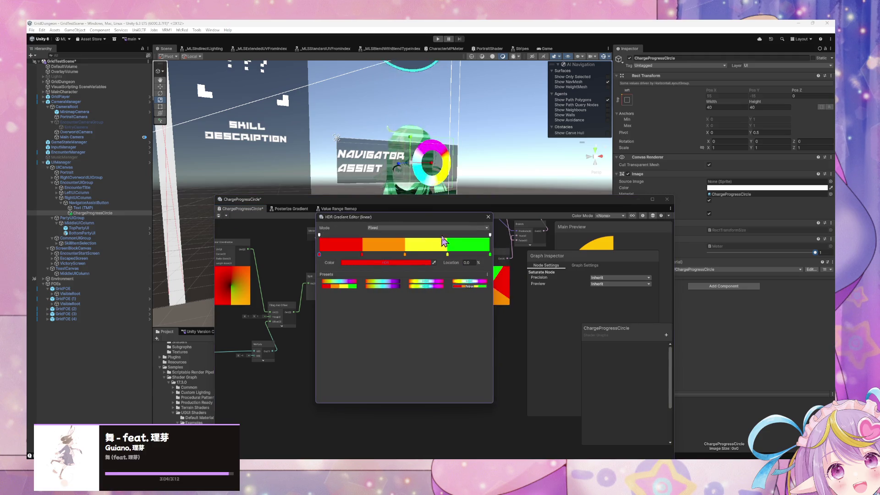
pyautogui.moveTo(443, 214); pyautogui.dragTo(297, 253)
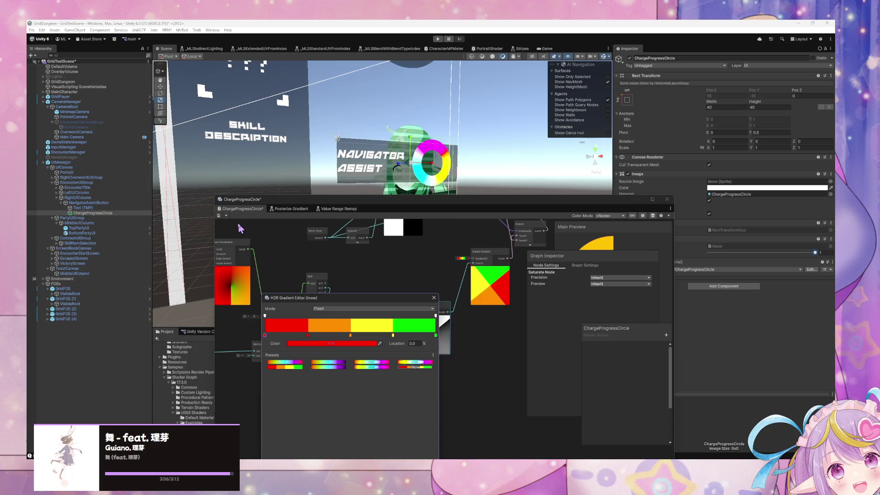
pyautogui.click(218, 216)
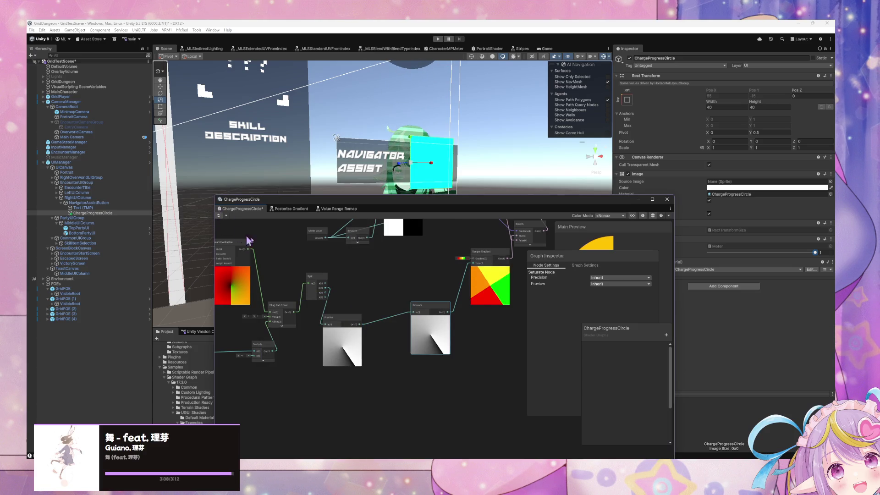
pyautogui.click(458, 259)
pyautogui.click(377, 342)
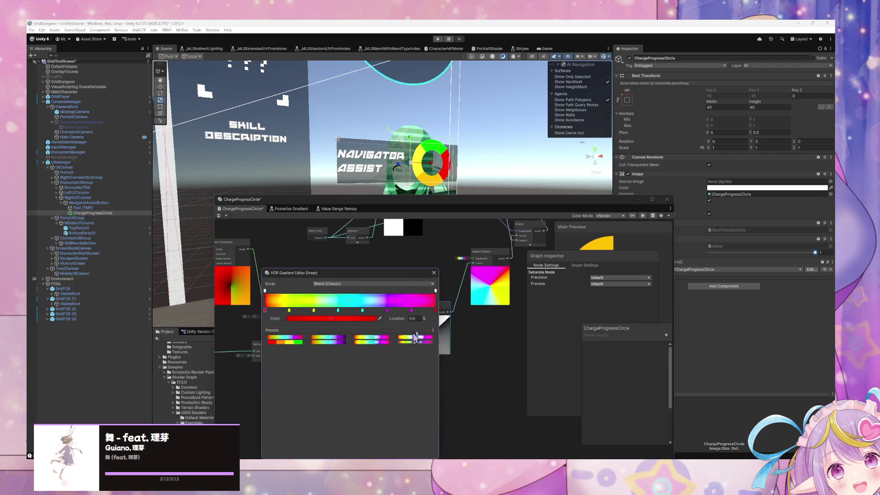
pyautogui.click(433, 273)
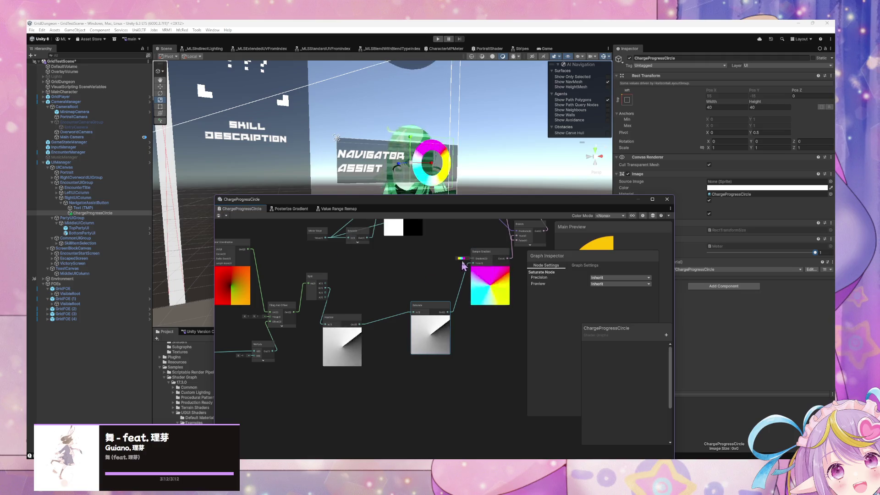
pyautogui.moveTo(552, 239)
pyautogui.mouseDown()
pyautogui.moveTo(455, 303)
pyautogui.moveTo(421, 307)
pyautogui.moveTo(440, 359)
pyautogui.mouseUp()
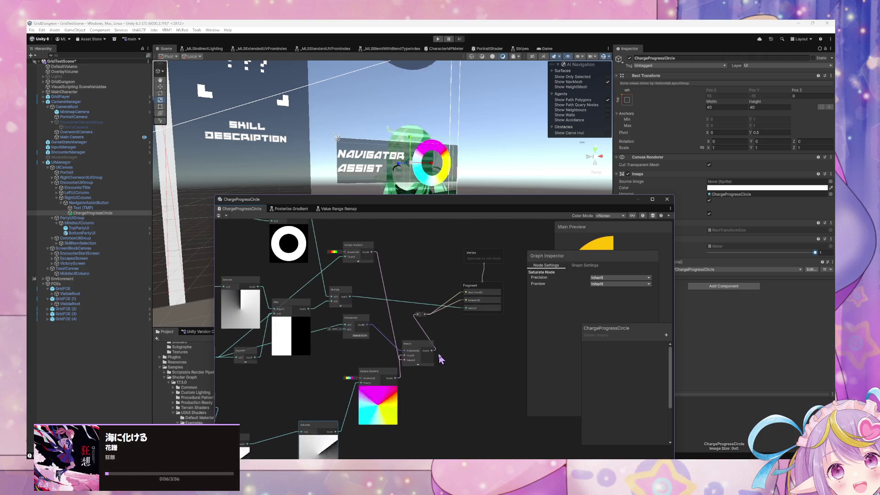
# - Nudge the Branch node slightly right and zoom out of the Shader Graph
pyautogui.click(421, 315)
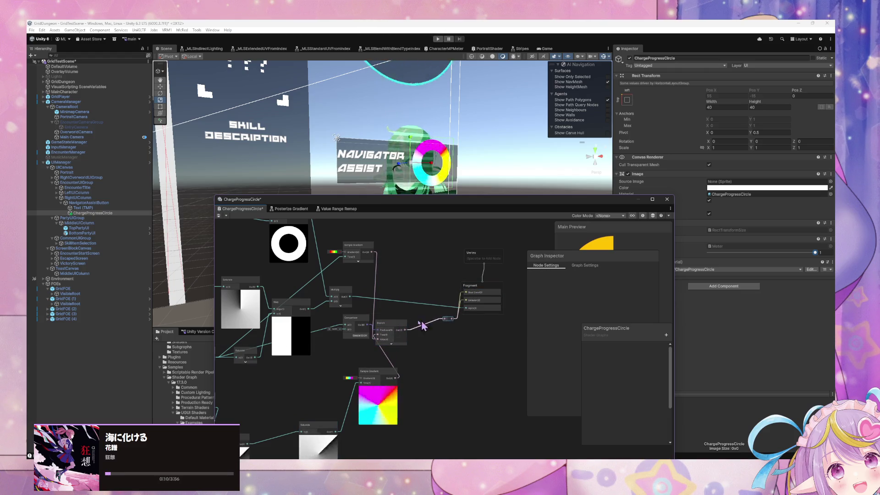
pyautogui.moveTo(391, 324); pyautogui.dragTo(405, 326)
pyautogui.scroll(-5, 411, 305)
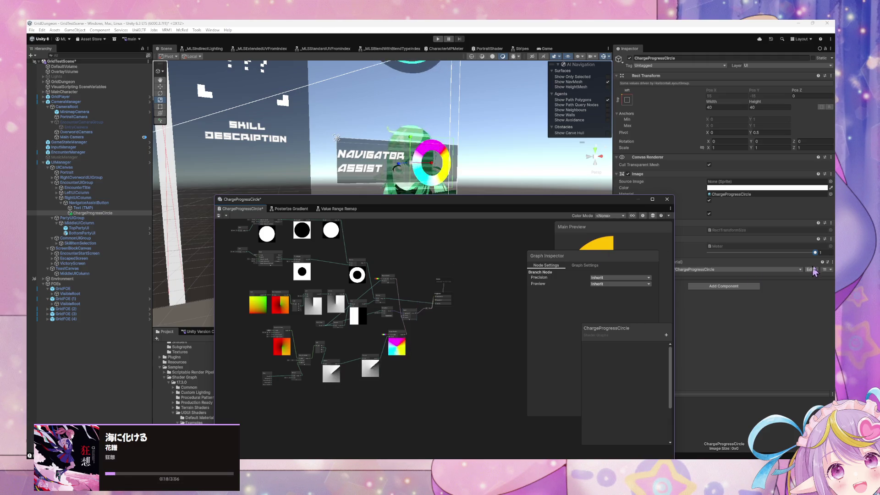
# - Lower the Meter to preview a partial ring, then save the ChargeProgressCircle shader graph
pyautogui.moveTo(815, 253); pyautogui.dragTo(800, 253)
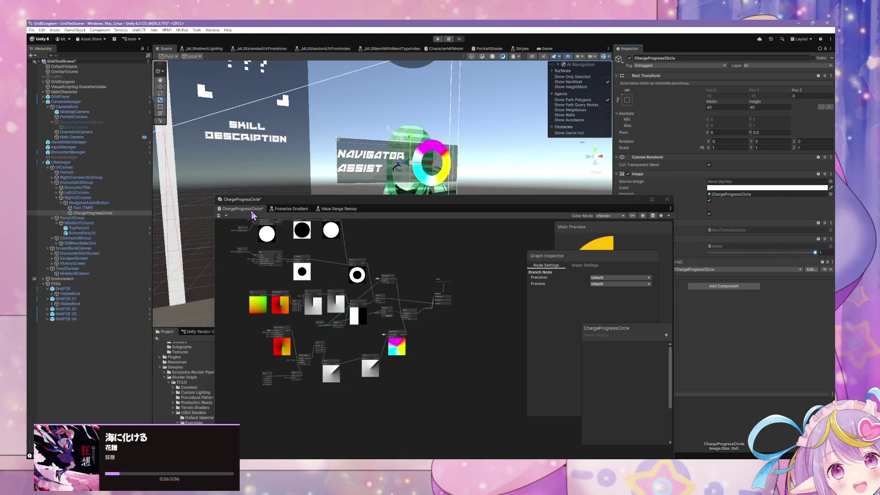
pyautogui.click(219, 217)
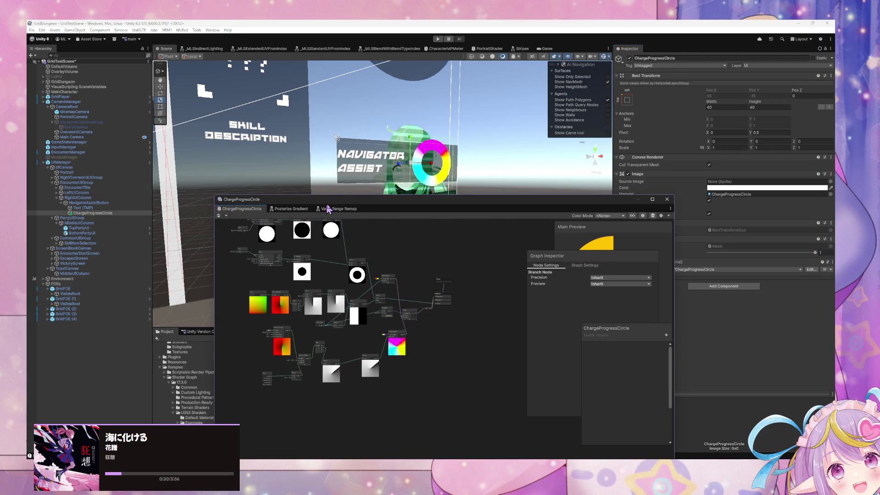
pyautogui.moveTo(351, 198)
pyautogui.mouseDown()
pyautogui.moveTo(392, 202)
pyautogui.moveTo(451, 172)
pyautogui.moveTo(372, 159)
pyautogui.mouseUp()
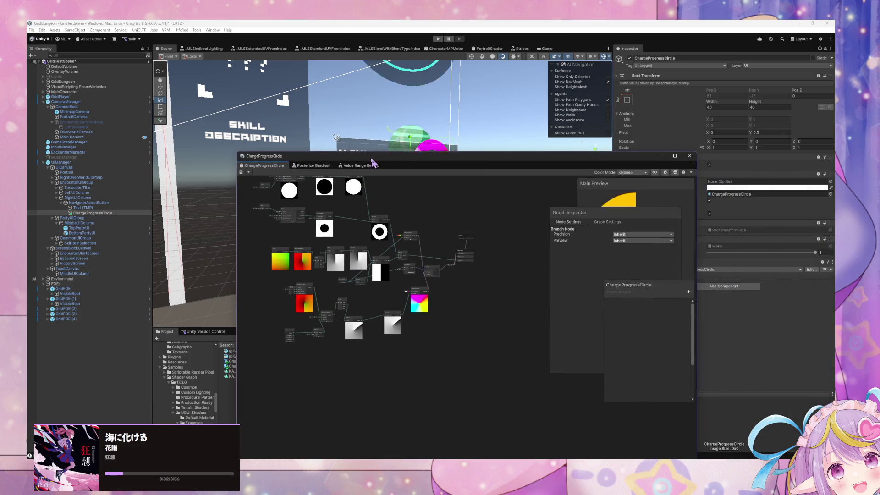
# - Select NavigatorAssistButton and move the graph window aside to orbit the scene around the button
pyautogui.click(99, 203)
pyautogui.click(94, 213)
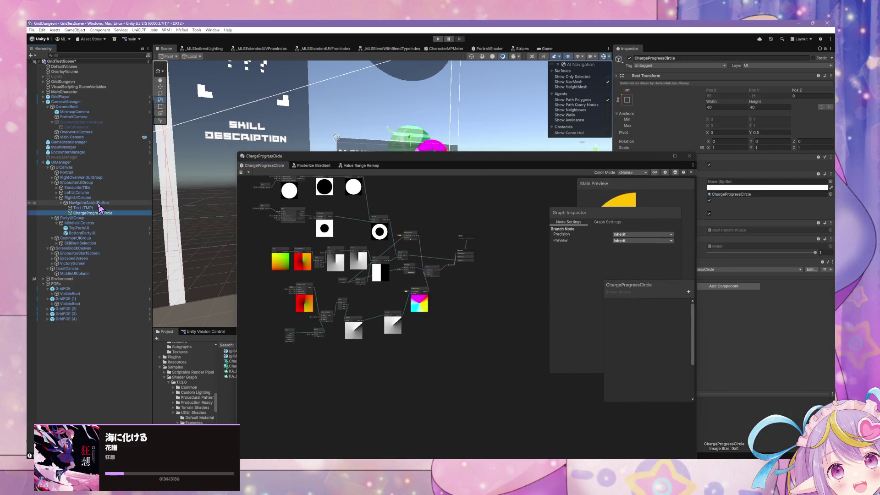
pyautogui.click(99, 203)
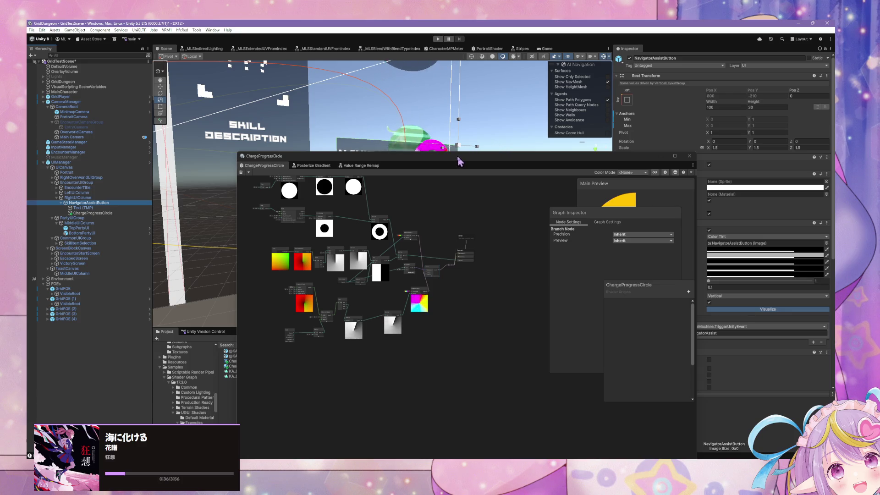
pyautogui.moveTo(460, 161); pyautogui.dragTo(474, 238)
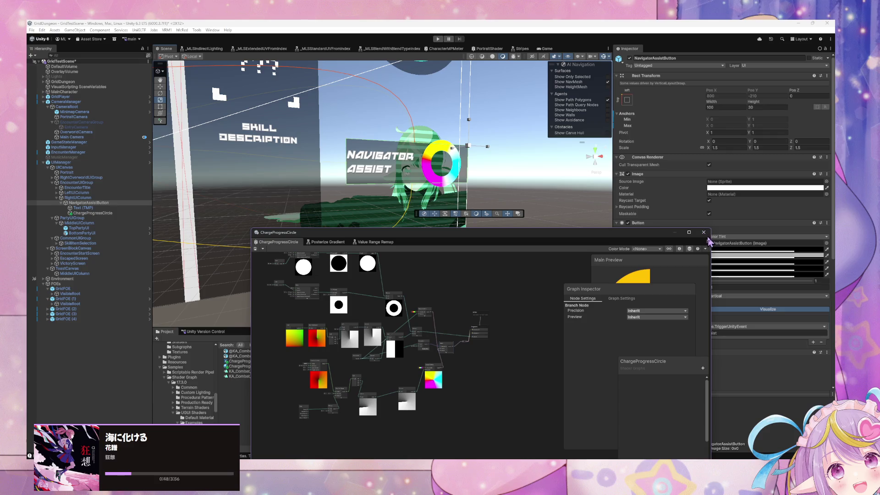
pyautogui.click(450, 173)
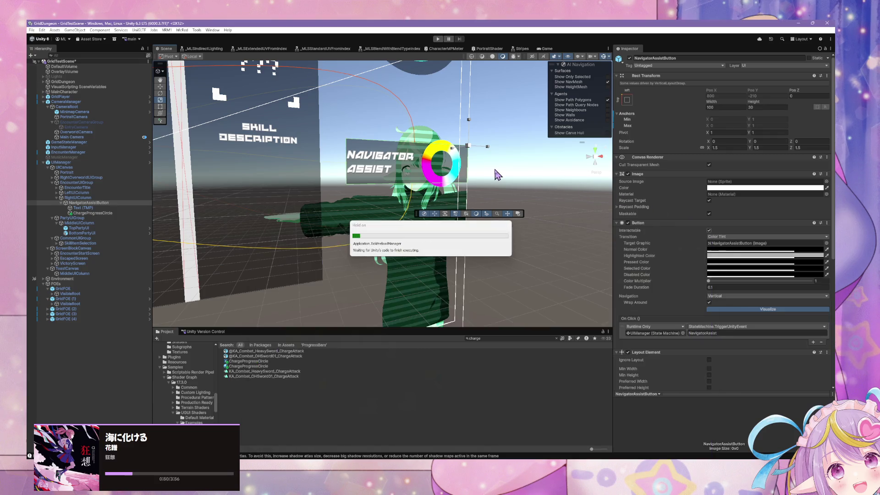
pyautogui.moveTo(448, 174)
pyautogui.mouseDown()
pyautogui.moveTo(407, 177)
pyautogui.moveTo(442, 125)
pyautogui.moveTo(380, 185)
pyautogui.moveTo(348, 195)
pyautogui.moveTo(352, 203)
pyautogui.mouseUp()
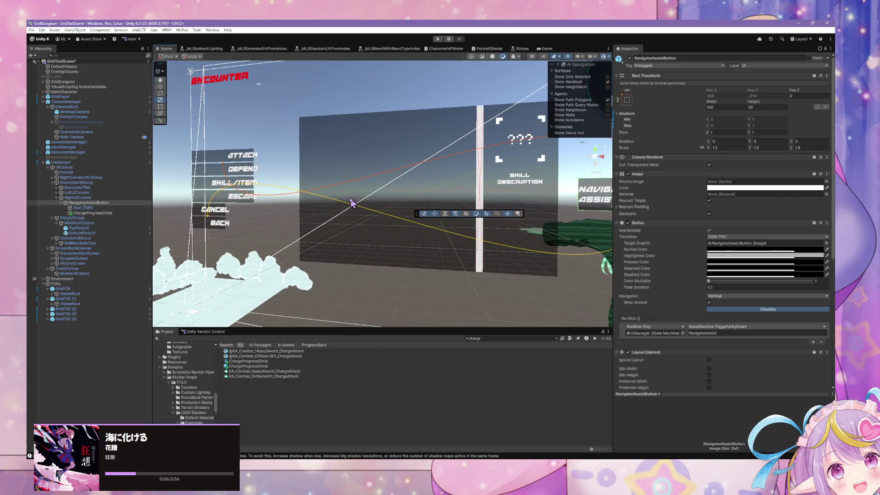
# - Frame the Navigator Assist text, reselect NavigatorAssistButton and scroll to its Horizontal Layout Group
pyautogui.click(110, 208)
pyautogui.press('f')
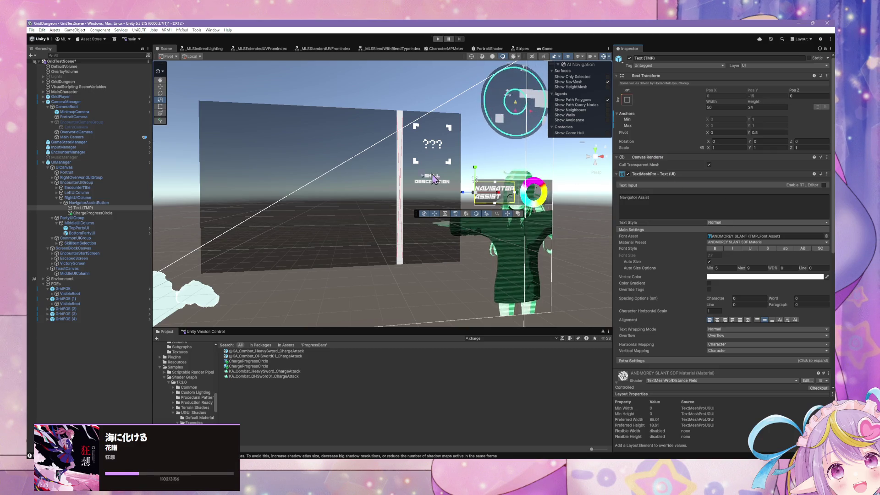
pyautogui.click(113, 203)
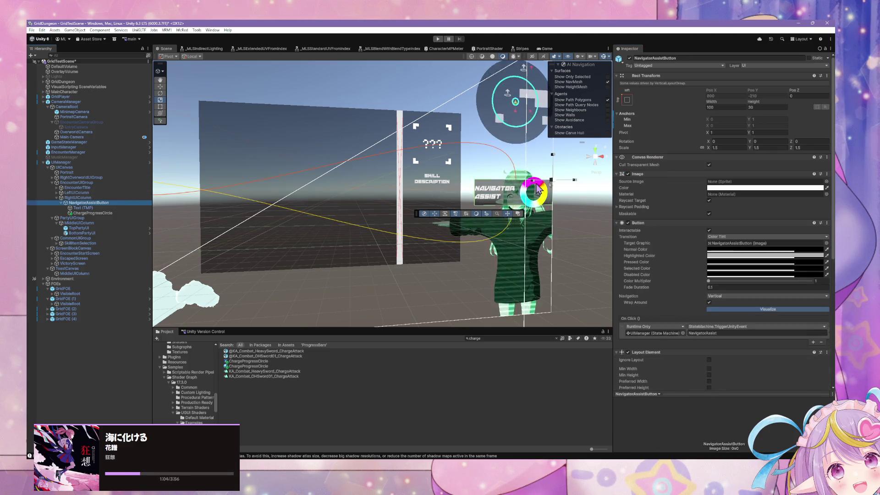
pyautogui.scroll(-8, 684, 229)
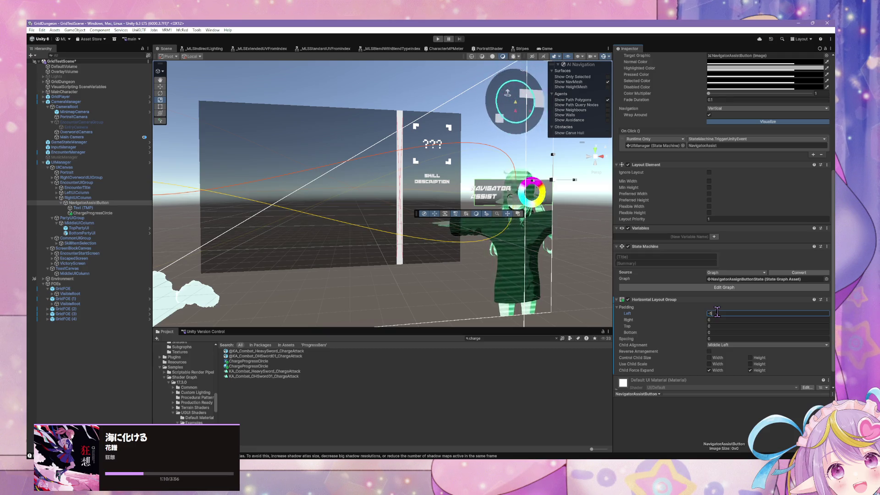
# - Give ChargeProgressCircle a Layout Element component through Add Component, then deselect it
pyautogui.moveTo(562, 216); pyautogui.dragTo(499, 208)
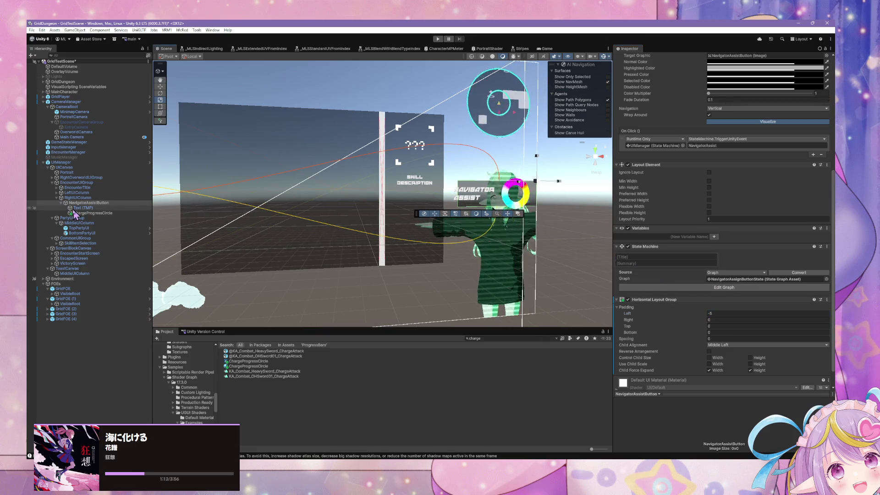
pyautogui.click(76, 213)
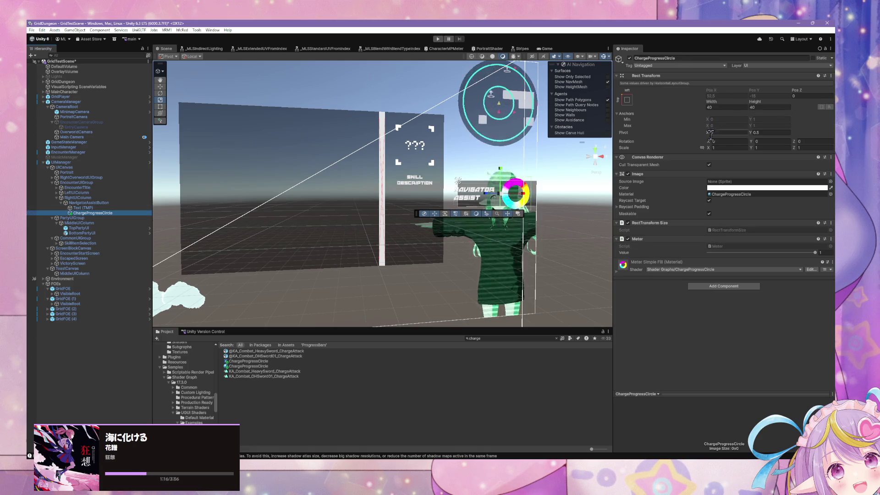
pyautogui.click(737, 284)
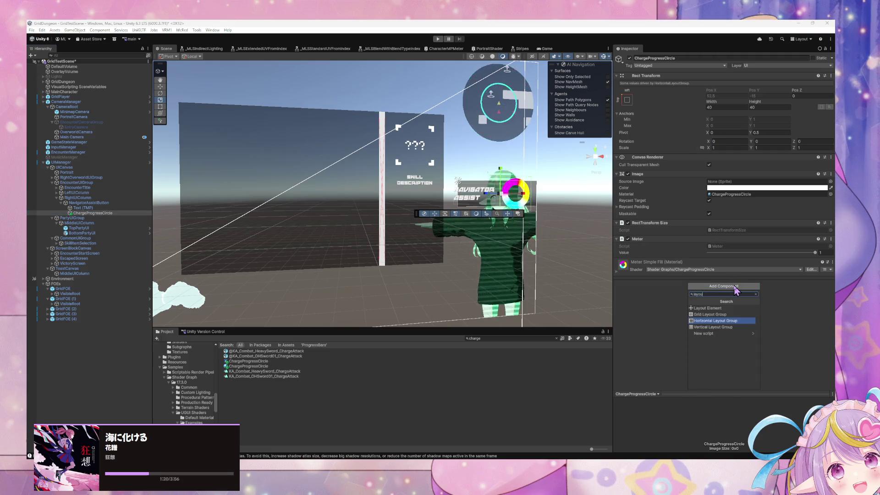
pyautogui.press('Up')
pyautogui.press('Up')
pyautogui.press('Return')
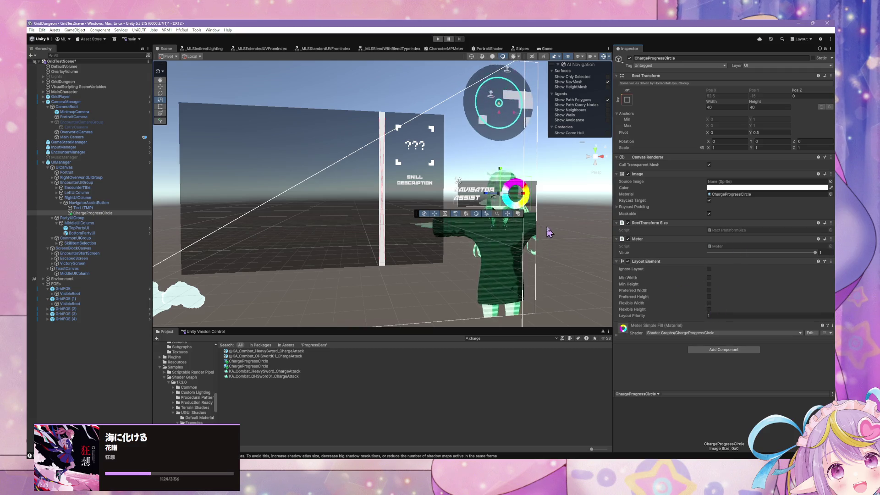
pyautogui.scroll(-2, 578, 222)
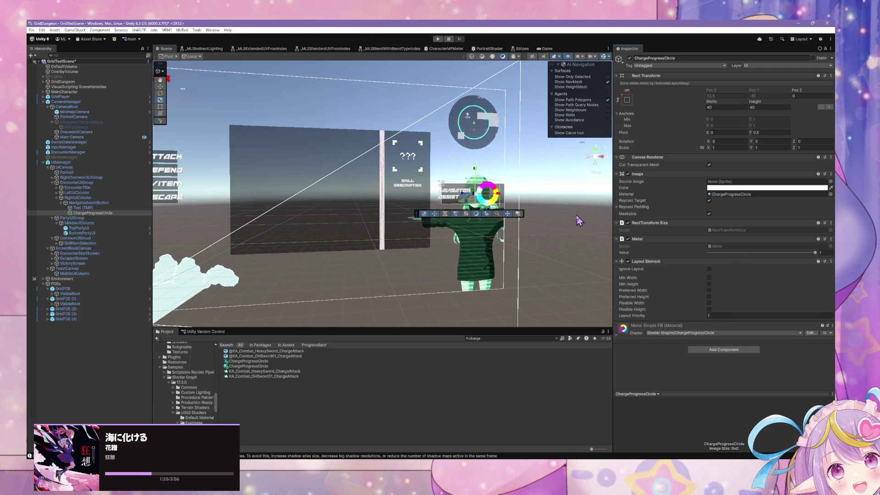
pyautogui.click(579, 222)
pyautogui.scroll(-4, 580, 217)
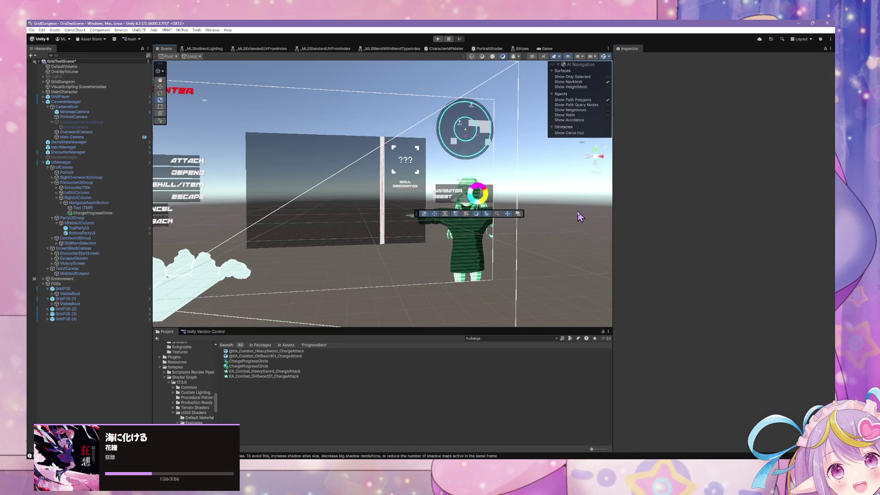
# - Select EncounterManager, scroll its Inspector to the State Machine and open its state graph
pyautogui.moveTo(581, 213); pyautogui.dragTo(588, 205)
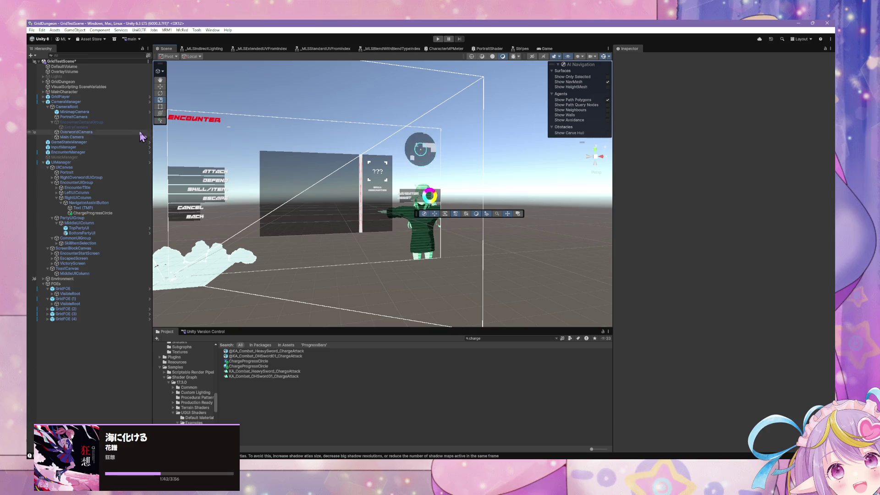
pyautogui.click(77, 152)
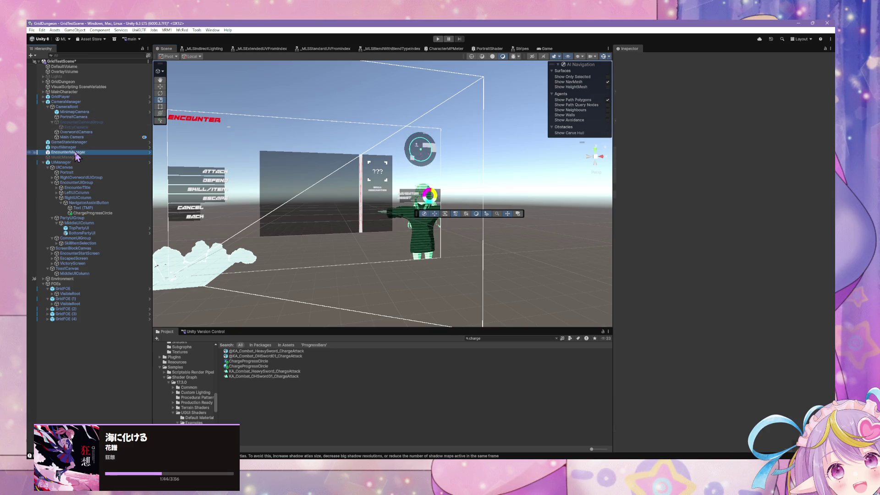
pyautogui.scroll(-2, 690, 257)
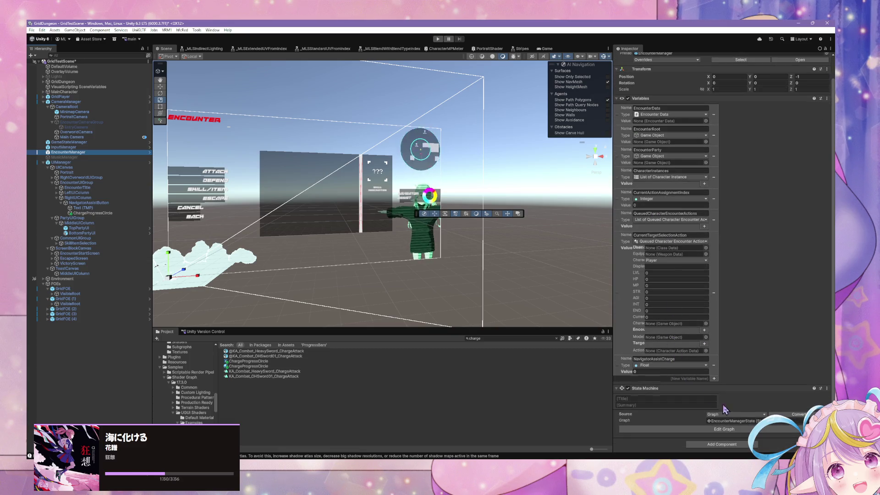
pyautogui.click(724, 429)
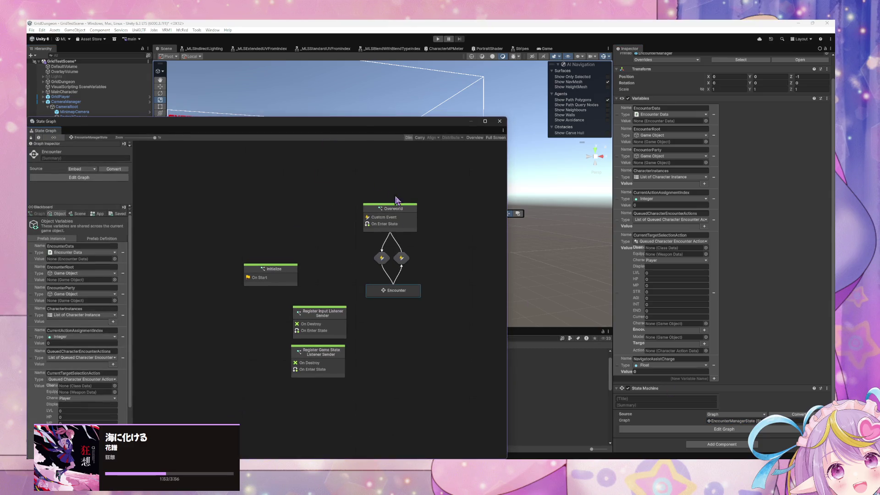
# - Enter the Encounter state, peek at its transition graph, and open the Encounter Start script graph
pyautogui.doubleClick(410, 292)
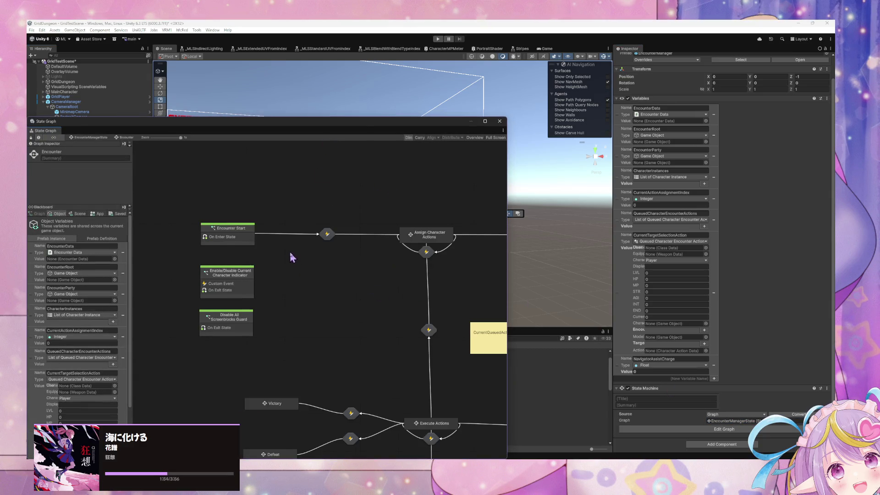
pyautogui.click(358, 238)
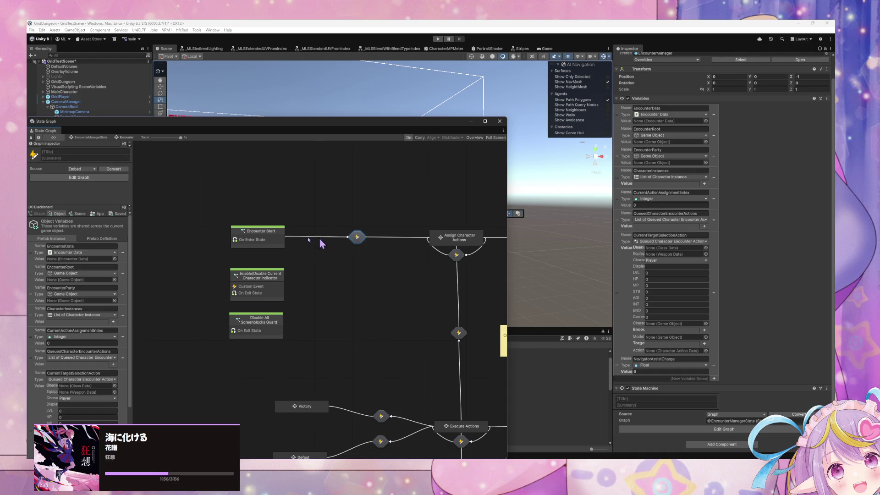
pyautogui.doubleClick(357, 239)
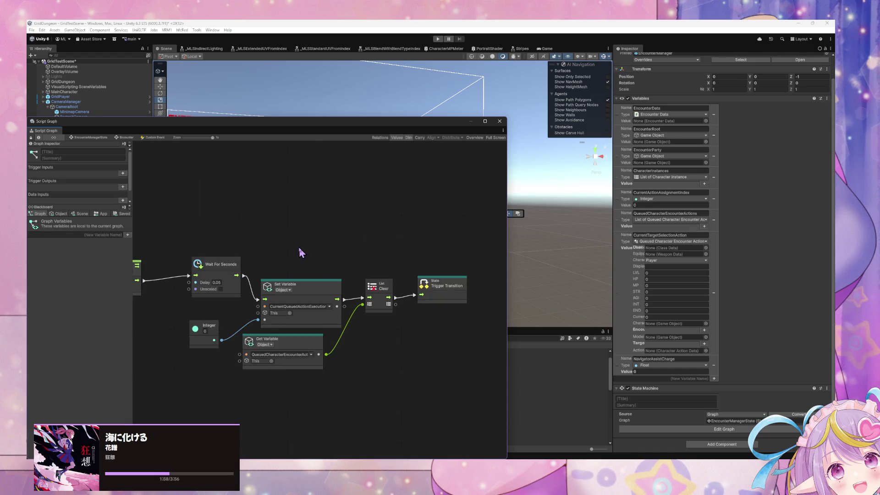
pyautogui.click(126, 138)
pyautogui.doubleClick(258, 241)
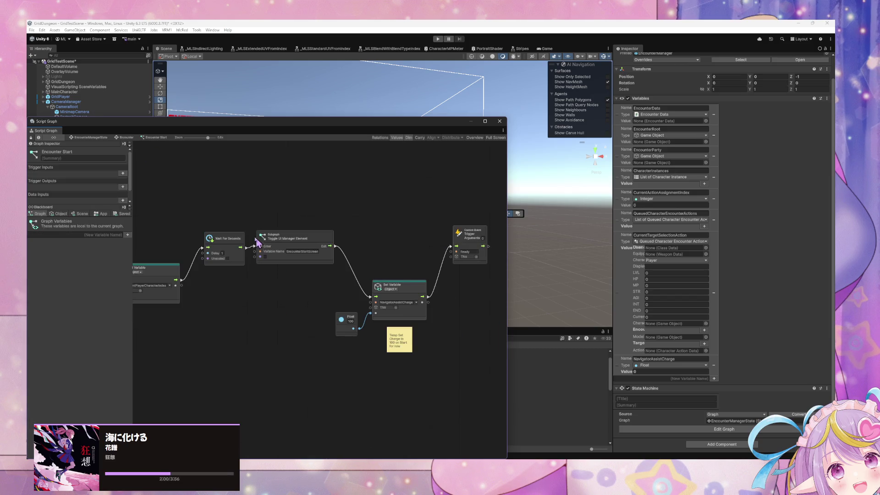
# - Wire the UI toggle directly to the event trigger and delete the charge-setting Set Variable nodes
pyautogui.moveTo(454, 364); pyautogui.dragTo(340, 292)
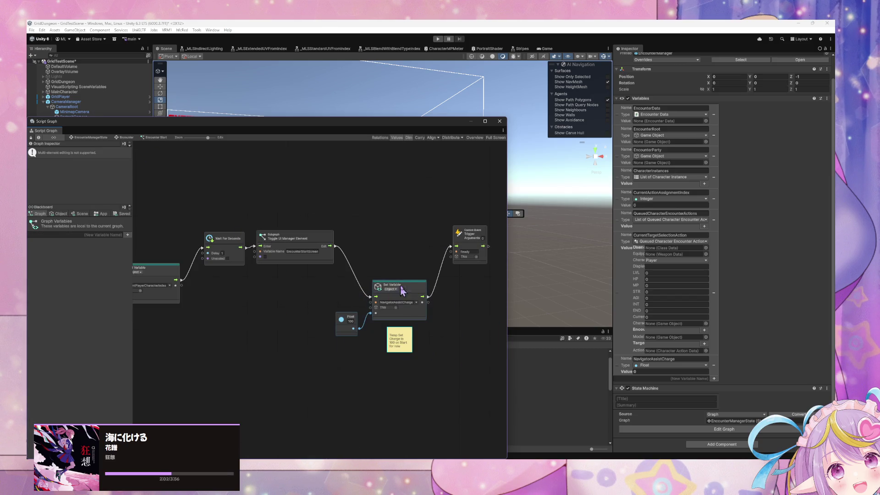
pyautogui.moveTo(337, 247); pyautogui.dragTo(450, 246)
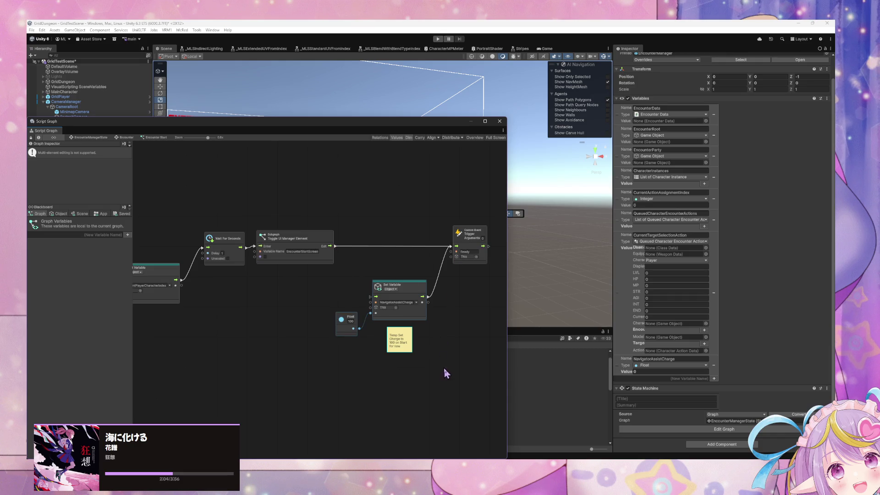
pyautogui.moveTo(432, 361); pyautogui.dragTo(353, 303)
pyautogui.press('Delete')
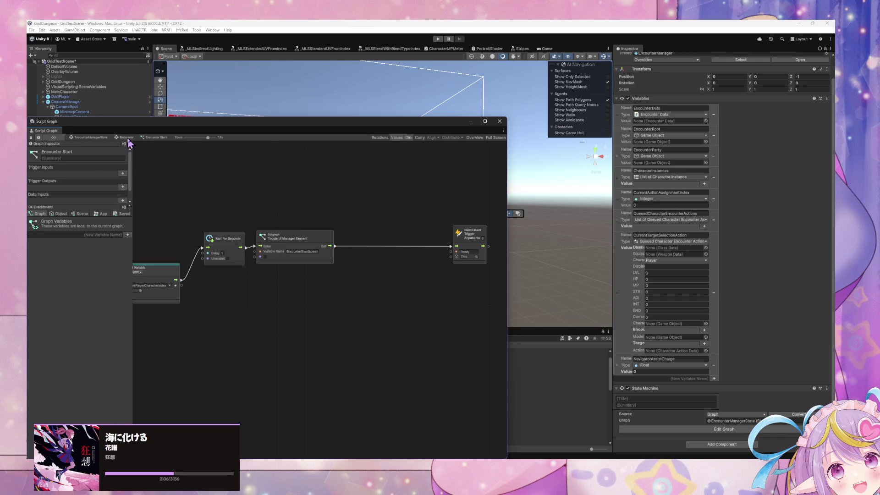
# - Check the Custom Event transition graph, then return to the Encounter Start script graph
pyautogui.click(127, 138)
pyautogui.doubleClick(368, 324)
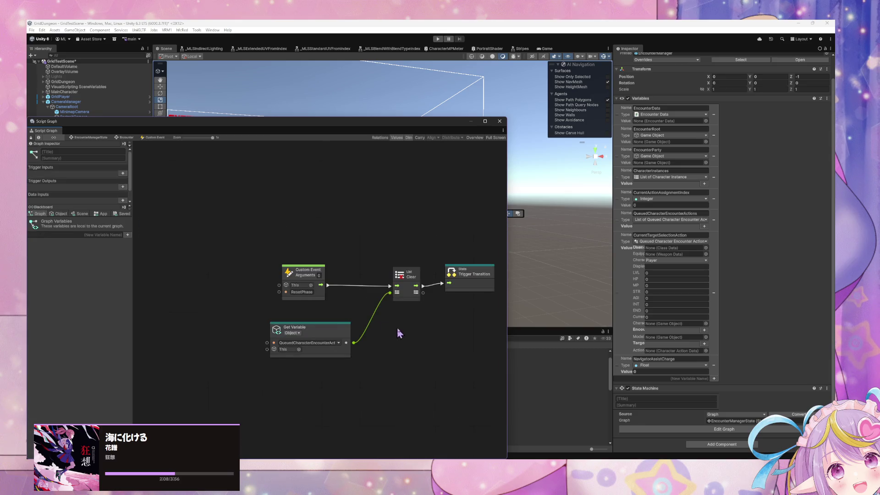
pyautogui.click(103, 139)
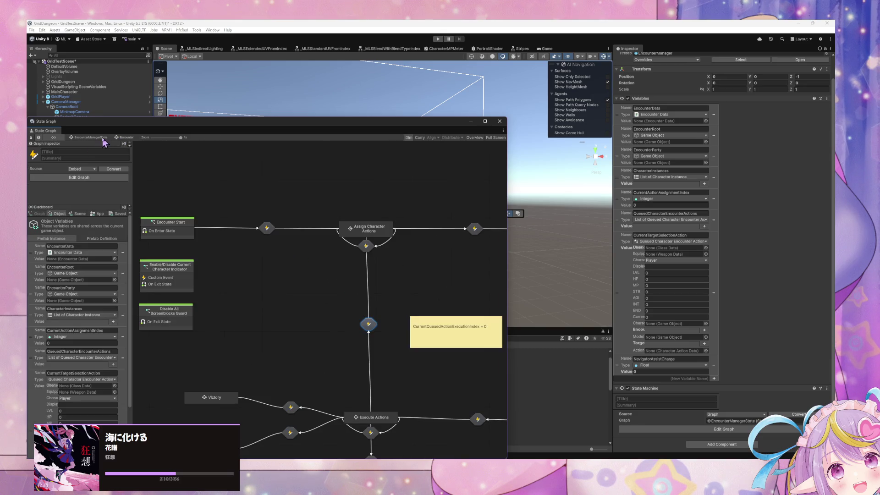
pyautogui.doubleClick(180, 233)
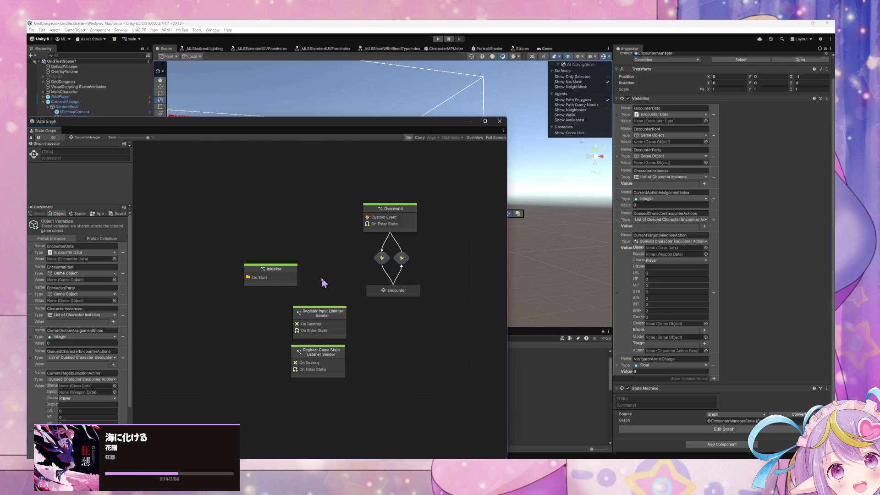
pyautogui.doubleClick(394, 294)
pyautogui.doubleClick(284, 236)
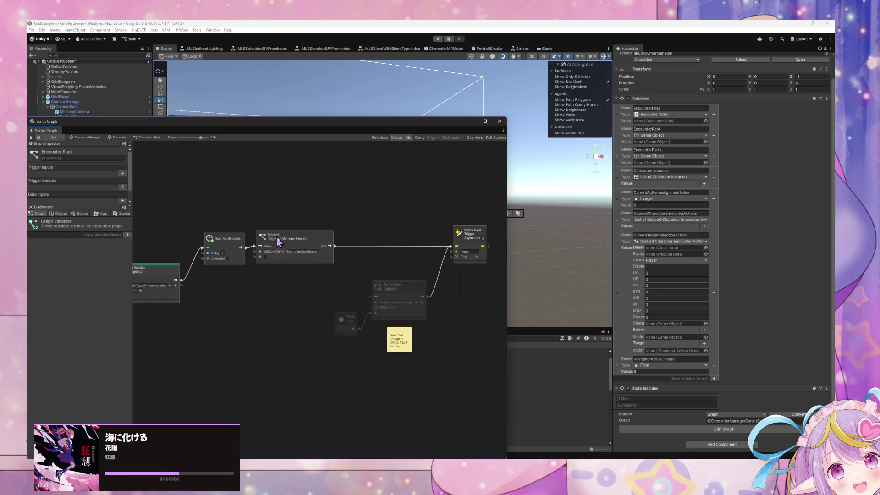
# - Reconnect the UI toggle to Set Variable, set the Float to 0, and select both nodes to copy
pyautogui.moveTo(440, 373); pyautogui.dragTo(336, 280)
pyautogui.moveTo(335, 247); pyautogui.dragTo(374, 305)
pyautogui.click(423, 365)
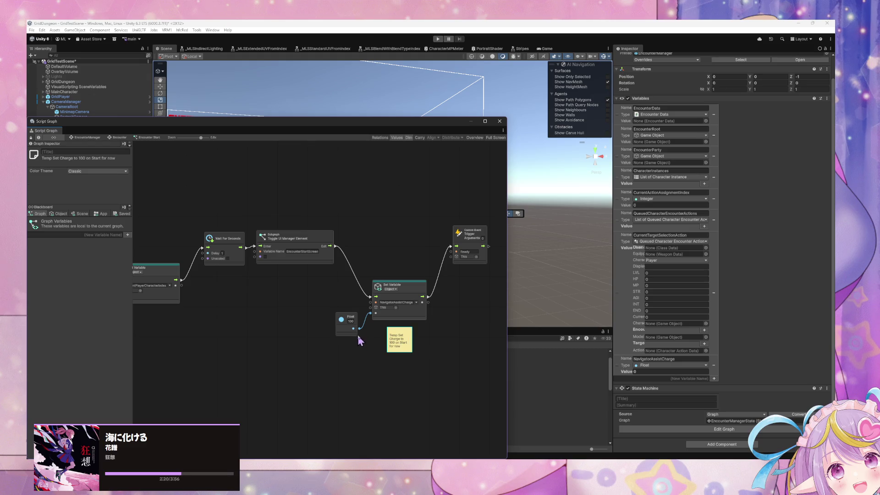
pyautogui.click(350, 321)
pyautogui.moveTo(430, 353); pyautogui.dragTo(347, 306)
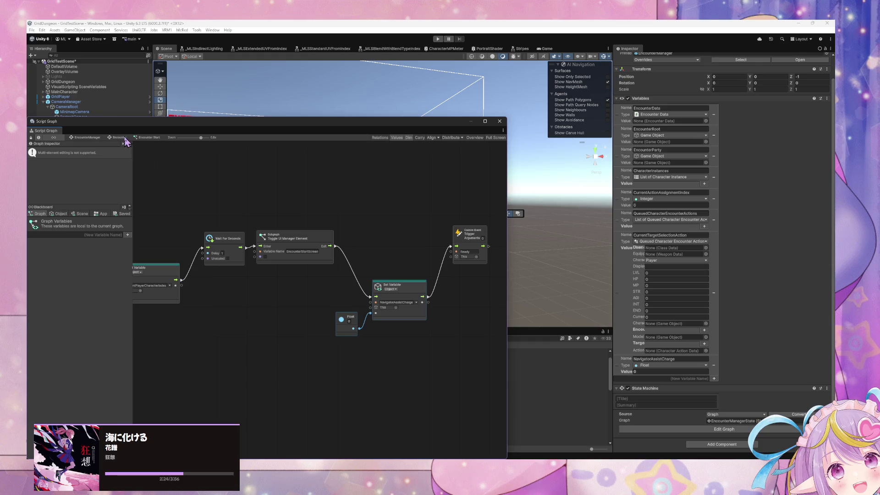
# - Navigate through the state graphs to the Encounter state's Custom Event transition script graph
pyautogui.click(120, 137)
pyautogui.doubleClick(458, 241)
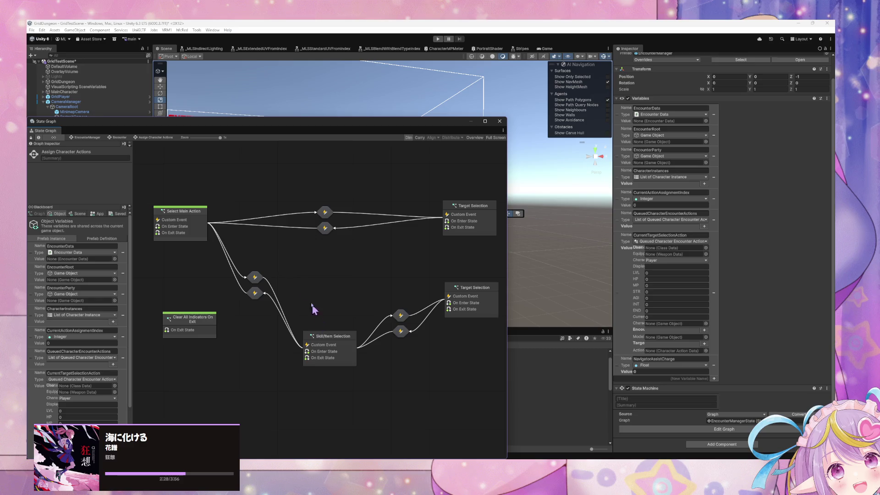
pyautogui.click(88, 138)
pyautogui.click(398, 247)
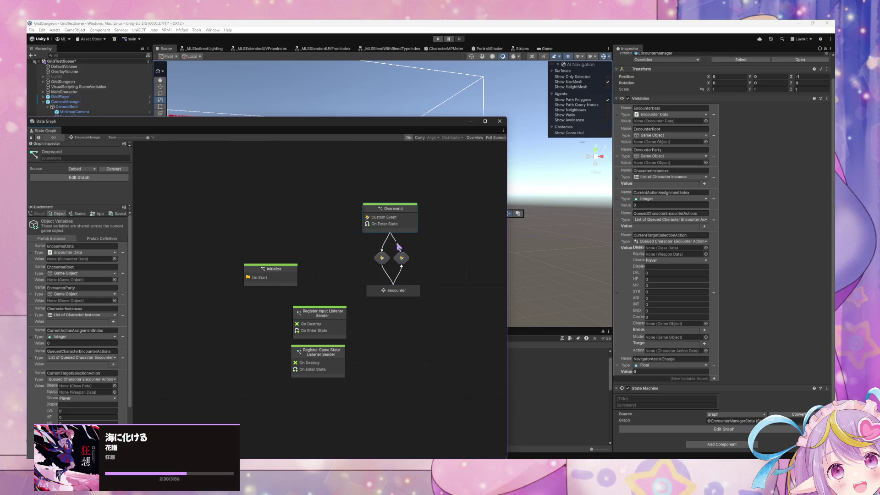
pyautogui.doubleClick(403, 297)
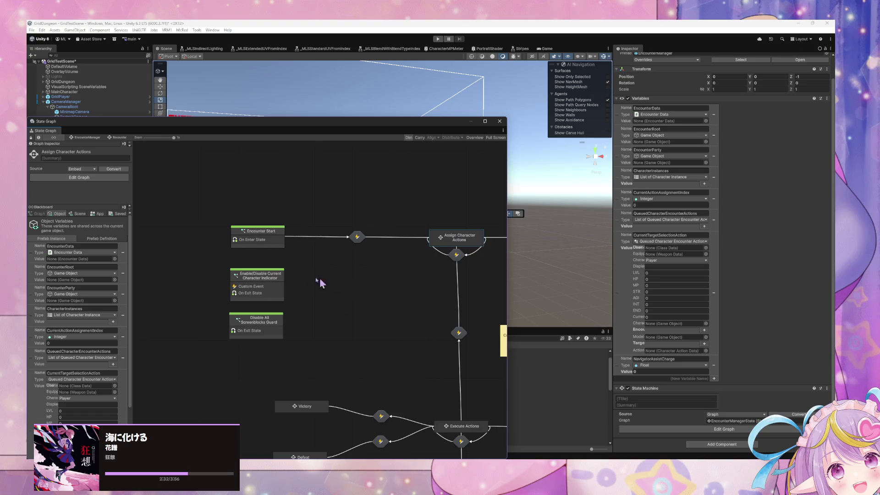
pyautogui.moveTo(397, 352); pyautogui.dragTo(298, 282)
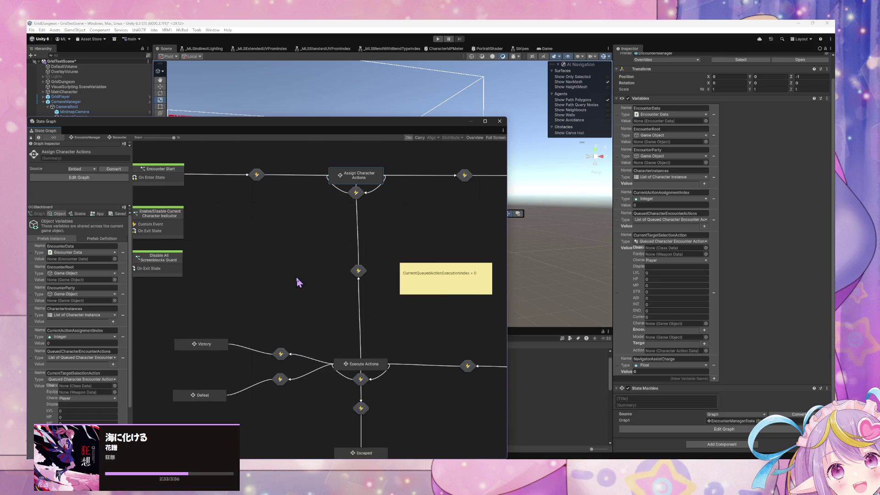
pyautogui.doubleClick(359, 271)
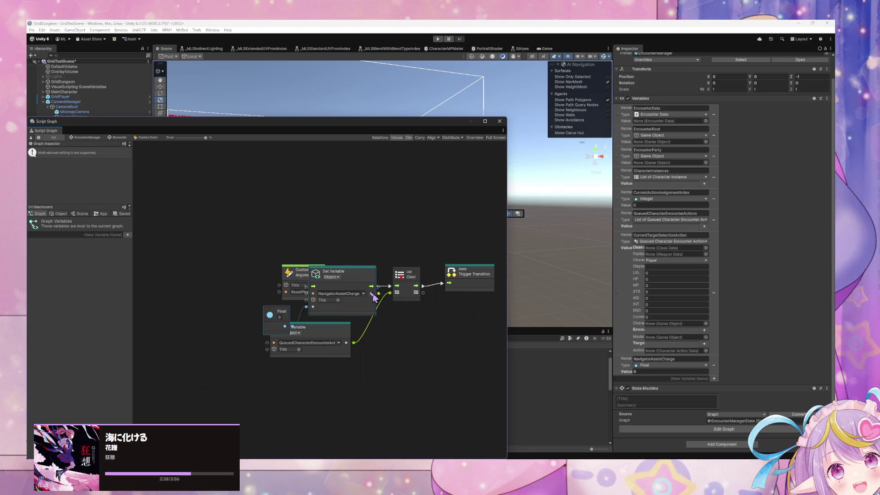
# - Chain Set Variable between List Clear and Trigger Transition, with its Float node placed nearby
pyautogui.moveTo(477, 282)
pyautogui.mouseDown()
pyautogui.moveTo(518, 282)
pyautogui.moveTo(475, 282)
pyautogui.mouseUp()
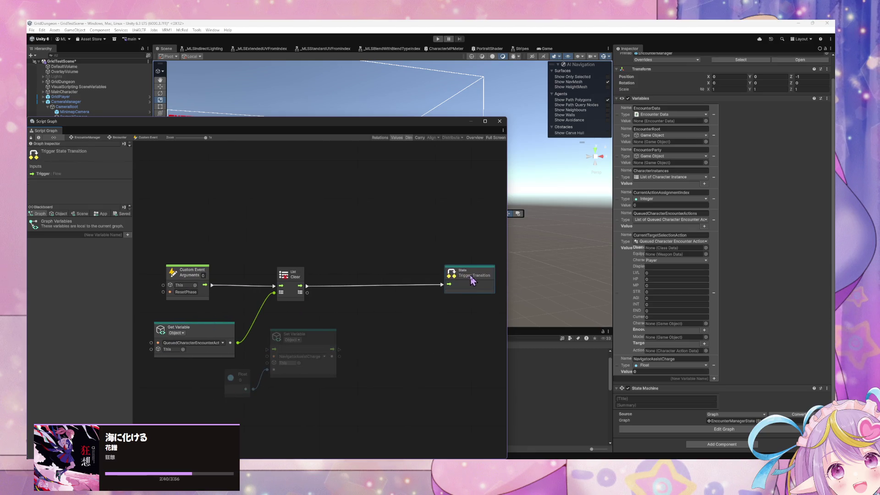
pyautogui.moveTo(303, 341); pyautogui.dragTo(364, 288)
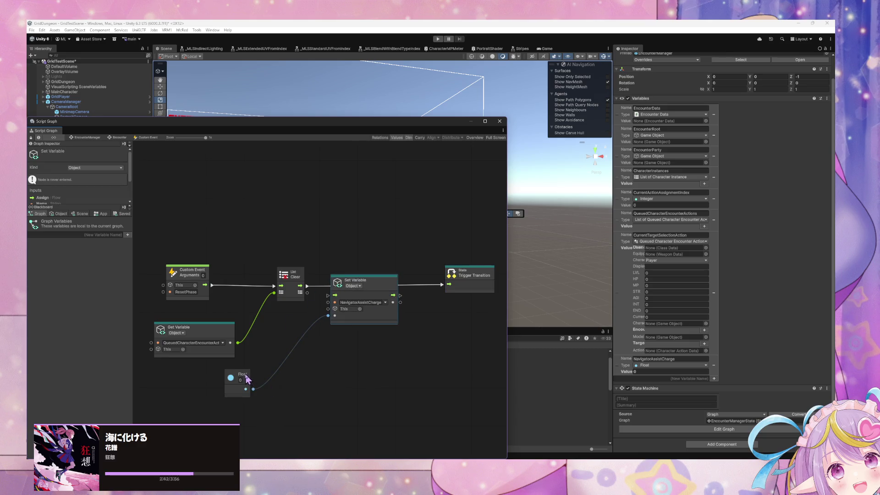
pyautogui.moveTo(237, 378); pyautogui.dragTo(297, 360)
pyautogui.moveTo(307, 286); pyautogui.dragTo(335, 295)
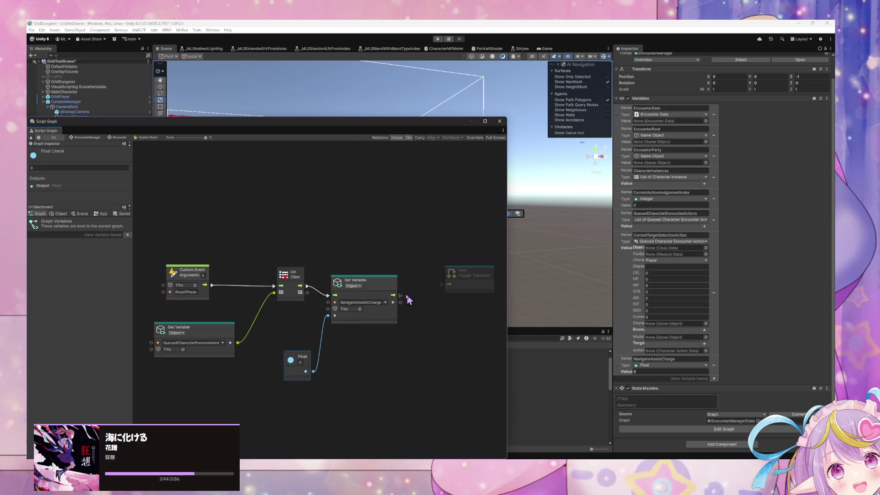
pyautogui.moveTo(399, 296); pyautogui.dragTo(449, 285)
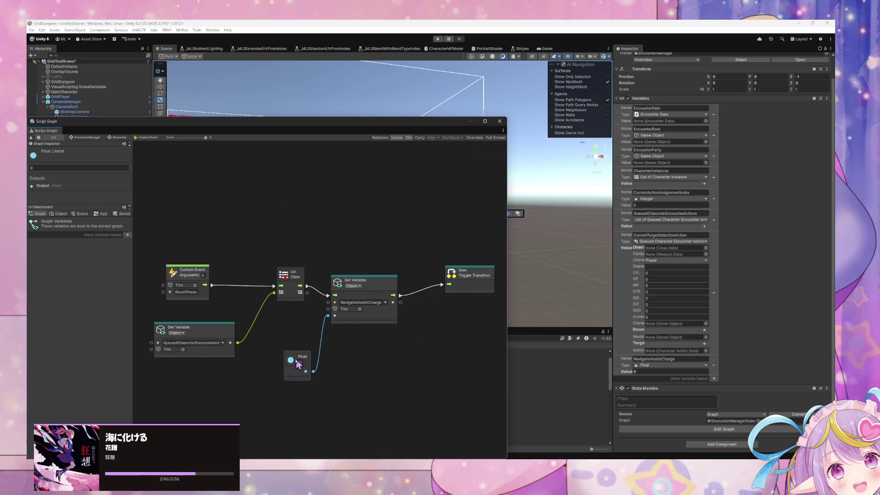
pyautogui.moveTo(297, 363); pyautogui.dragTo(261, 374)
# - Add a NavigatorAssistCharge Get Variable feeding an Add node with 25
pyautogui.rightClick(360, 365)
pyautogui.click(397, 370)
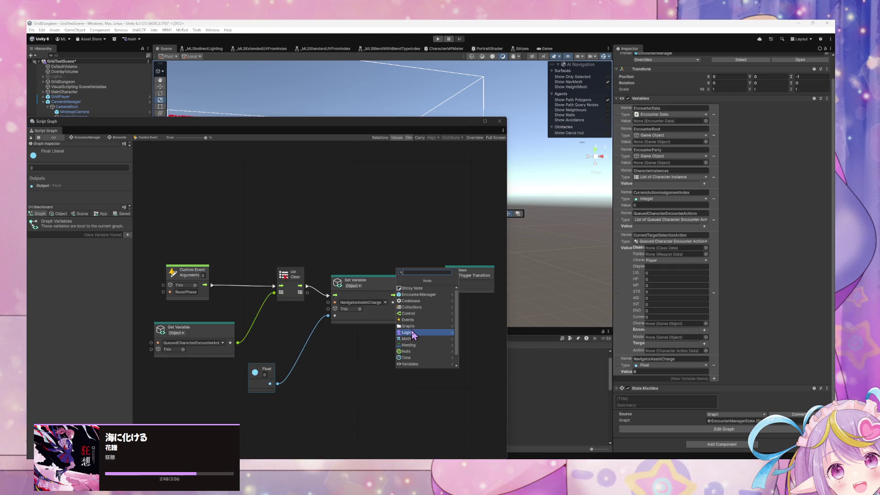
pyautogui.click(59, 214)
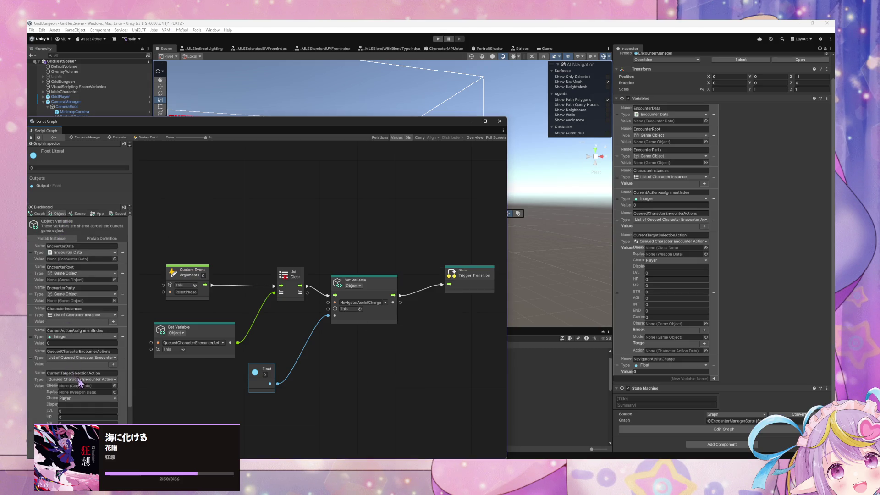
pyautogui.scroll(-3, 78, 379)
pyautogui.moveTo(90, 420)
pyautogui.mouseDown()
pyautogui.moveTo(334, 403)
pyautogui.moveTo(344, 388)
pyautogui.moveTo(268, 386)
pyautogui.moveTo(275, 379)
pyautogui.mouseUp()
pyautogui.rightClick(316, 355)
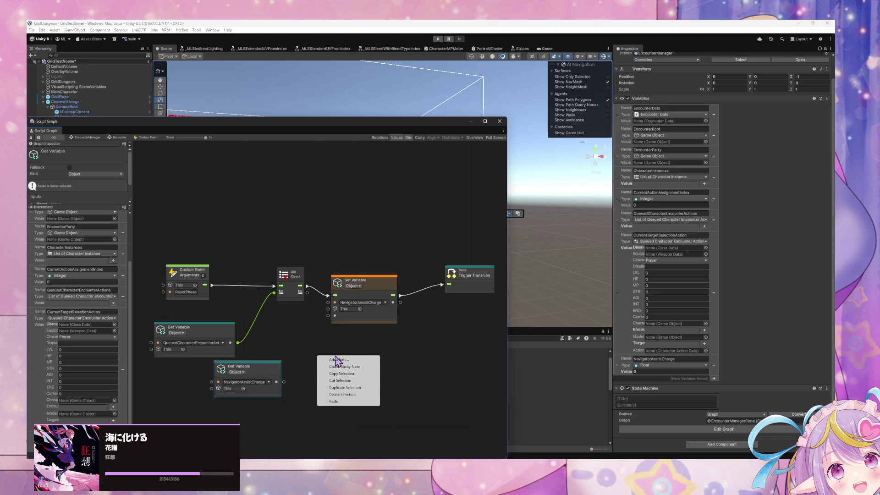
pyautogui.click(335, 361)
pyautogui.write('add')
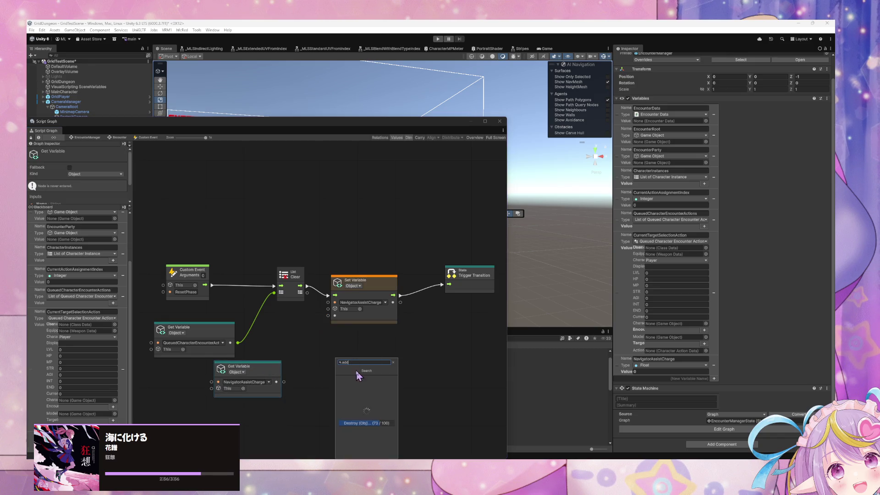
pyautogui.click(382, 377)
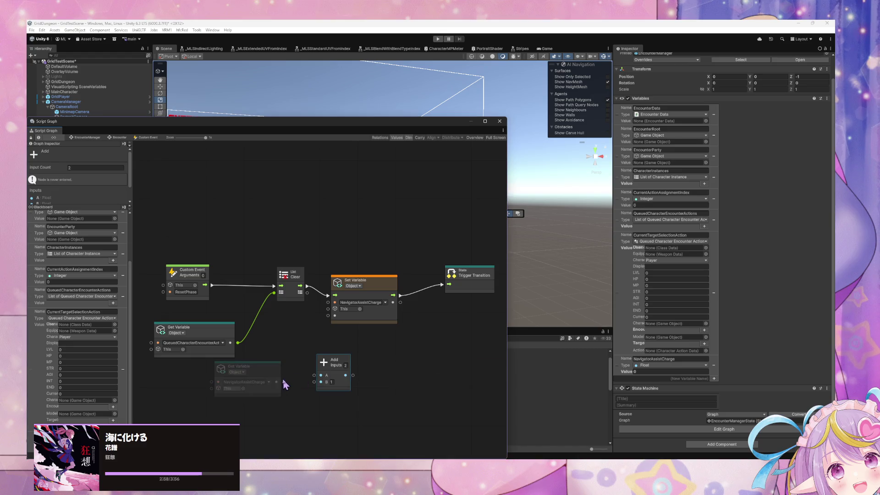
pyautogui.moveTo(283, 382)
pyautogui.mouseDown()
pyautogui.moveTo(342, 385)
pyautogui.moveTo(328, 315)
pyautogui.mouseUp()
pyautogui.write('25')
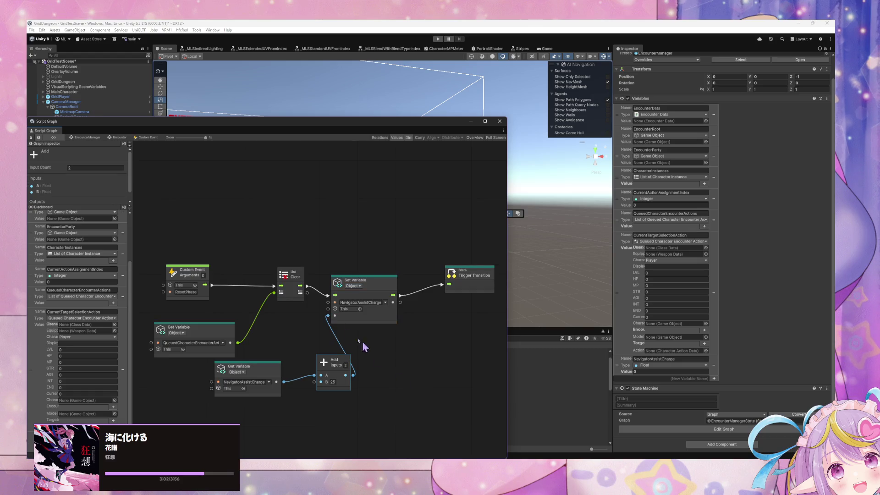
pyautogui.moveTo(334, 366); pyautogui.dragTo(324, 394)
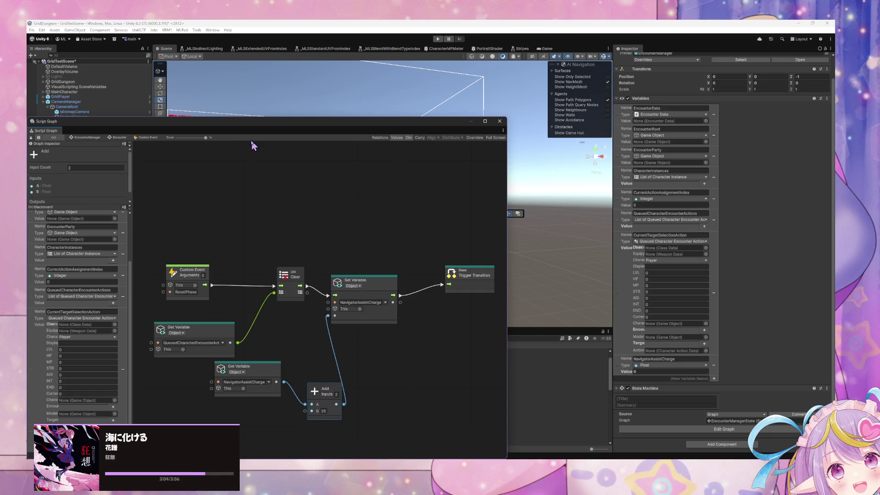
# - Move the NavigatorAssistCharge getter lower, return to the Encounter state graph, and select NavigatorAssistButton
pyautogui.moveTo(196, 127); pyautogui.dragTo(368, 91)
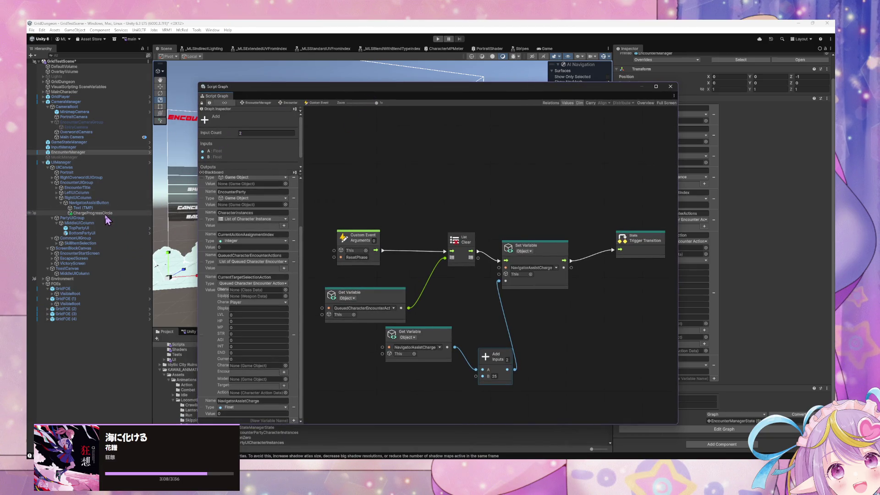
pyautogui.moveTo(431, 335); pyautogui.dragTo(423, 358)
pyautogui.click(110, 213)
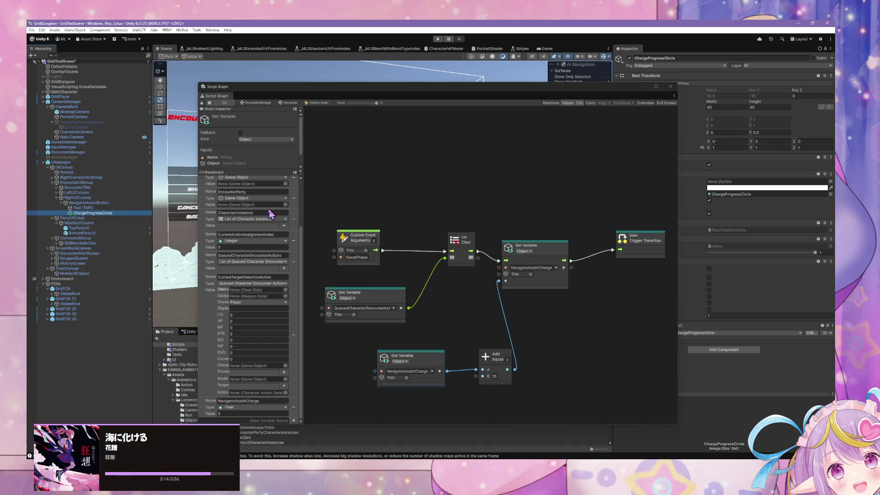
pyautogui.scroll(2, 301, 216)
pyautogui.click(291, 103)
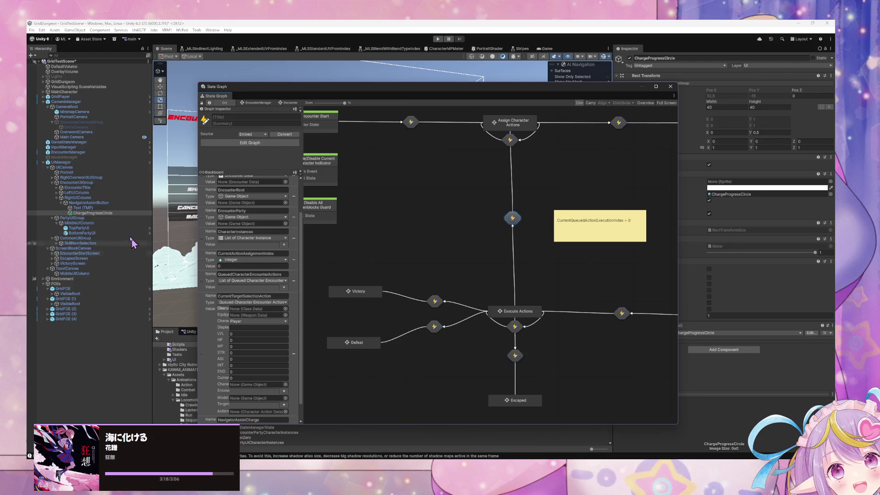
pyautogui.moveTo(83, 208); pyautogui.dragTo(105, 219)
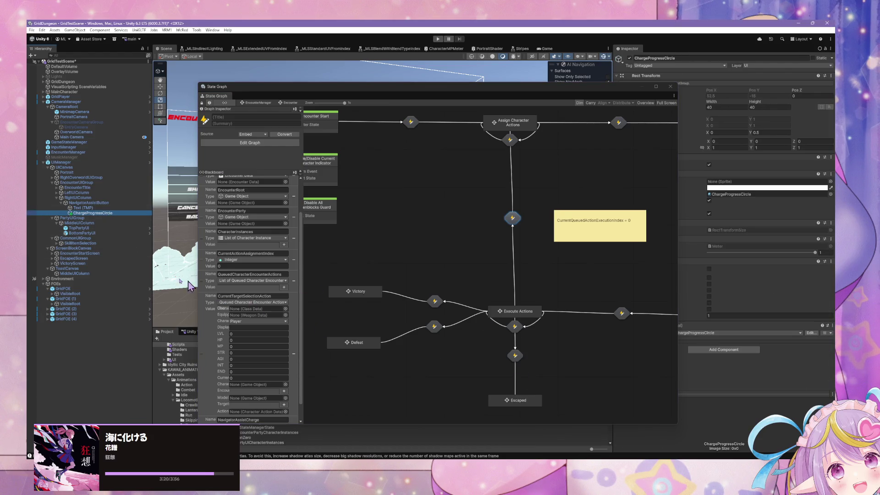
pyautogui.click(97, 203)
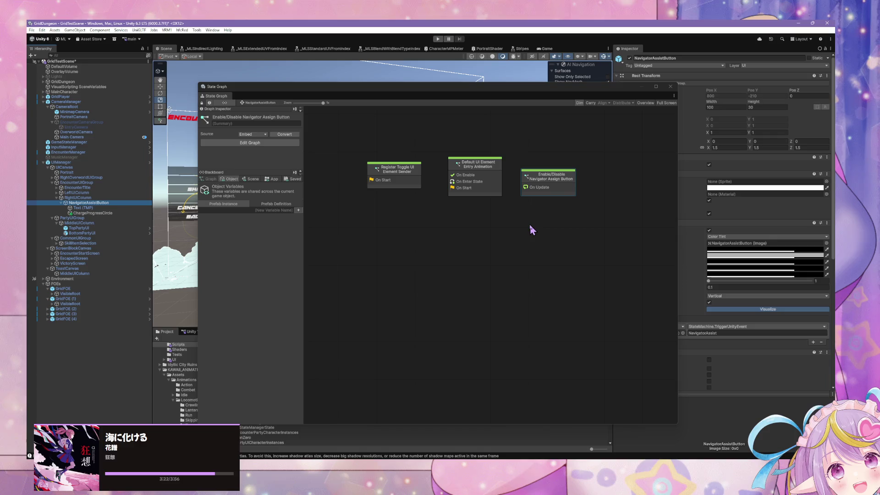
# - Open the Enable/Disable Navigator Assign Button script and switch the Blackboard to Object variables
pyautogui.doubleClick(546, 190)
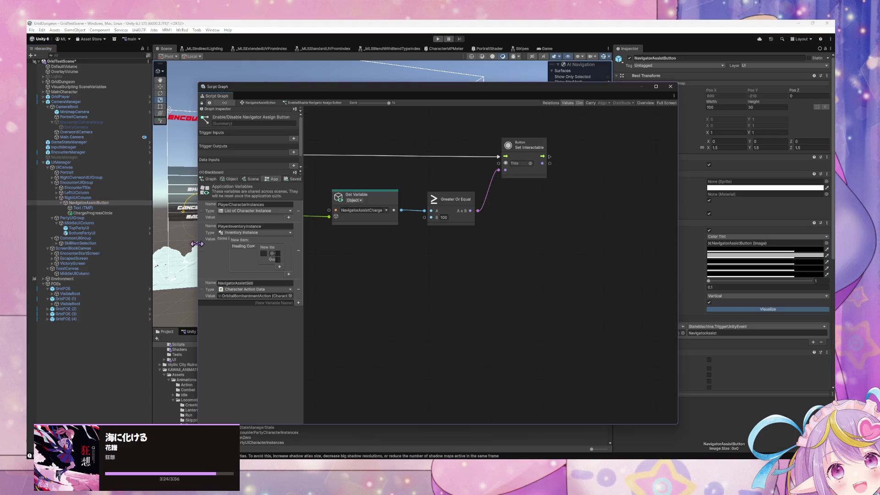
pyautogui.press('Home')
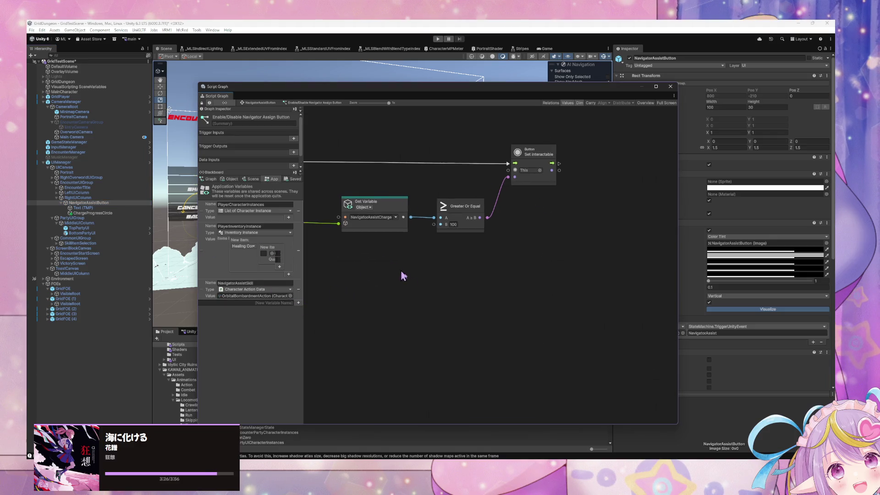
pyautogui.click(286, 303)
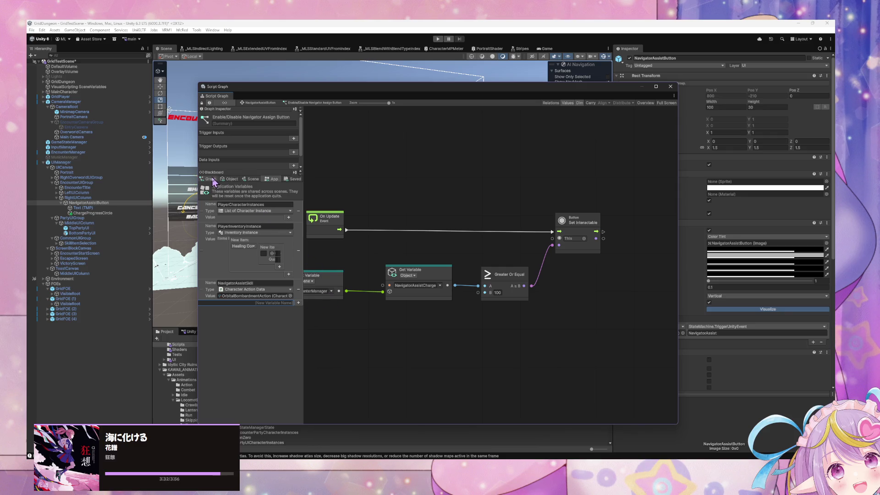
pyautogui.click(210, 178)
pyautogui.click(229, 178)
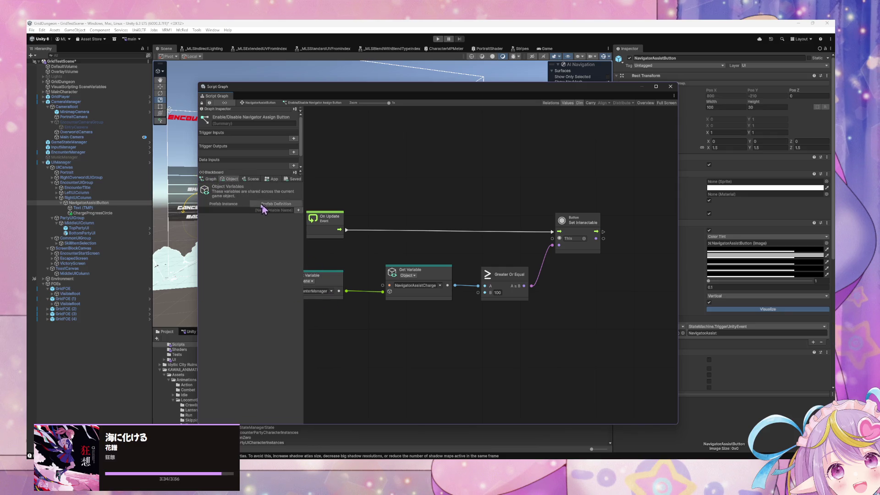
pyautogui.moveTo(618, 92)
pyautogui.mouseDown()
pyautogui.moveTo(567, 116)
pyautogui.moveTo(591, 104)
pyautogui.mouseUp()
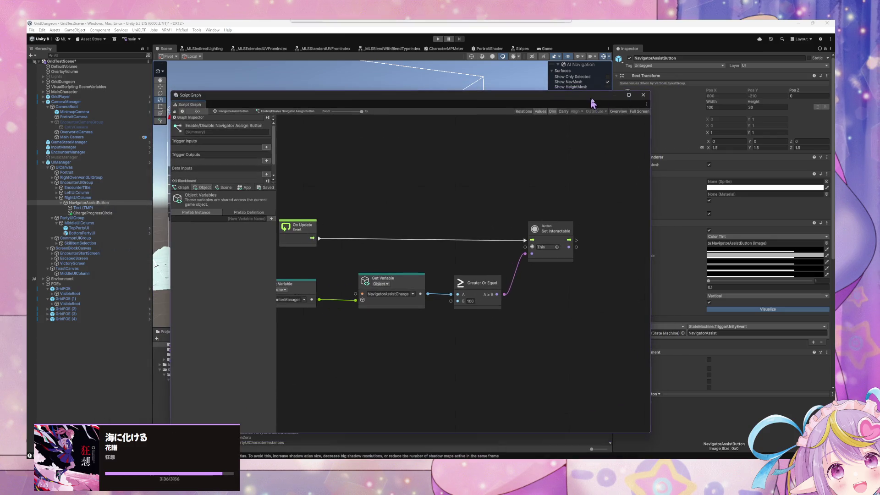
pyautogui.click(91, 203)
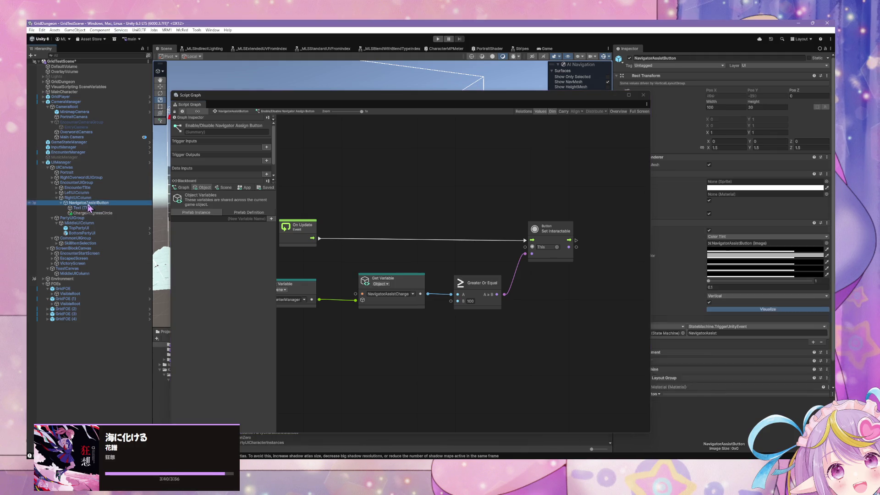
pyautogui.click(249, 216)
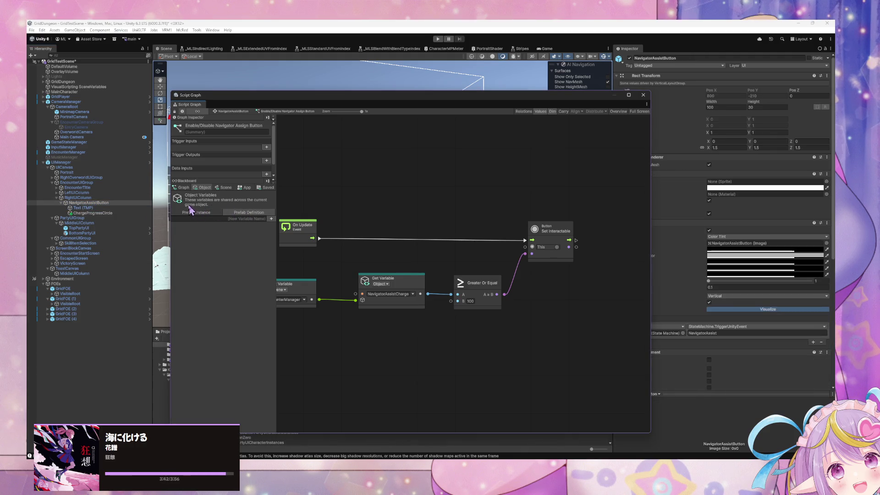
# - Create the object variable ChargeProgressCircleValue and set its type to Meter
pyautogui.click(249, 218)
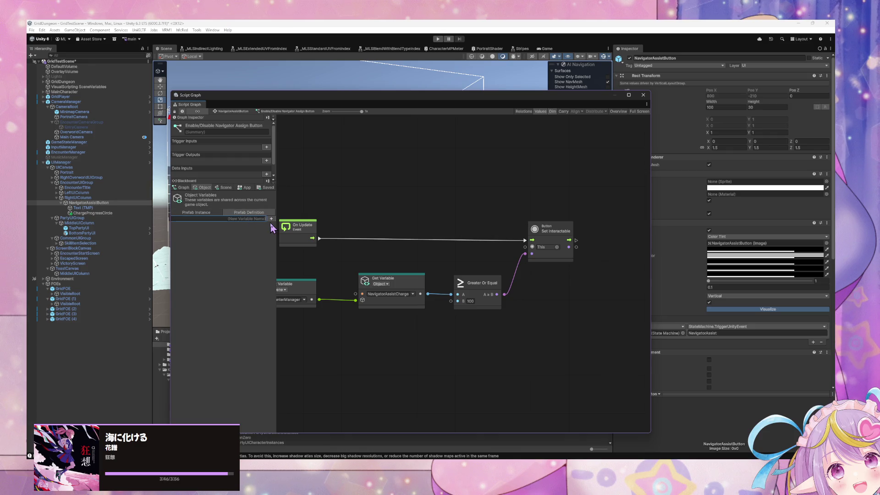
pyautogui.write('ChargeProgressCircleV')
pyautogui.write('alue')
pyautogui.press('Return')
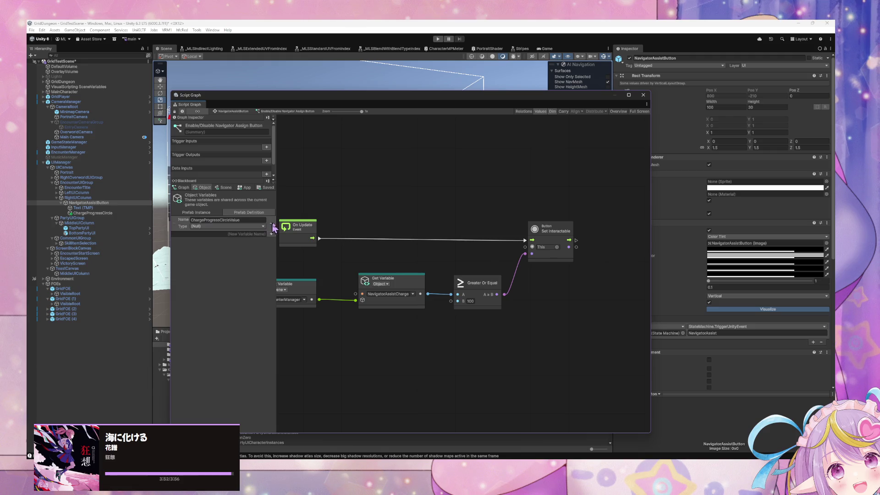
pyautogui.click(262, 226)
pyautogui.write('value')
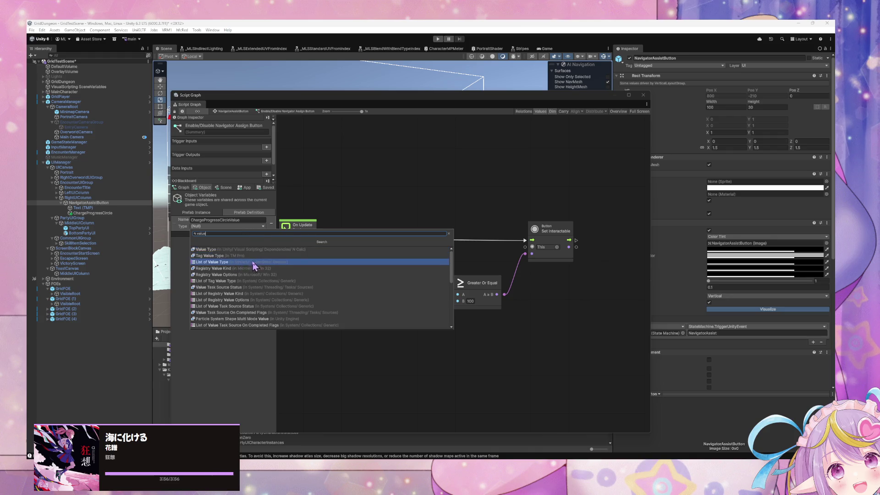
pyautogui.click(90, 213)
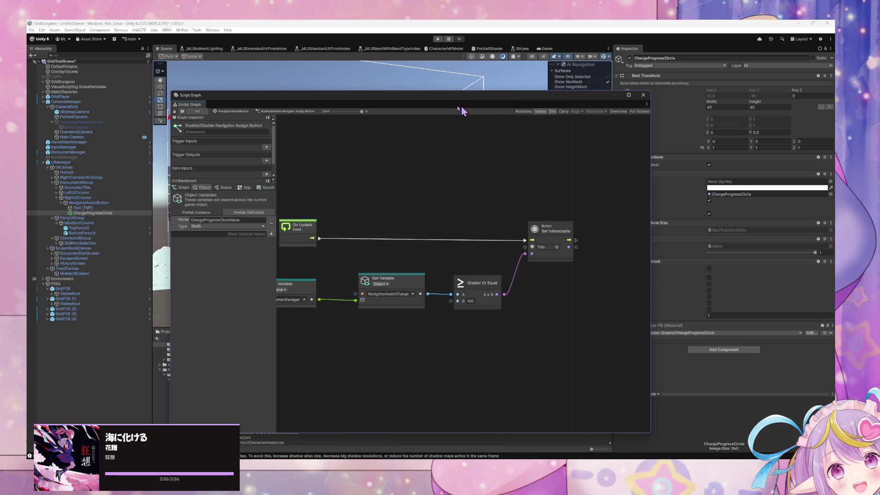
pyautogui.moveTo(469, 97)
pyautogui.mouseDown()
pyautogui.moveTo(389, 93)
pyautogui.moveTo(402, 90)
pyautogui.mouseUp()
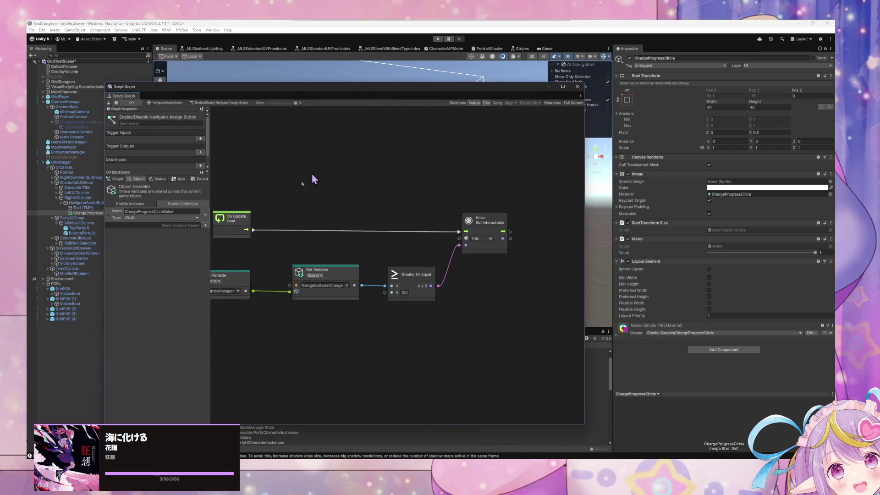
pyautogui.click(181, 218)
pyautogui.write('meter')
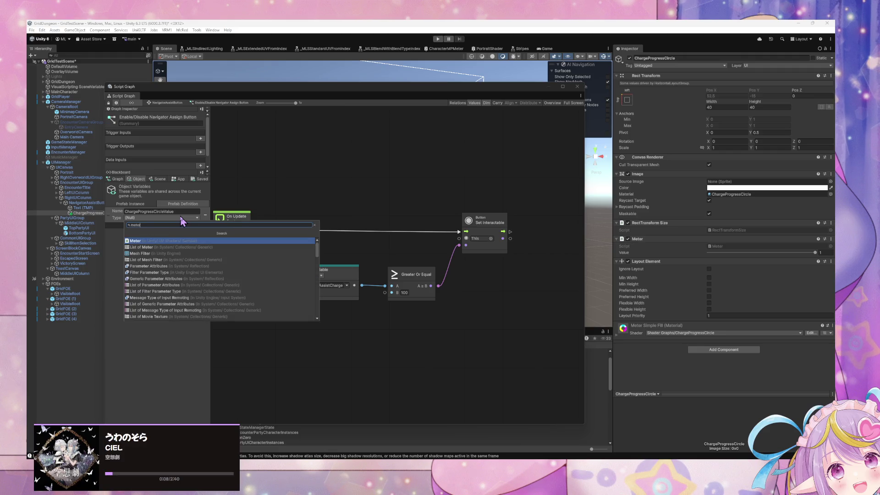
pyautogui.press('Return')
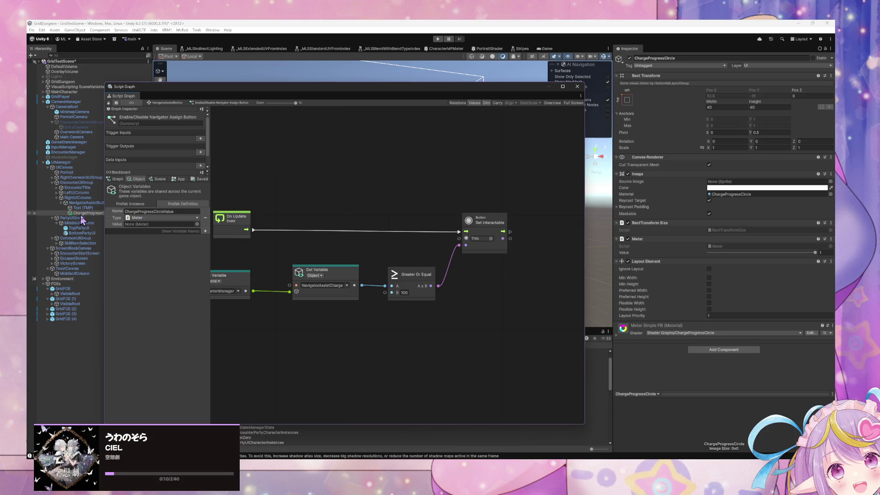
pyautogui.moveTo(87, 214)
pyautogui.mouseDown()
pyautogui.moveTo(171, 222)
pyautogui.moveTo(157, 230)
pyautogui.moveTo(86, 218)
pyautogui.mouseUp()
# - Review the prefab definition's variables and reselect NavigatorAssistButton with its graph focused
pyautogui.click(164, 204)
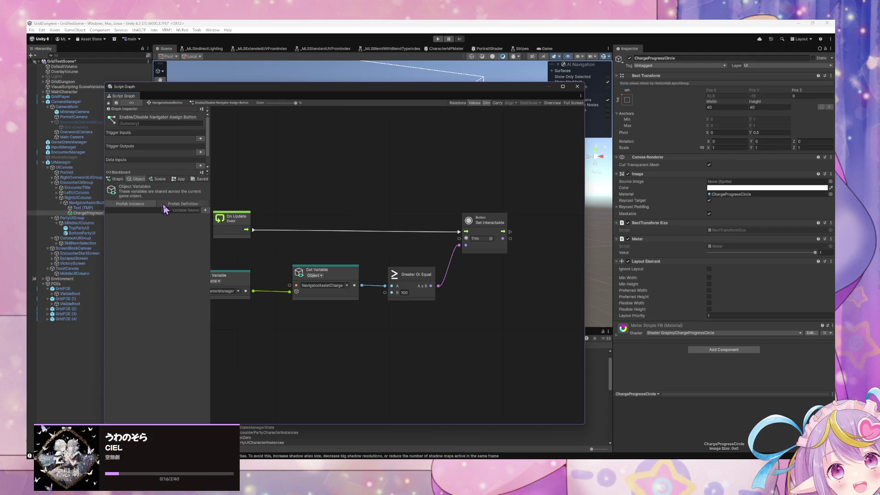
pyautogui.click(61, 162)
pyautogui.click(662, 83)
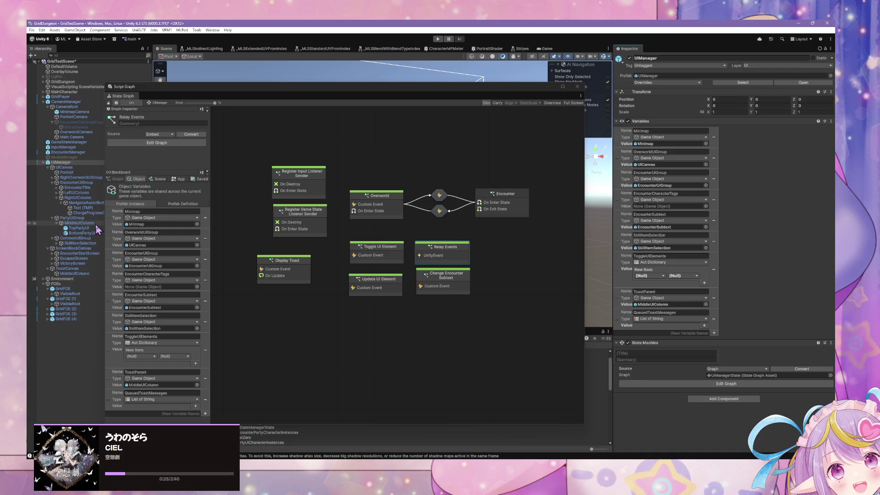
pyautogui.click(87, 213)
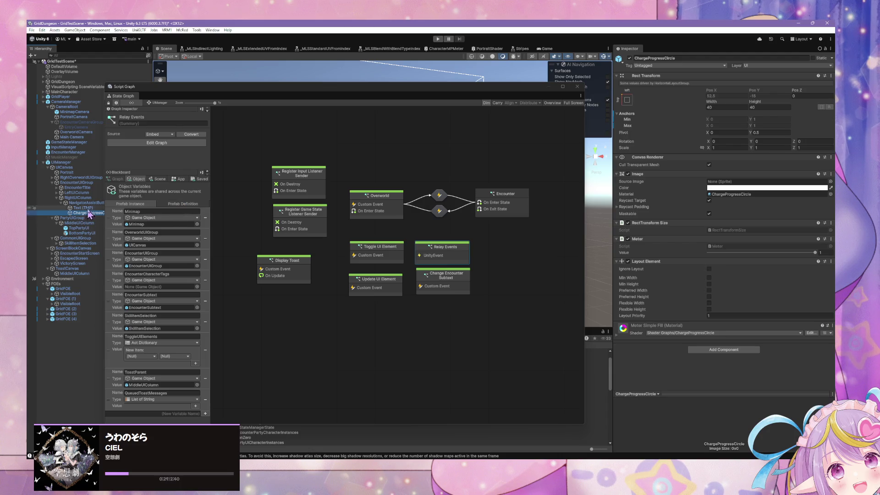
pyautogui.click(90, 203)
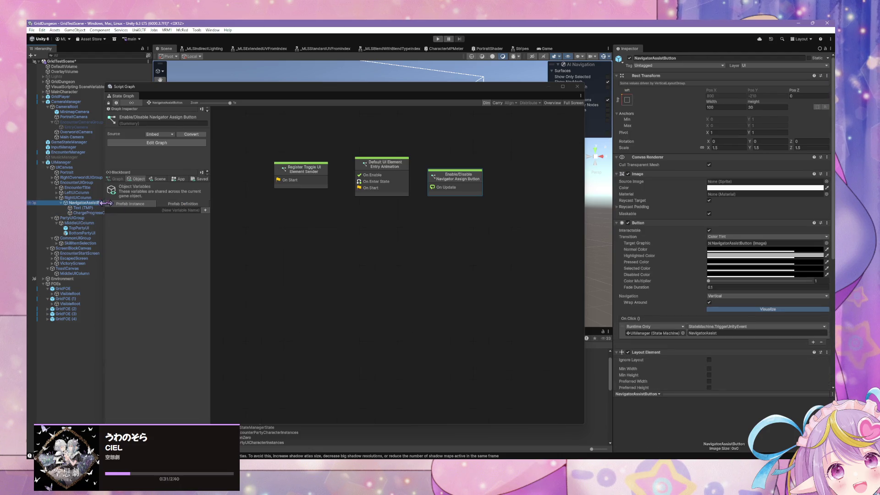
pyautogui.click(173, 210)
pyautogui.write('Meter')
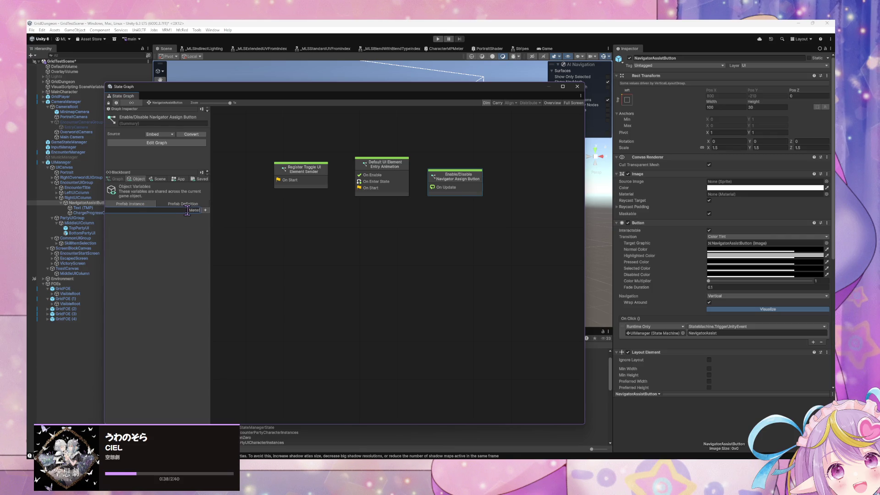
# - Create a Meter-type object variable named Meter referencing ChargeProgressCircle, then select UIManager
pyautogui.press('Return')
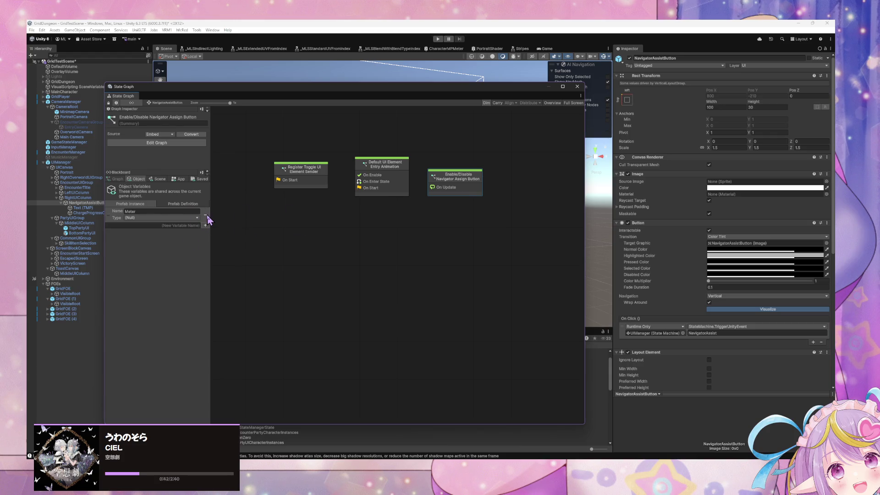
pyautogui.click(180, 218)
pyautogui.write('me')
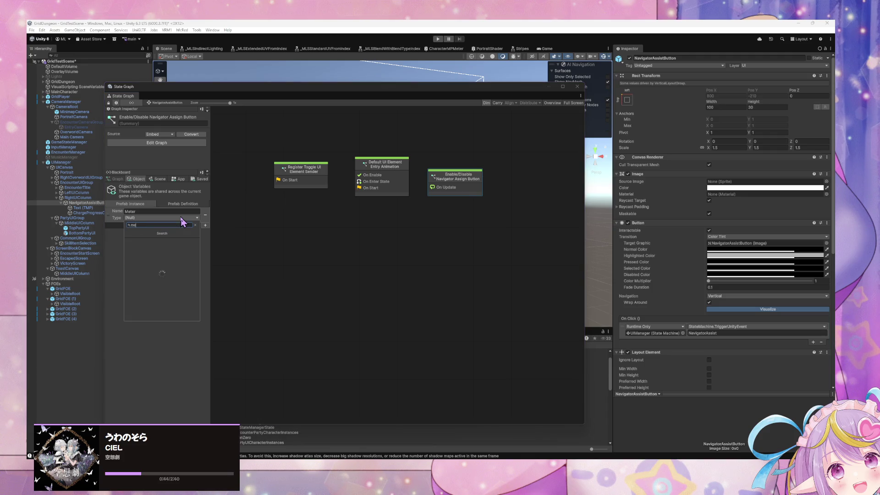
pyautogui.write('ter')
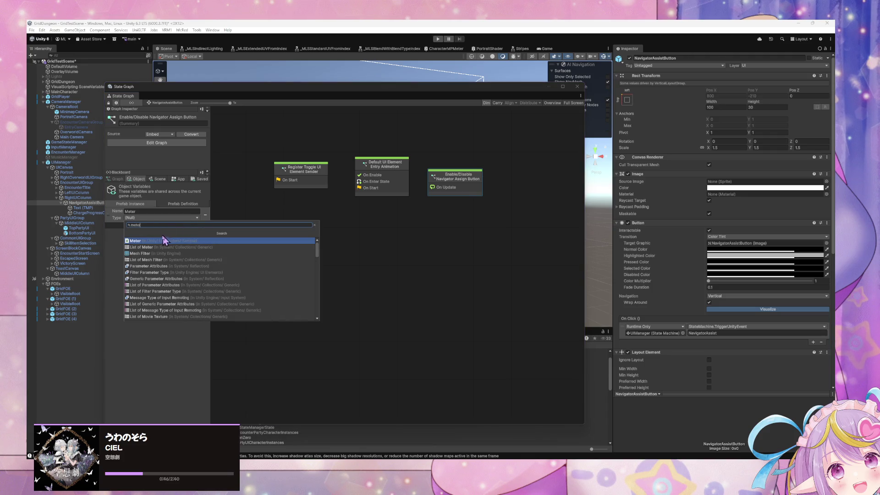
pyautogui.click(176, 241)
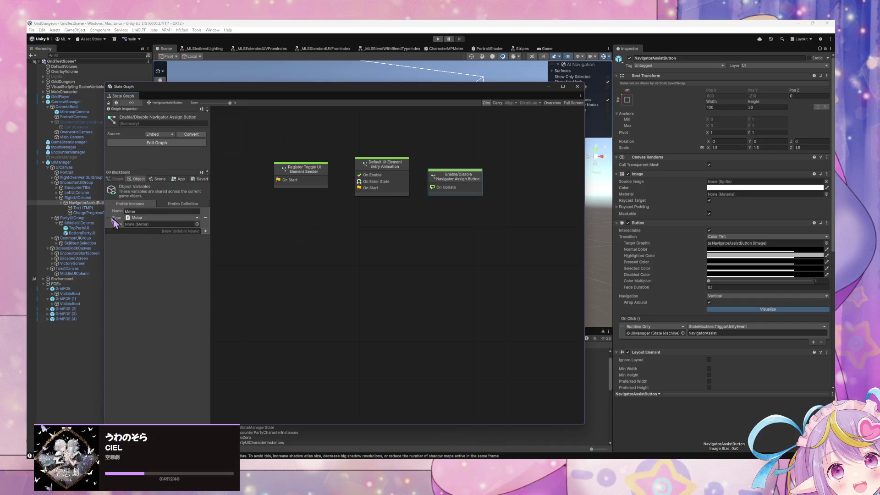
pyautogui.moveTo(85, 212); pyautogui.dragTo(143, 225)
pyautogui.click(326, 246)
pyautogui.doubleClick(477, 171)
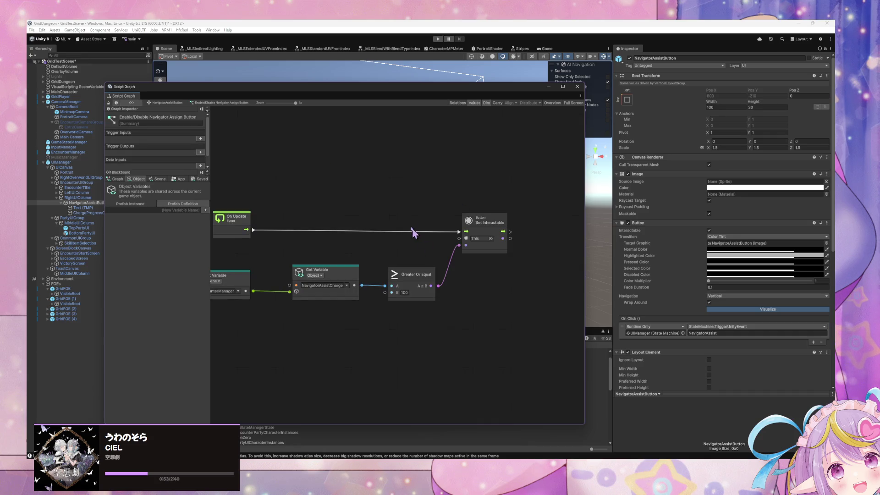
pyautogui.click(138, 204)
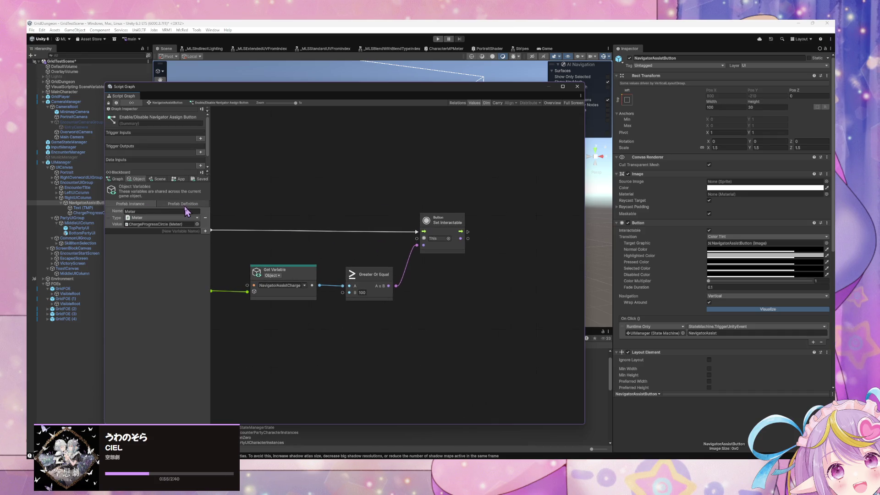
pyautogui.click(61, 162)
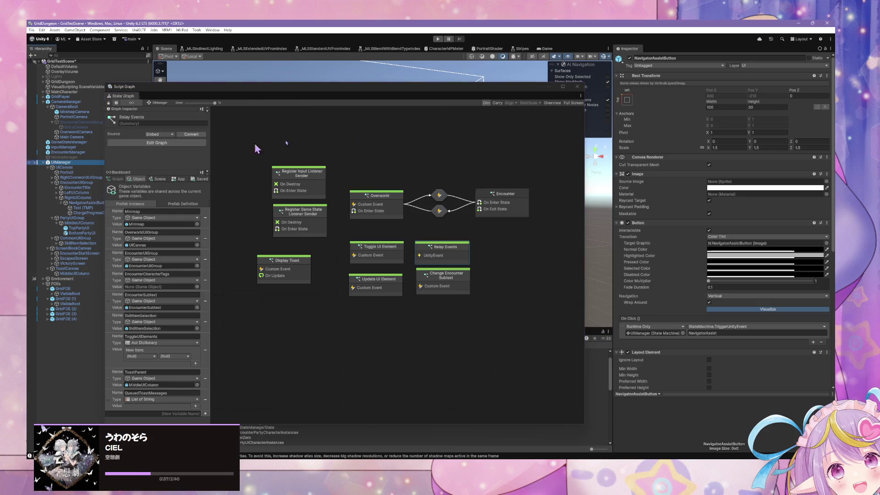
# - Apply UIManager's prefab overrides, open the prefab, and open NavigatorAssistButton's Enable/Disable Navigator Assign Button script
pyautogui.click(666, 83)
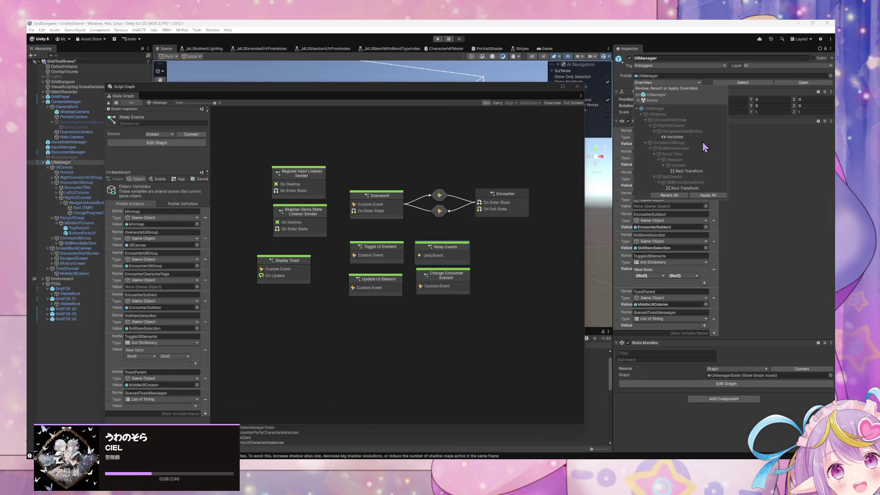
pyautogui.click(710, 195)
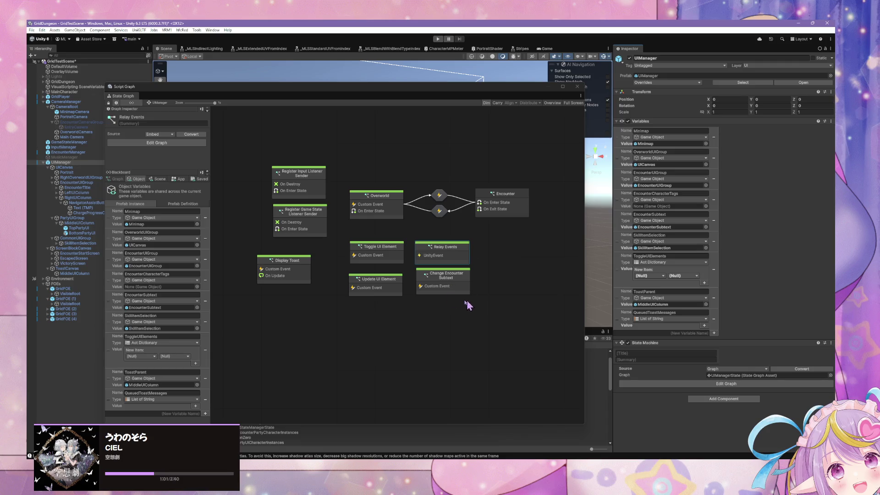
pyautogui.click(793, 83)
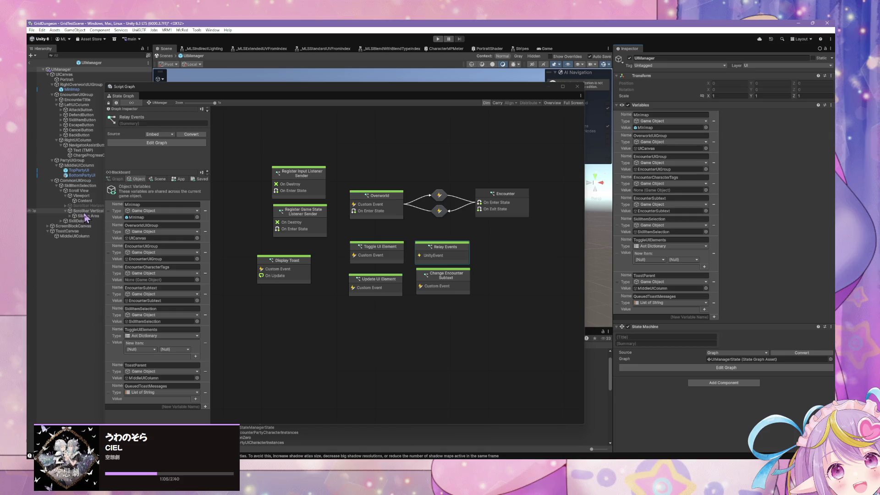
pyautogui.click(77, 145)
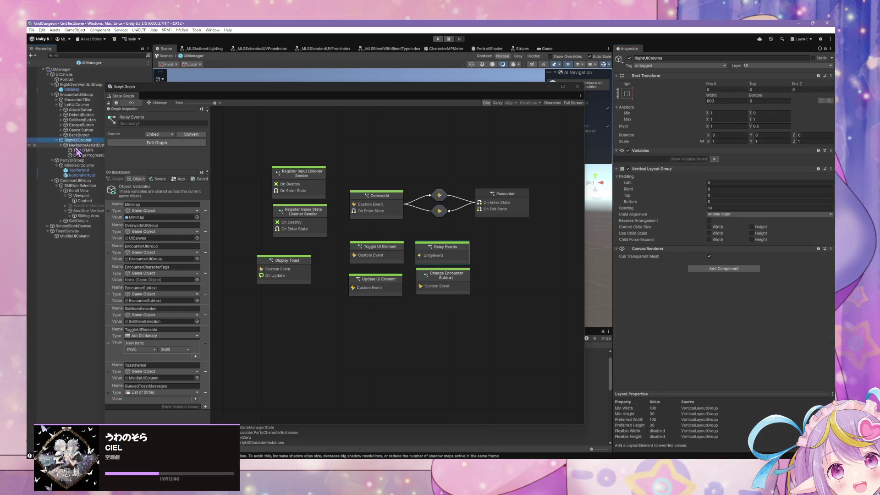
pyautogui.doubleClick(457, 180)
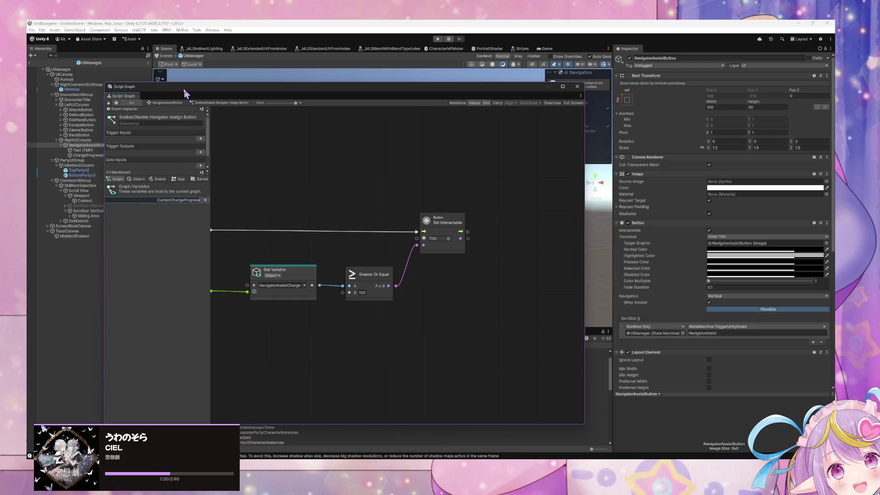
# - Create a Float graph variable named CurrentChargeProgressCircleValue in the Blackboard
pyautogui.moveTo(186, 86); pyautogui.dragTo(303, 84)
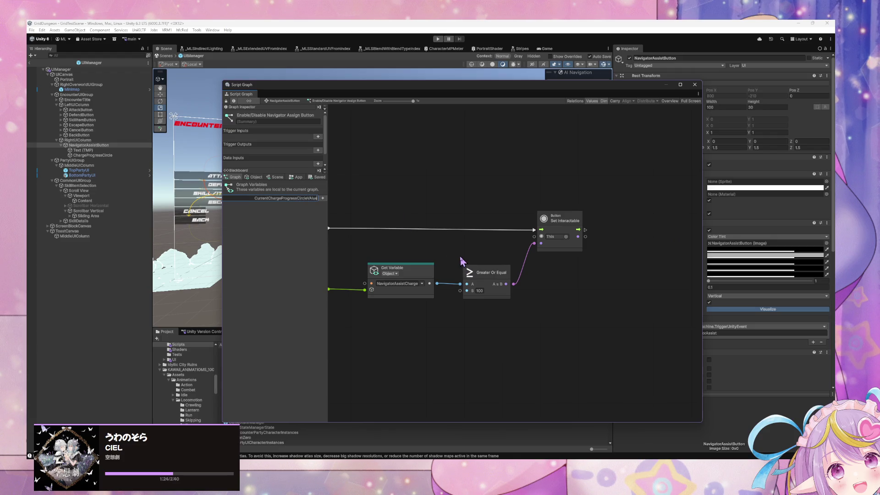
pyautogui.write('ue')
pyautogui.press('Return')
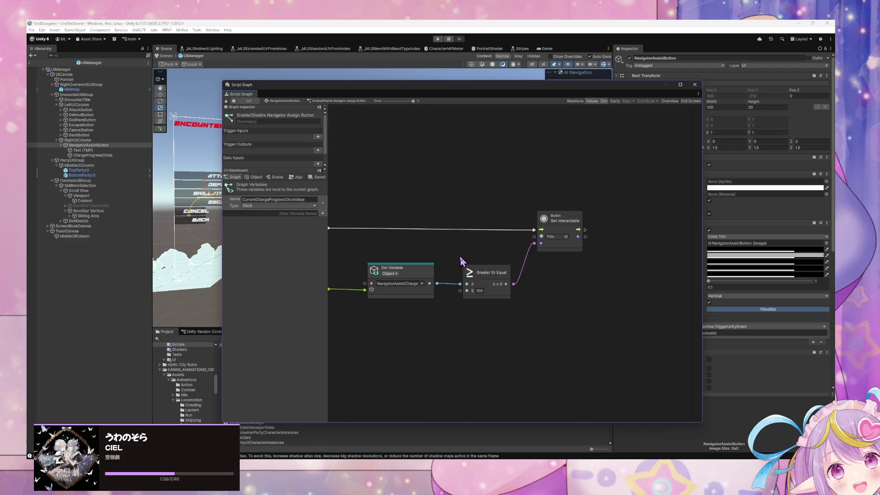
pyautogui.click(293, 206)
pyautogui.write('float')
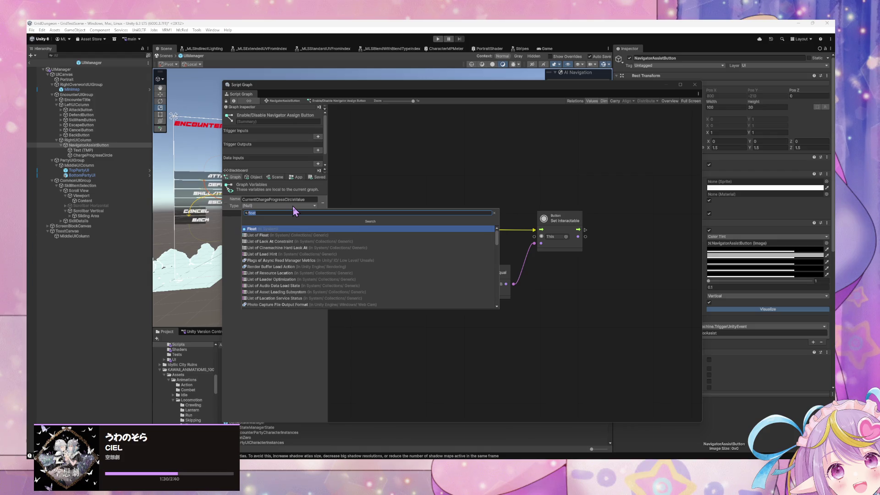
pyautogui.press('Return')
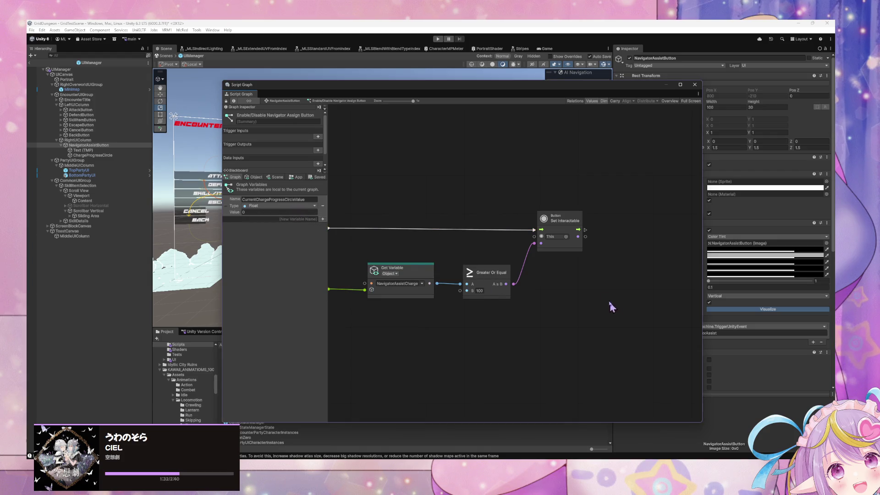
# - Add a Lerp node to the button's script graph
pyautogui.hscroll(-2, 556, 274)
pyautogui.hscroll(5, 557, 274)
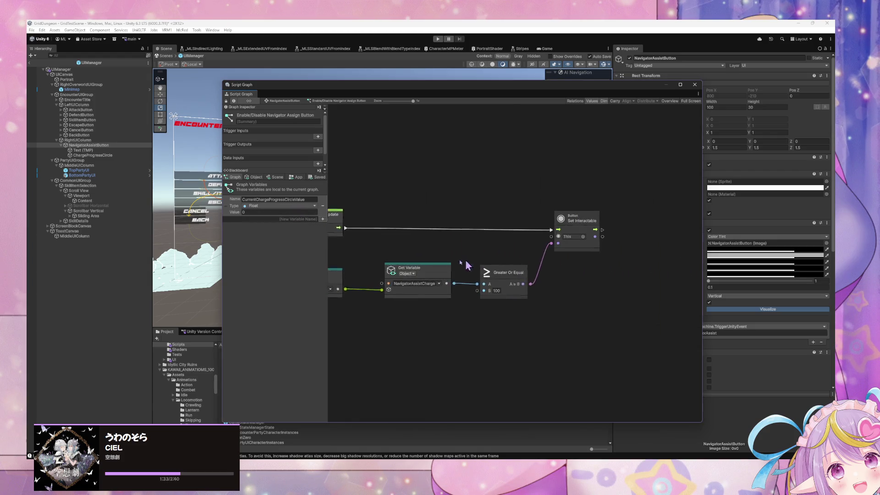
pyautogui.rightClick(555, 275)
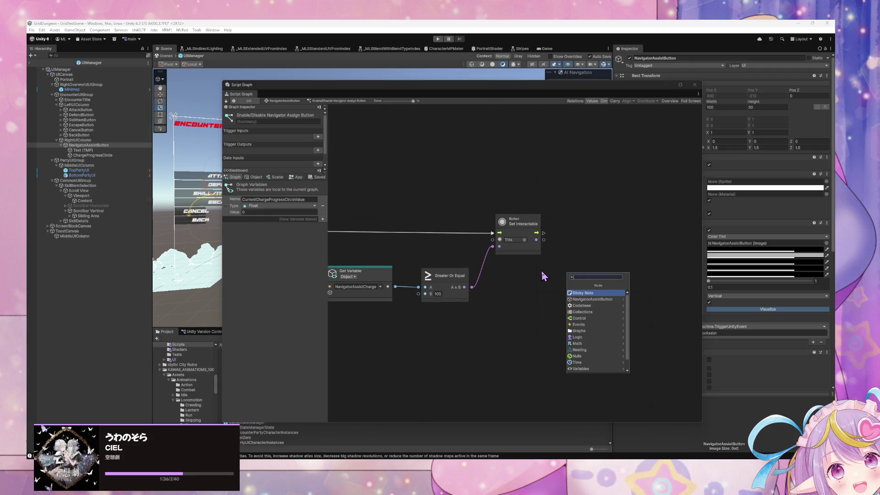
pyautogui.press('Escape')
pyautogui.hscroll(-10, 460, 265)
pyautogui.rightClick(523, 333)
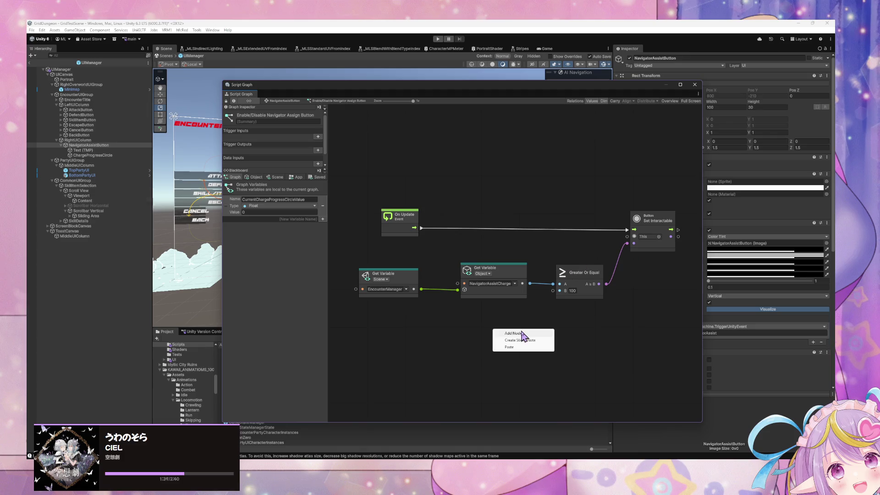
pyautogui.write('lerp')
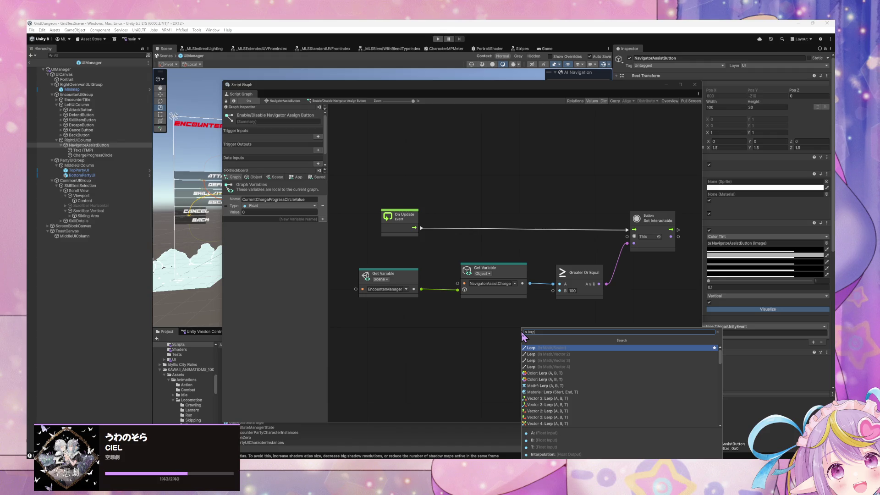
pyautogui.press('Return')
pyautogui.moveTo(521, 331); pyautogui.dragTo(522, 323)
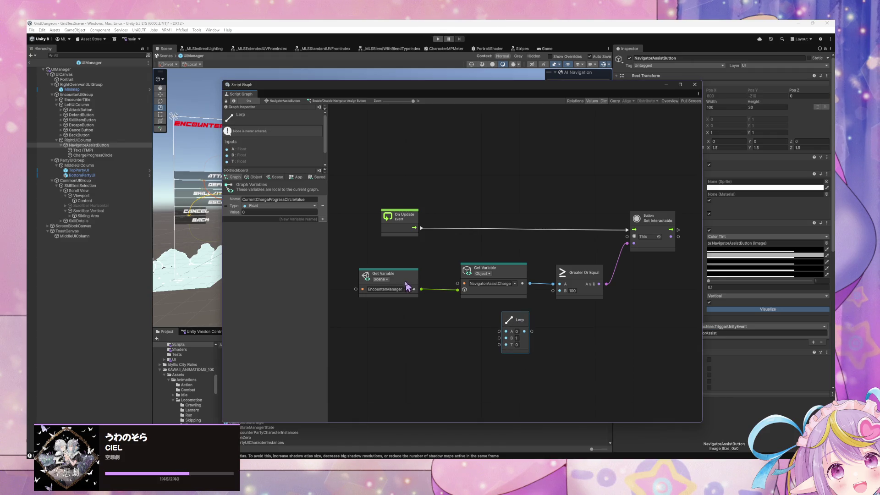
# - Wire NavigatorAssistCharge into Lerp A and the Lerp result into Greater Or Equal A
pyautogui.moveTo(405, 287); pyautogui.dragTo(374, 295)
pyautogui.click(483, 274)
pyautogui.click(491, 275)
pyautogui.moveTo(494, 270)
pyautogui.mouseDown()
pyautogui.moveTo(440, 271)
pyautogui.moveTo(500, 329)
pyautogui.mouseUp()
pyautogui.click(477, 285)
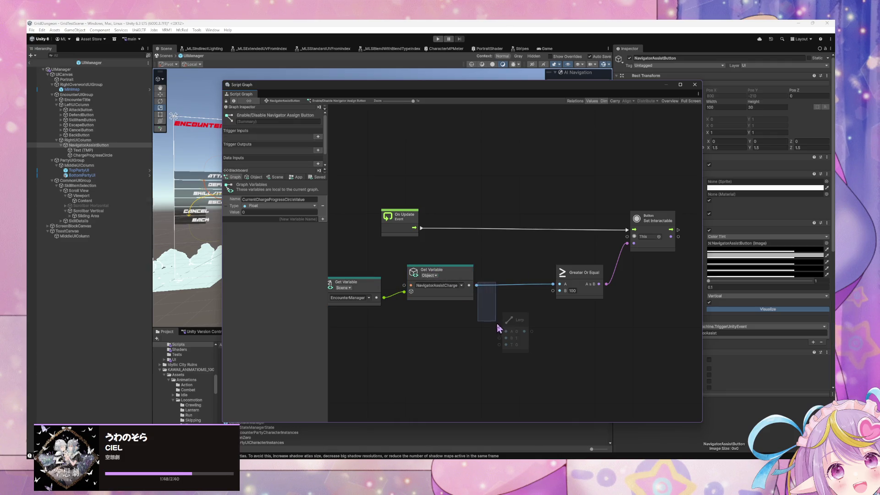
pyautogui.moveTo(477, 285)
pyautogui.mouseDown()
pyautogui.moveTo(511, 321)
pyautogui.moveTo(505, 331)
pyautogui.moveTo(553, 284)
pyautogui.mouseUp()
pyautogui.moveTo(526, 348); pyautogui.dragTo(538, 354)
# - Feed a CurrentChargeProgressCircleValue Get Variable into Lerp B and set T to 0.25
pyautogui.click(367, 287)
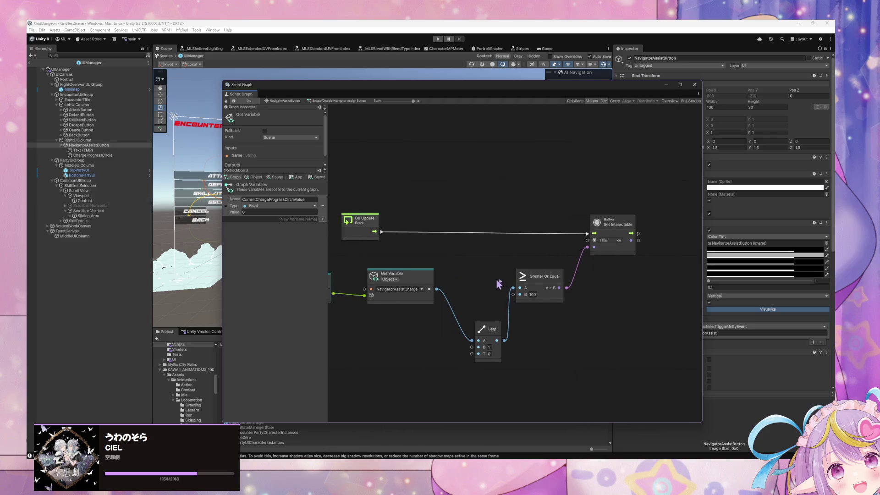
pyautogui.moveTo(229, 202)
pyautogui.mouseDown()
pyautogui.moveTo(366, 290)
pyautogui.moveTo(370, 320)
pyautogui.mouseUp()
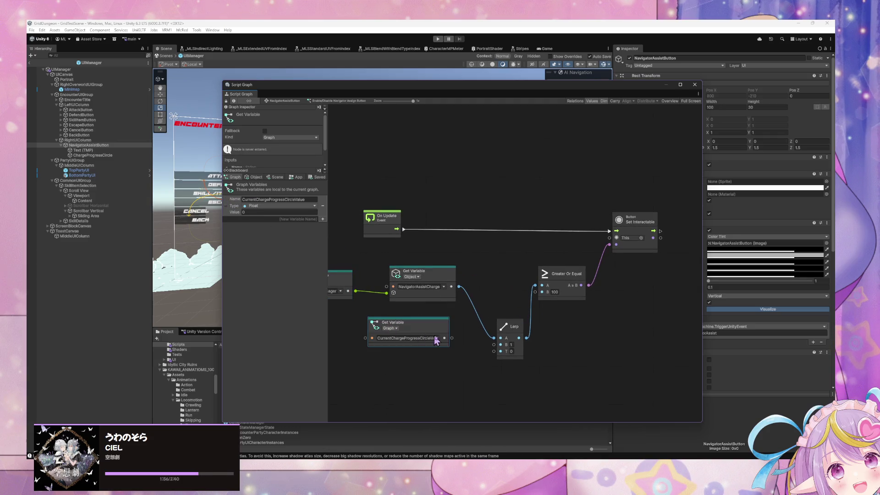
pyautogui.moveTo(453, 339); pyautogui.dragTo(494, 344)
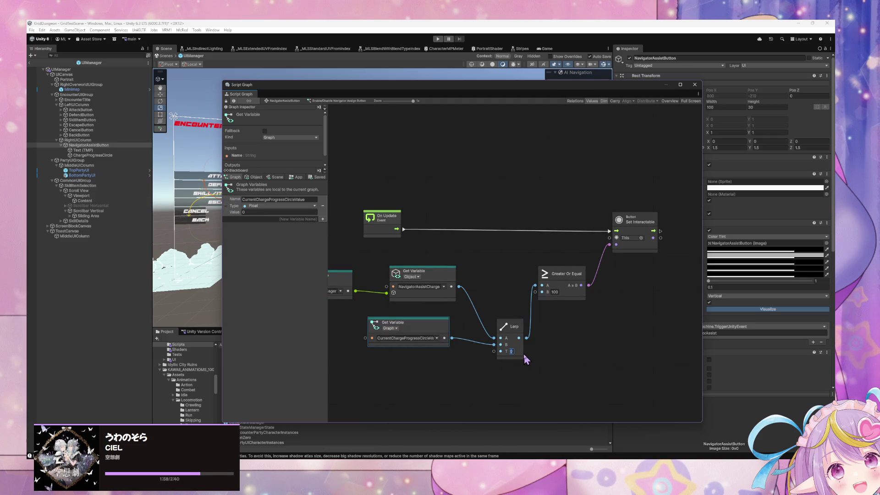
pyautogui.write('.25')
pyautogui.click(573, 327)
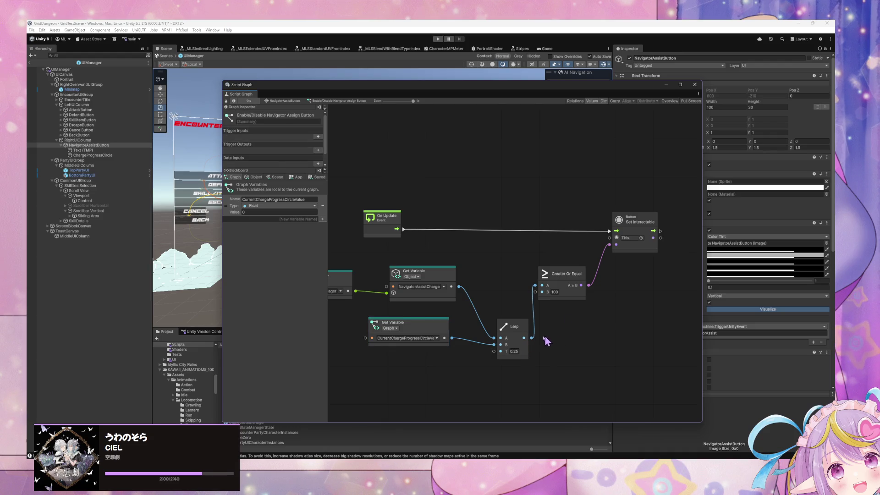
pyautogui.moveTo(423, 324); pyautogui.dragTo(414, 332)
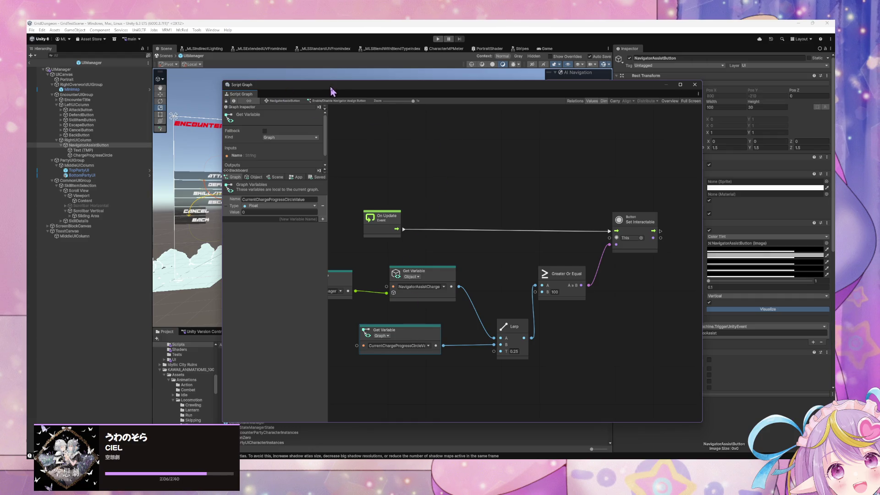
pyautogui.moveTo(331, 85)
pyautogui.mouseDown()
pyautogui.moveTo(557, 193)
pyautogui.moveTo(488, 108)
pyautogui.moveTo(405, 110)
pyautogui.mouseUp()
pyautogui.click(325, 118)
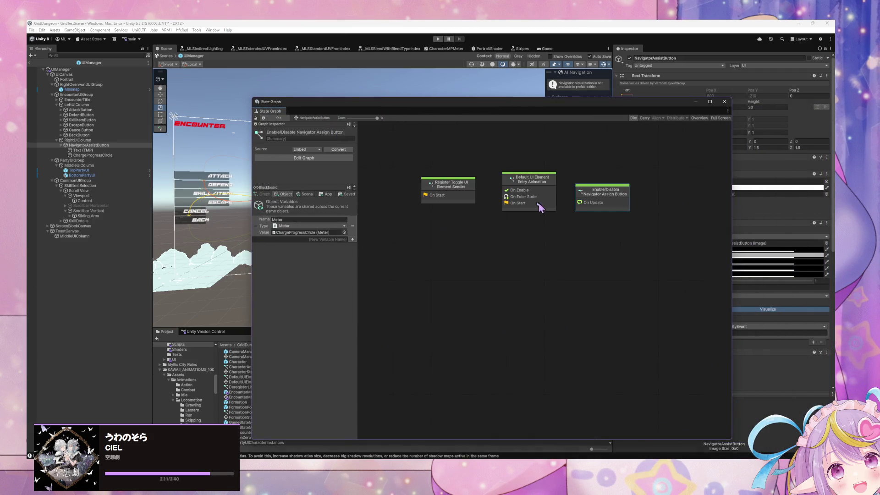
# - Toggle off Start on Register Toggle UI Element Sender and enter Play mode
pyautogui.click(522, 195)
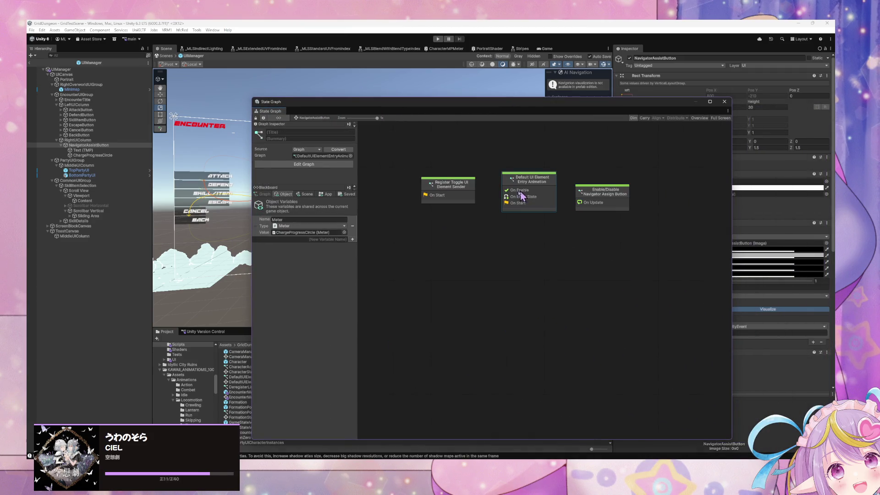
pyautogui.rightClick(456, 191)
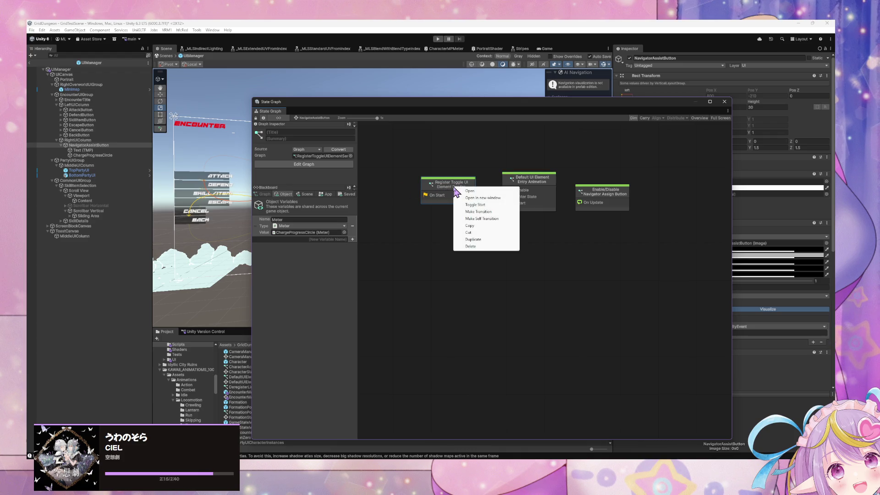
pyautogui.click(479, 205)
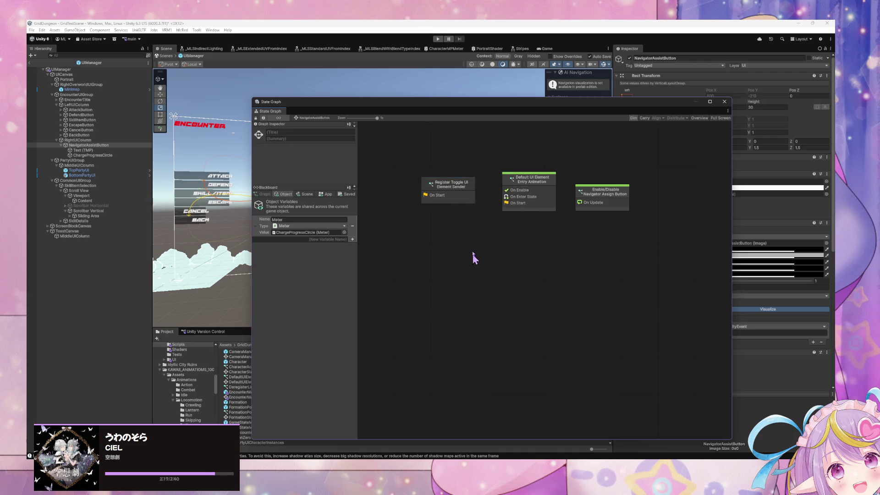
pyautogui.click(437, 39)
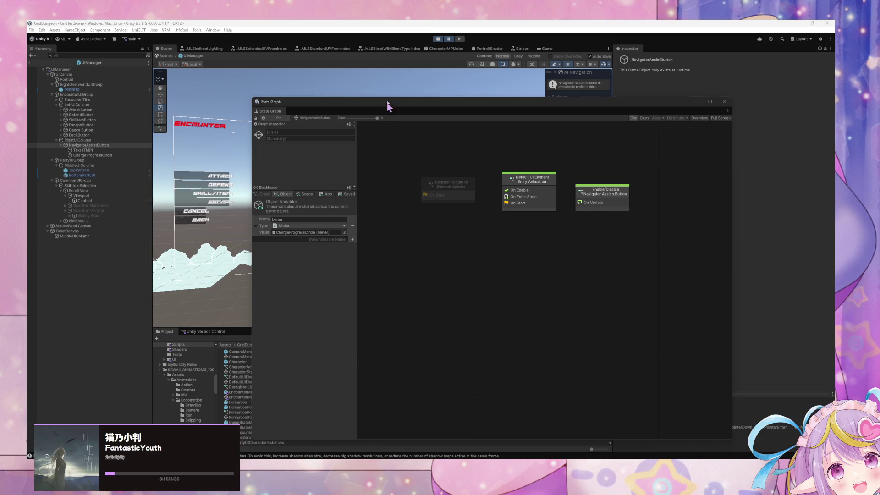
# - Open the Console's destroyed-Material MissingReferenceException and clear windows away from the NAVIGATOR ASSIST panel
pyautogui.click(138, 456)
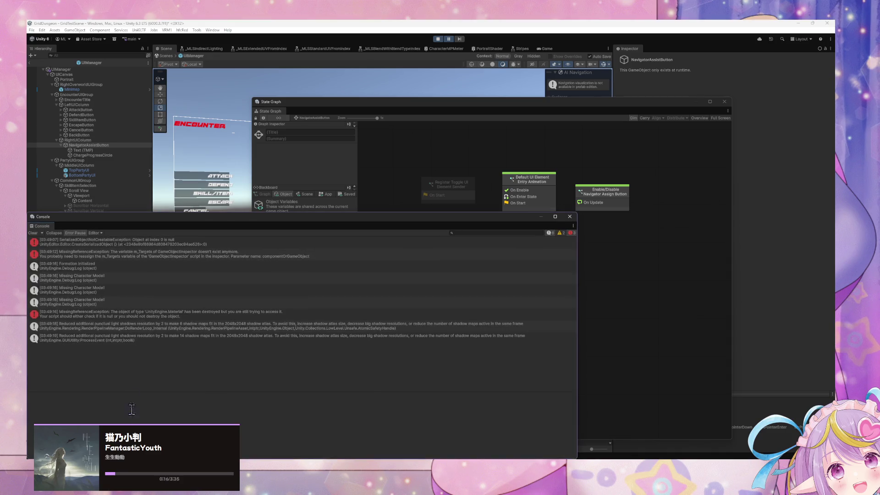
pyautogui.click(105, 319)
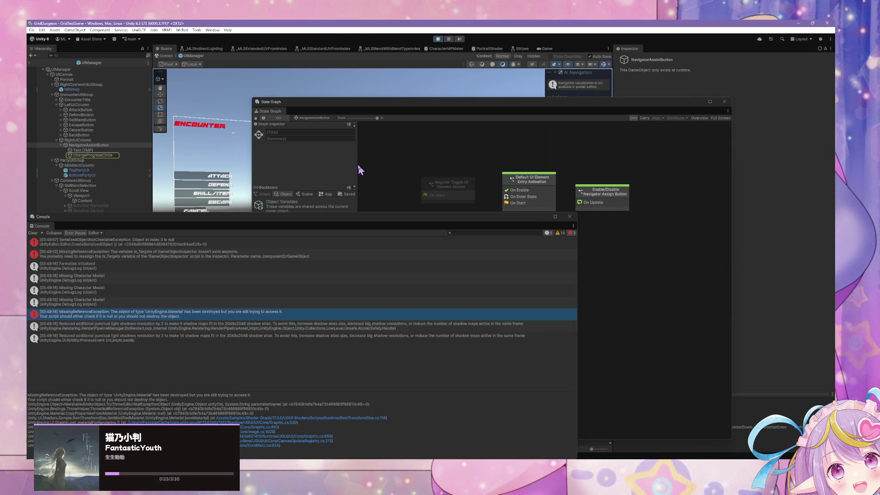
pyautogui.moveTo(322, 220); pyautogui.dragTo(363, 309)
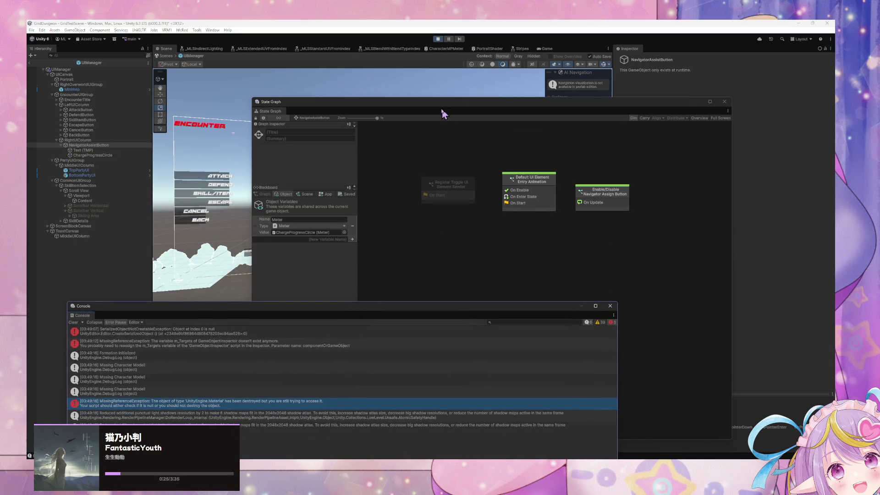
pyautogui.moveTo(446, 108); pyautogui.dragTo(625, 121)
pyautogui.moveTo(362, 208)
pyautogui.mouseDown()
pyautogui.moveTo(370, 198)
pyautogui.moveTo(381, 211)
pyautogui.moveTo(152, 171)
pyautogui.mouseUp()
pyautogui.scroll(5, 386, 213)
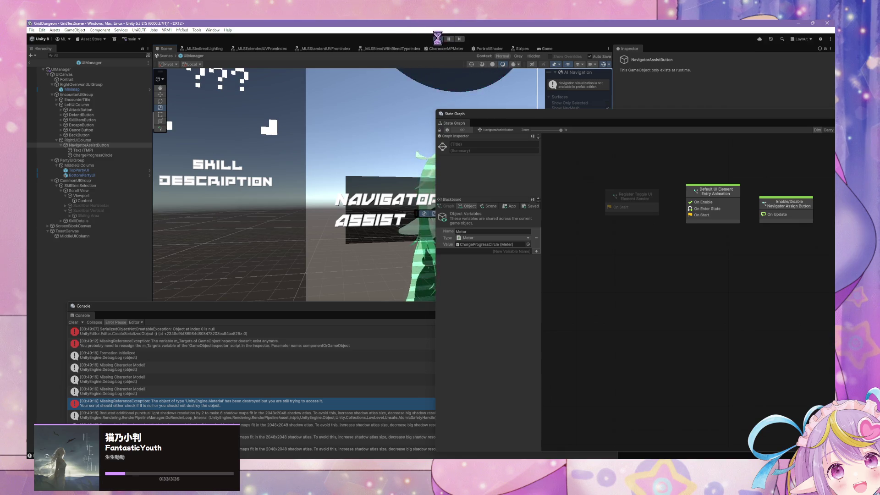
# - Exit Play mode and review EncounterUIGroup's Object and Scene graph variables
pyautogui.hotkey('ctrl', 'p')
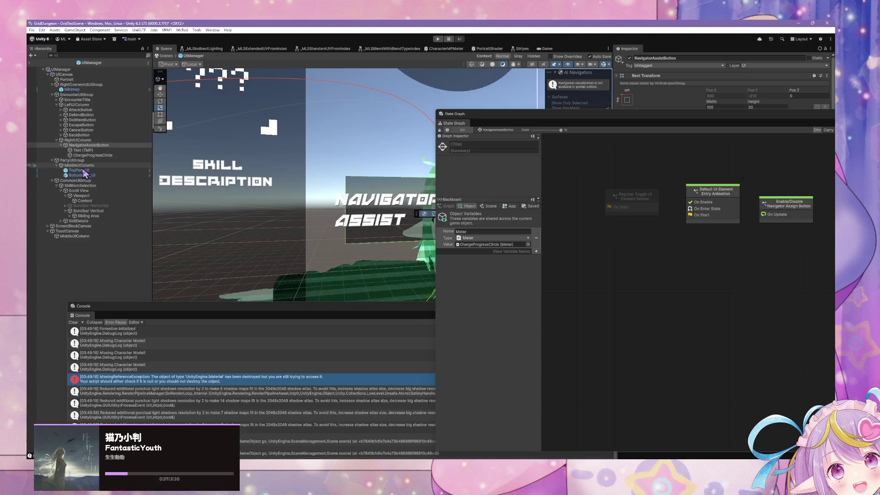
pyautogui.click(100, 95)
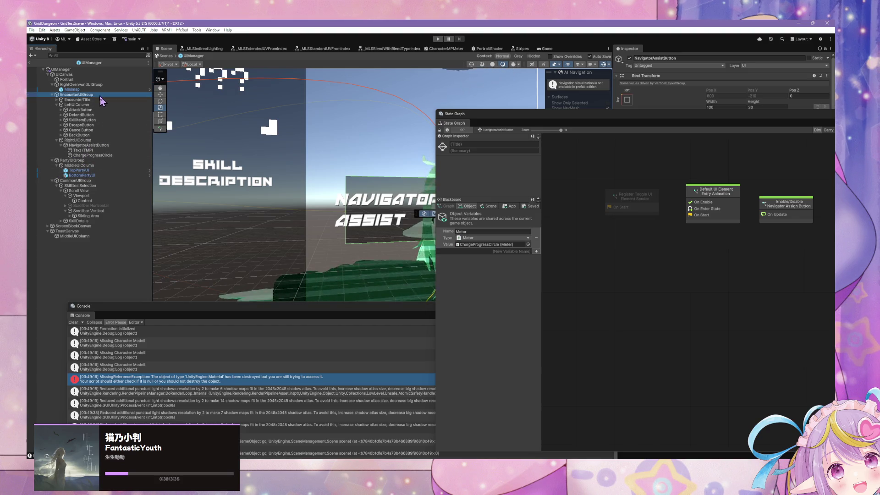
pyautogui.click(487, 206)
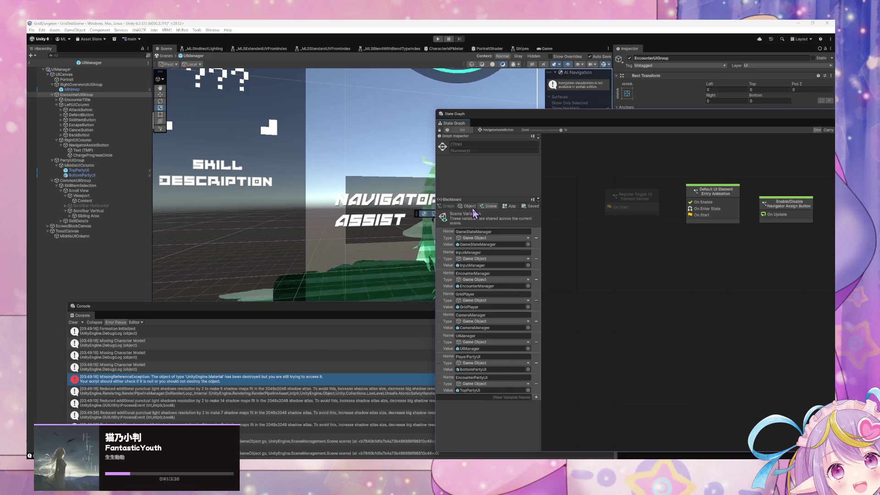
pyautogui.click(468, 207)
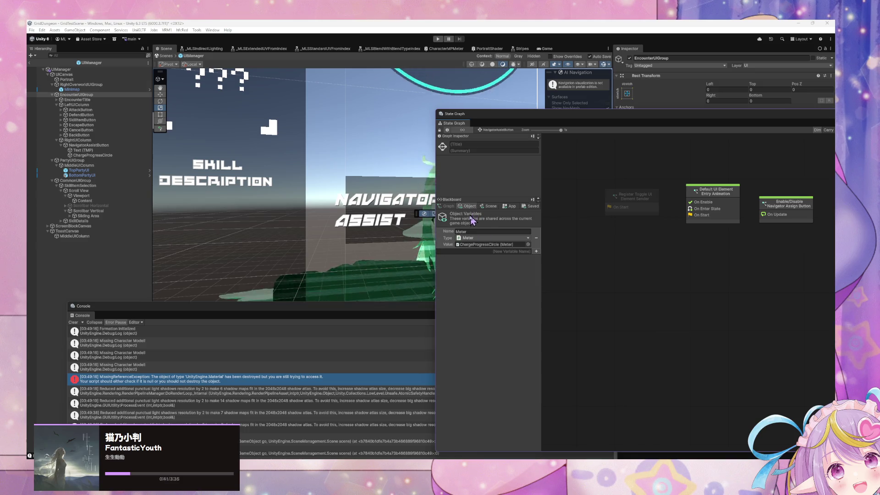
pyautogui.click(536, 238)
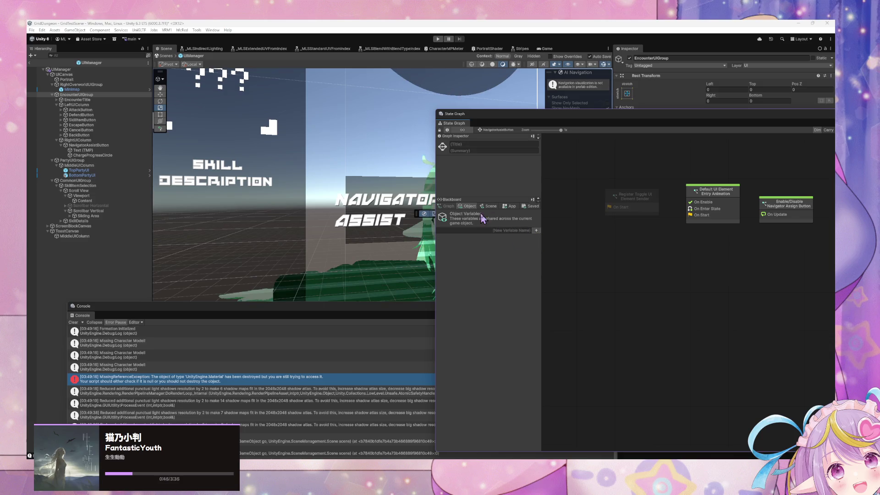
pyautogui.click(490, 206)
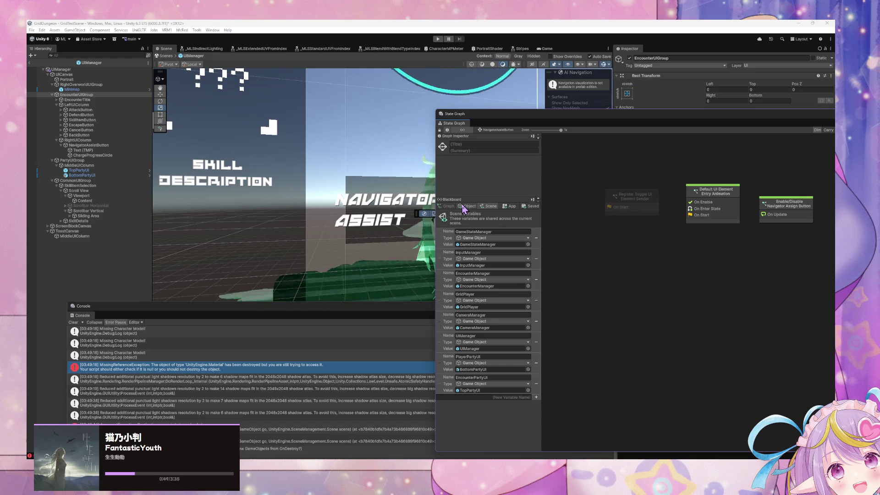
pyautogui.click(122, 95)
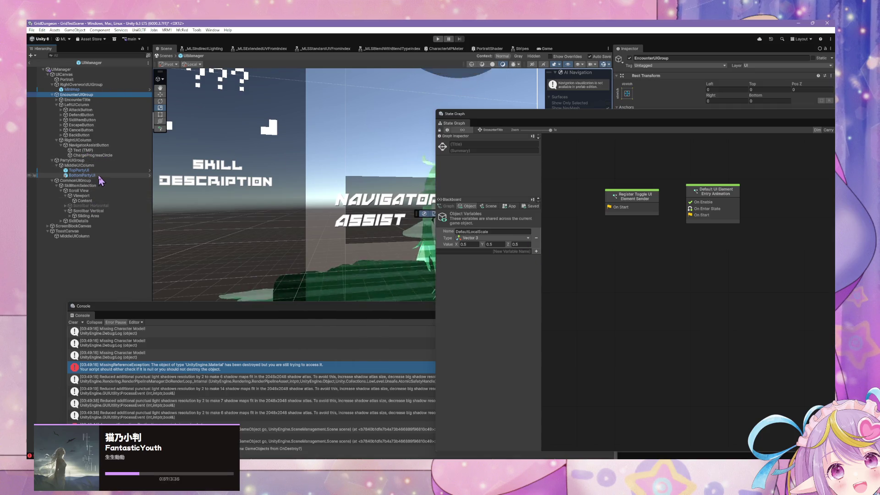
# - Undo the Meter removal so NavigatorAssistButton's Meter still references ChargeProgressCircle, then frame the Navigator Assist label
pyautogui.click(102, 156)
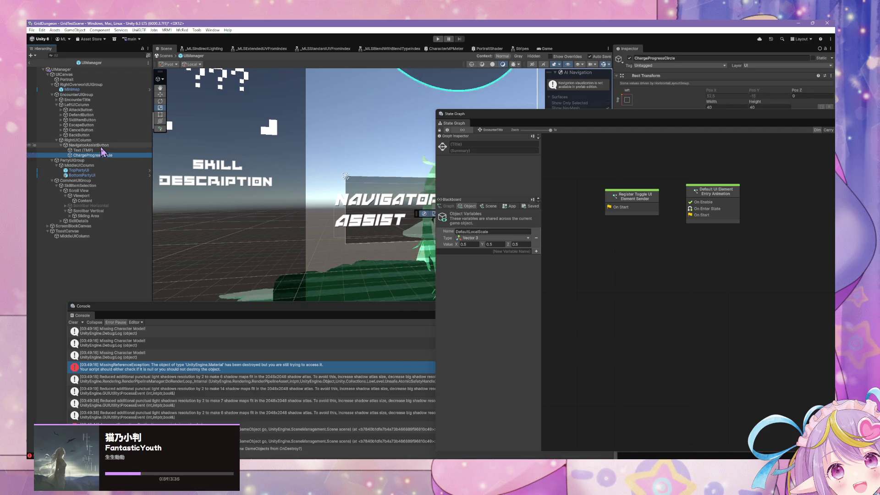
pyautogui.click(102, 146)
pyautogui.click(102, 155)
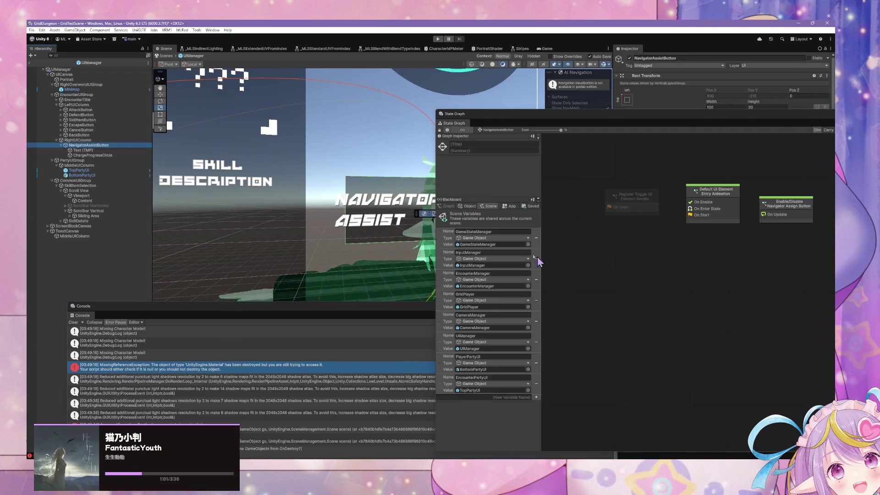
pyautogui.hotkey('ctrl', 'z')
pyautogui.hotkey('ctrl', 'z')
pyautogui.hotkey('ctrl', 'z')
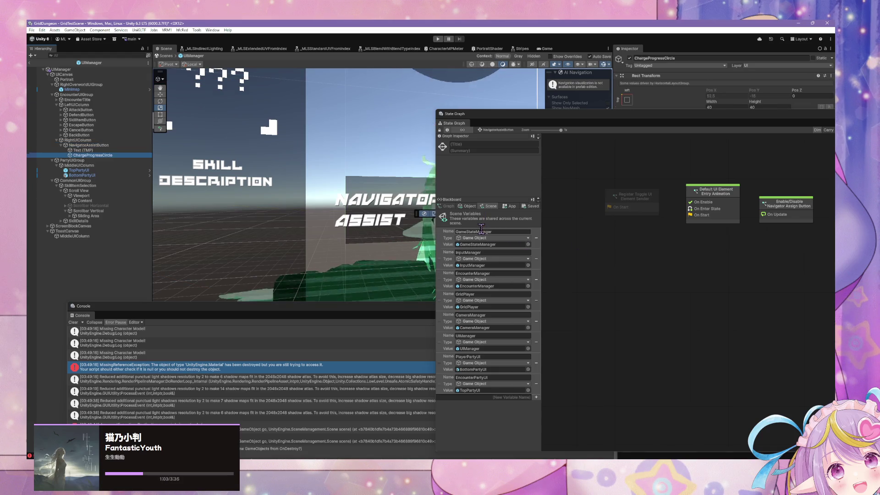
pyautogui.click(471, 207)
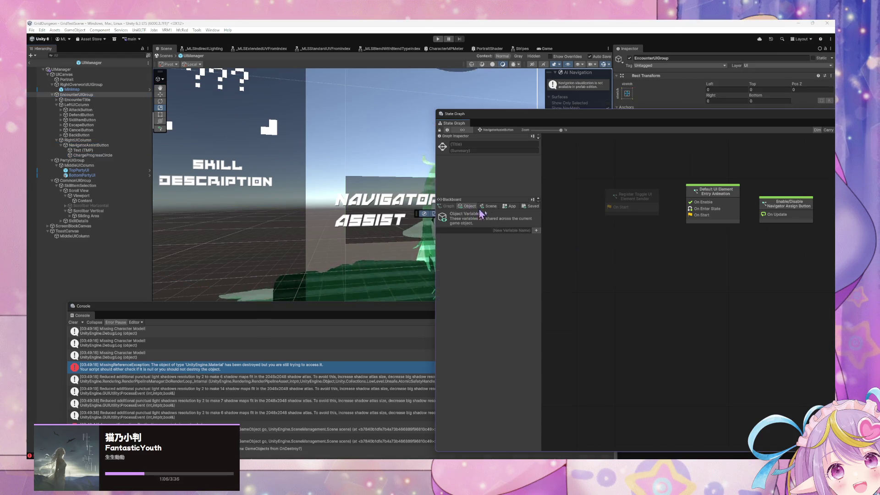
pyautogui.hotkey('ctrl', 'z')
pyautogui.hotkey('ctrl', 'z')
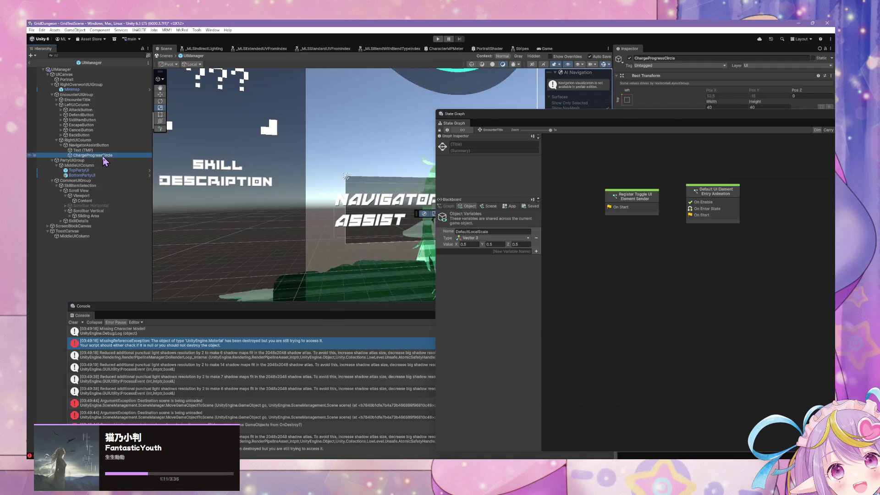
pyautogui.click(105, 146)
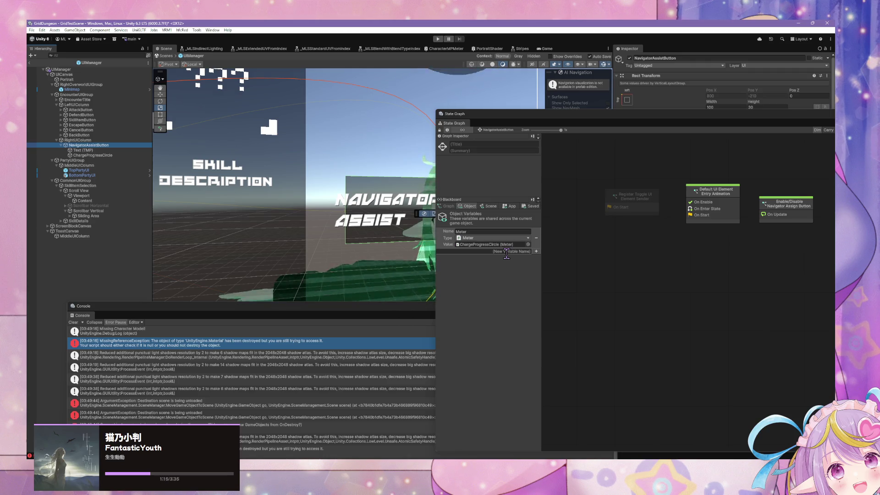
pyautogui.click(122, 95)
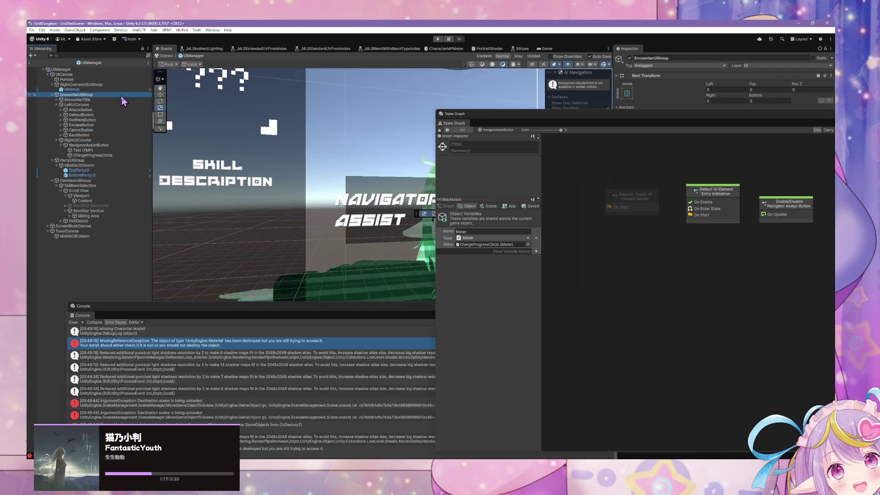
pyautogui.click(91, 150)
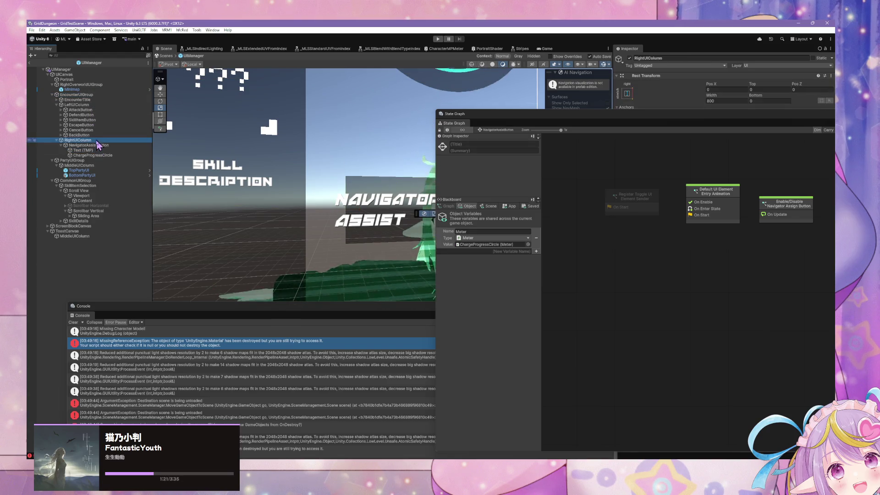
pyautogui.moveTo(396, 145)
pyautogui.mouseDown()
pyautogui.moveTo(350, 133)
pyautogui.moveTo(380, 133)
pyautogui.mouseUp()
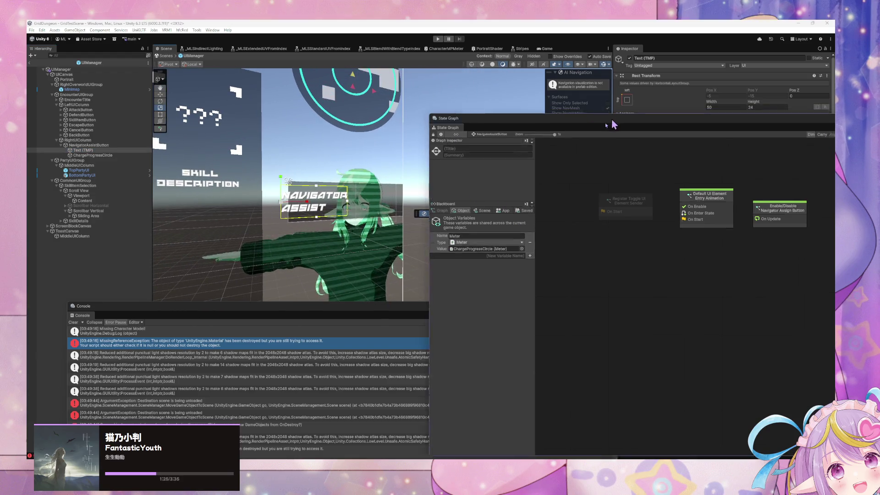
# - Move the state graph aside and inspect ChargeProgressCircle's Image, Meter and Layout Element components
pyautogui.moveTo(491, 115)
pyautogui.mouseDown()
pyautogui.moveTo(138, 290)
pyautogui.moveTo(151, 290)
pyautogui.mouseUp()
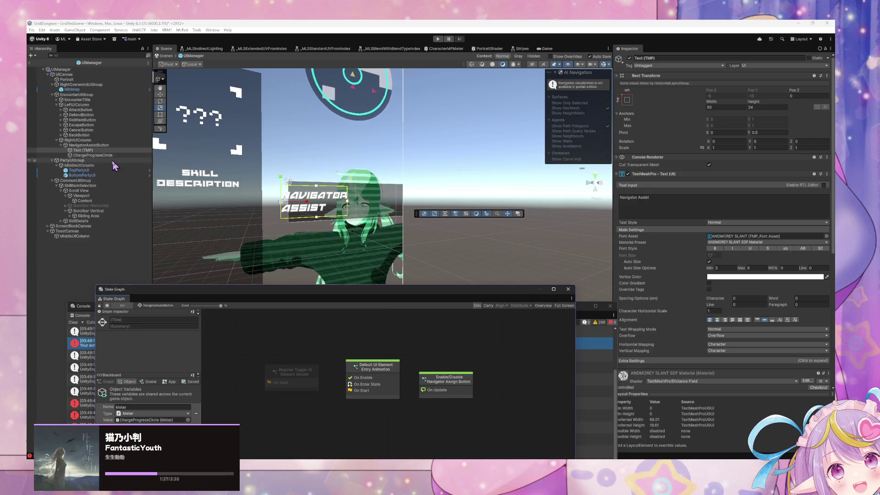
pyautogui.click(92, 155)
pyautogui.moveTo(815, 253)
pyautogui.mouseDown()
pyautogui.moveTo(743, 253)
pyautogui.moveTo(815, 253)
pyautogui.mouseUp()
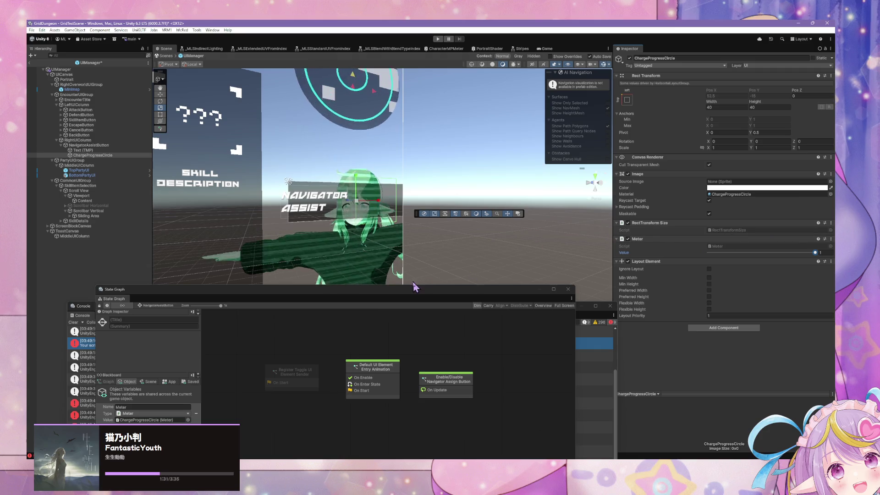
pyautogui.scroll(10, 398, 197)
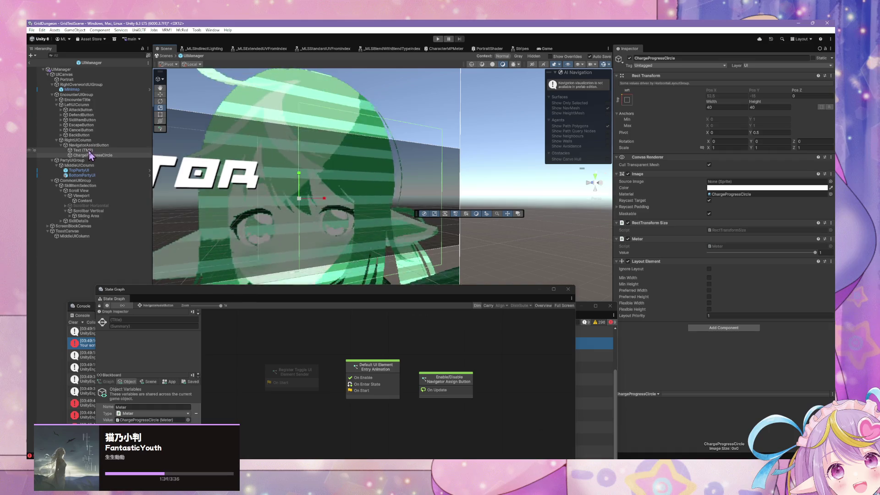
pyautogui.click(137, 150)
pyautogui.click(140, 155)
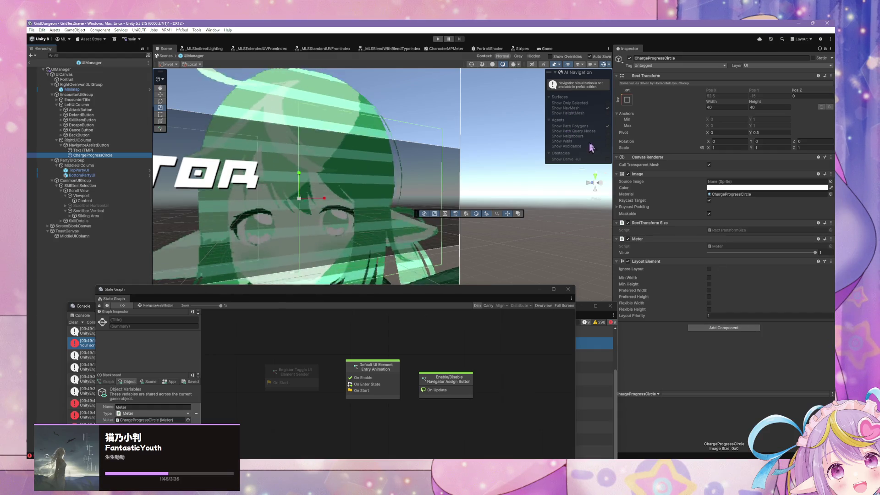
pyautogui.click(630, 179)
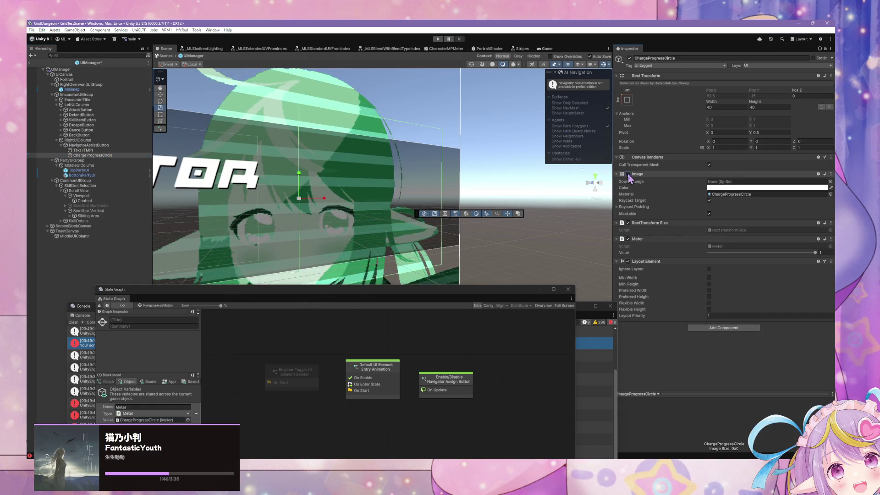
# - Attempt to remove ChargeProgressCircle's Image component, dismissing the can't-remove warning
pyautogui.click(724, 328)
pyautogui.press('BackSpace')
pyautogui.press('BackSpace')
pyautogui.press('BackSpace')
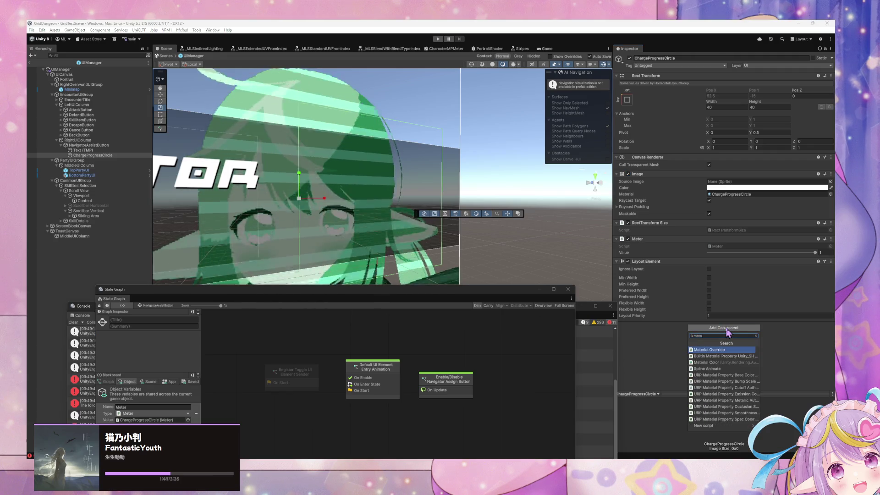
pyautogui.click(831, 174)
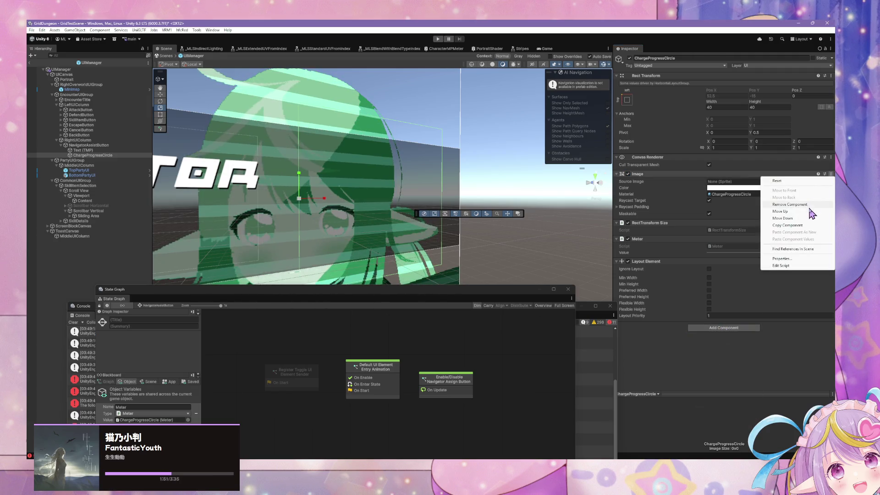
pyautogui.click(810, 207)
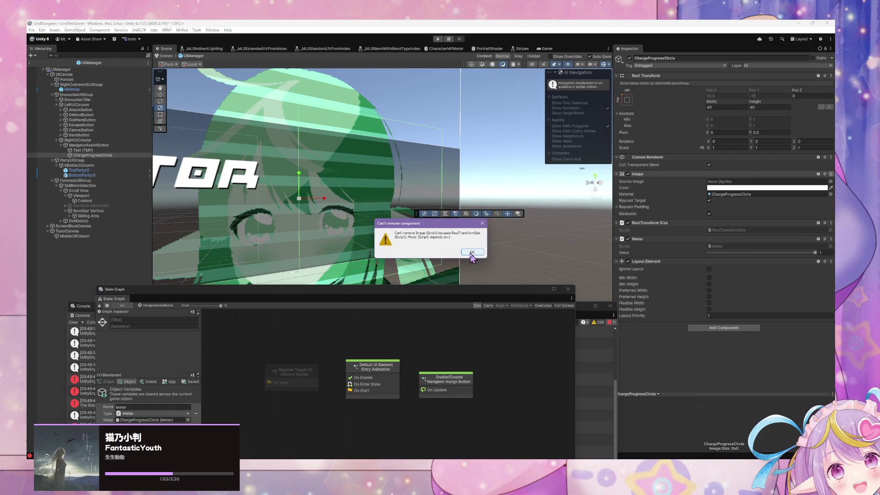
pyautogui.click(472, 252)
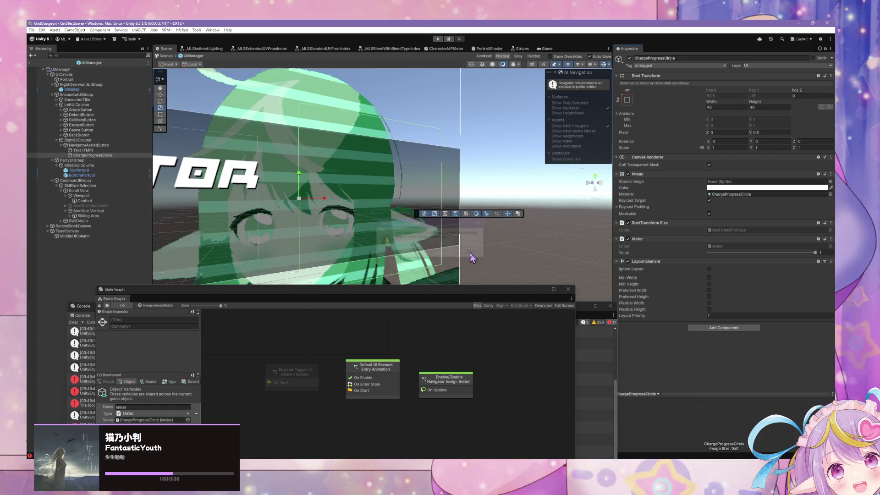
pyautogui.click(831, 176)
pyautogui.click(810, 208)
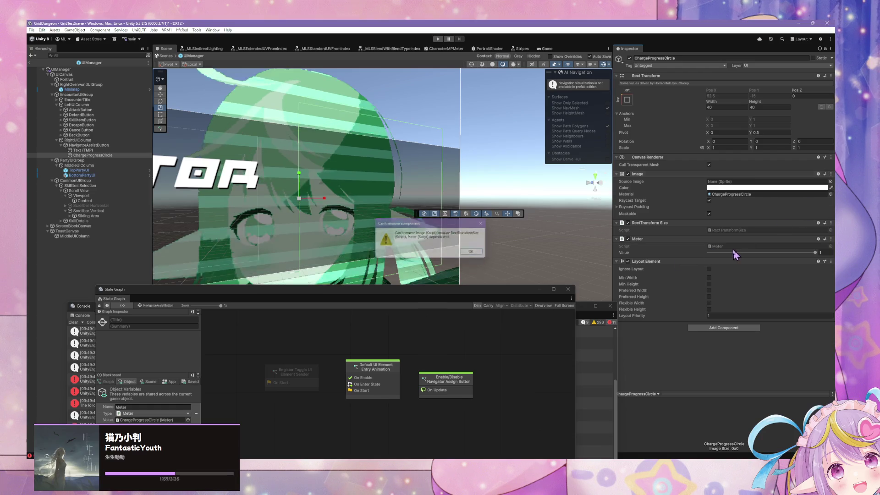
# - Remove the Layout Element component from ChargeProgressCircle
pyautogui.click(831, 262)
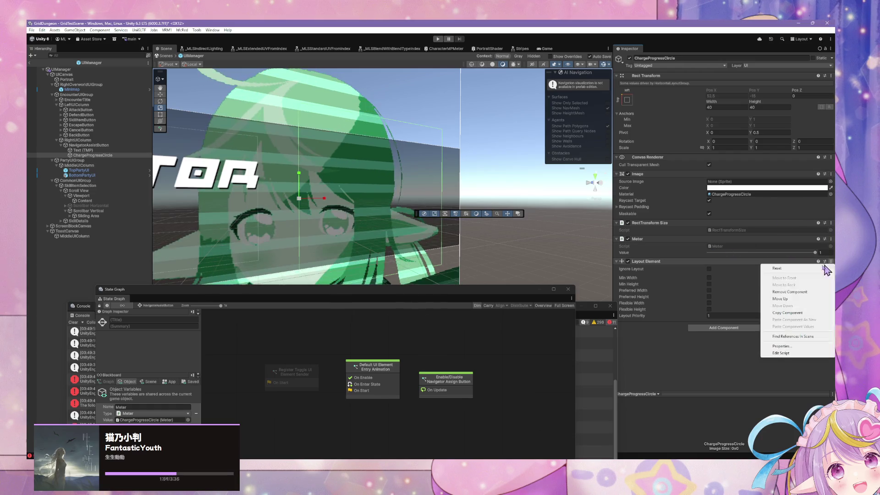
pyautogui.click(793, 292)
pyautogui.click(830, 175)
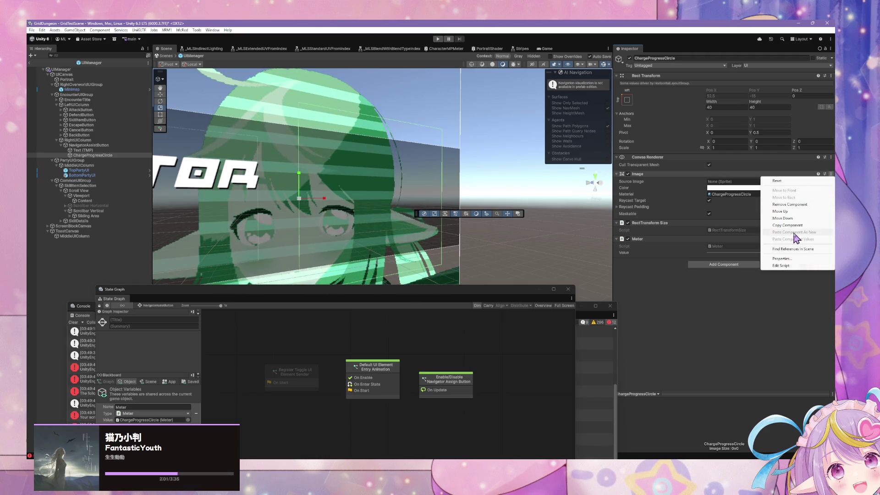
pyautogui.click(810, 207)
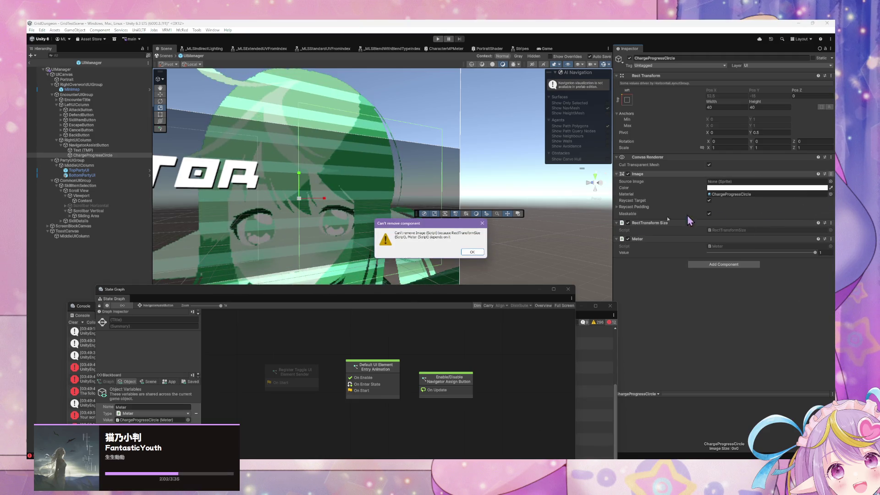
pyautogui.click(473, 252)
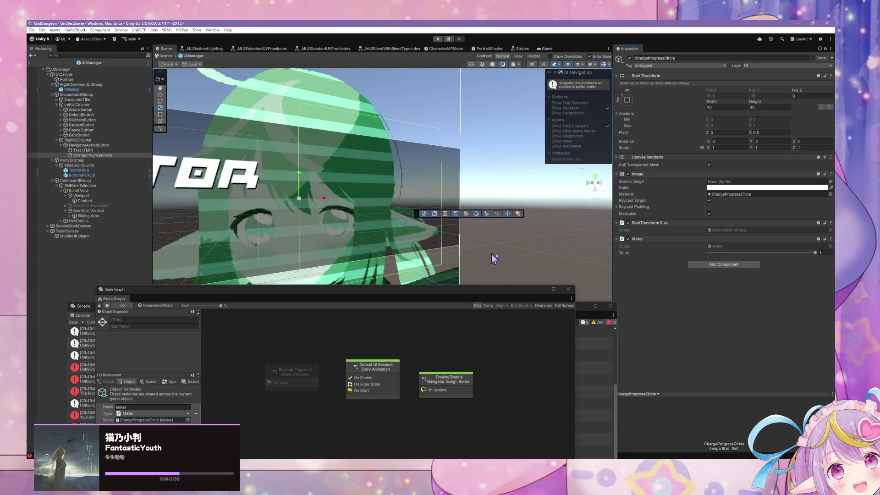
# - Remove Meter and RectTransform Size, undo to restore them, and frame the rainbow ring
pyautogui.click(831, 239)
pyautogui.click(807, 271)
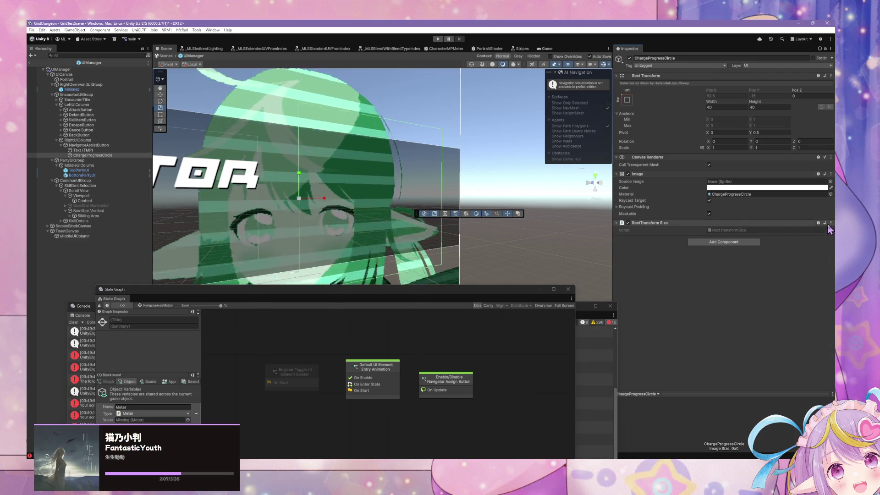
pyautogui.click(830, 224)
pyautogui.click(823, 254)
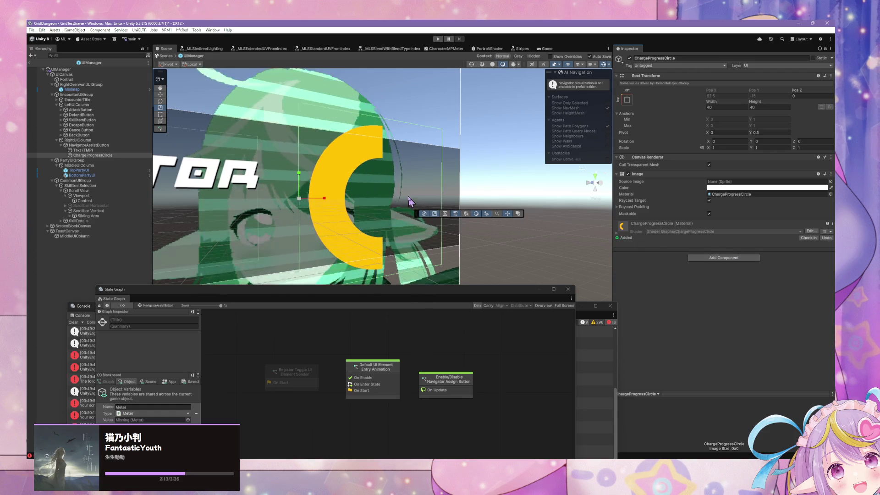
pyautogui.hotkey('ctrl', 'z')
pyautogui.hotkey('ctrl', 'z')
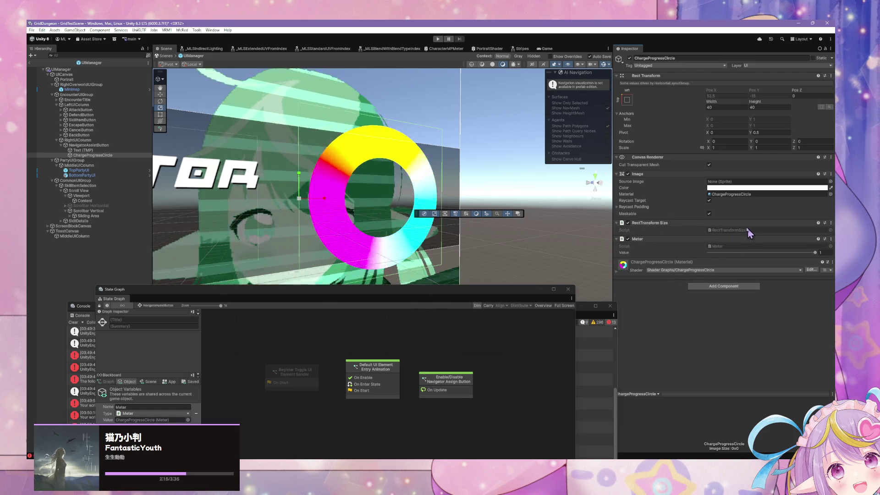
pyautogui.press('Left')
pyautogui.press('Down')
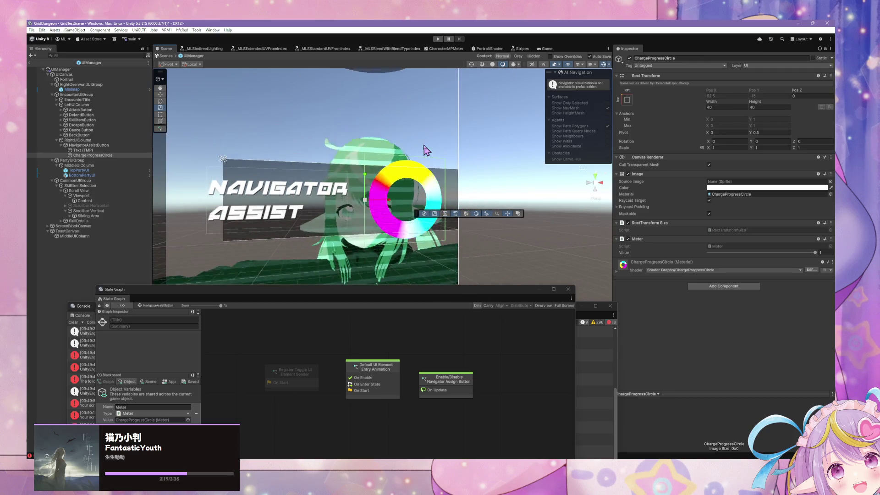
# - Lower ChargeProgressCircle's Meter value to preview a partial ring, then select EncounterUIGroup
pyautogui.press('Right')
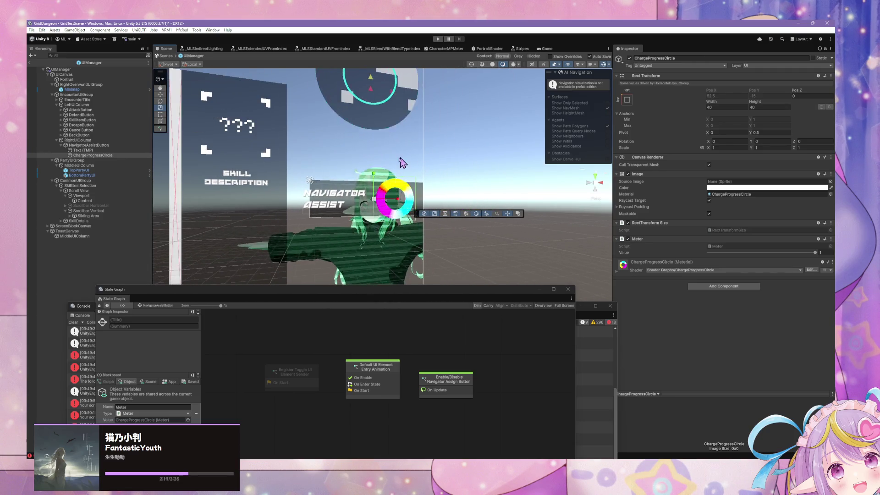
pyautogui.moveTo(426, 294); pyautogui.dragTo(475, 198)
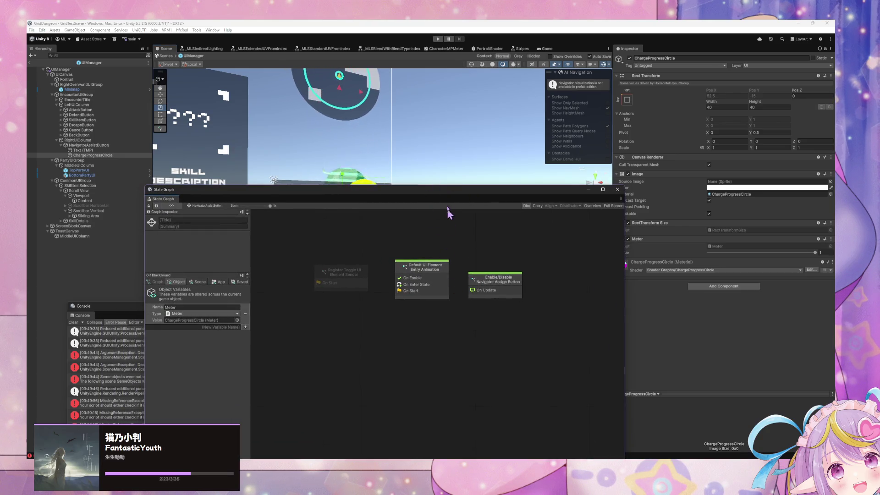
pyautogui.moveTo(456, 199); pyautogui.dragTo(565, 326)
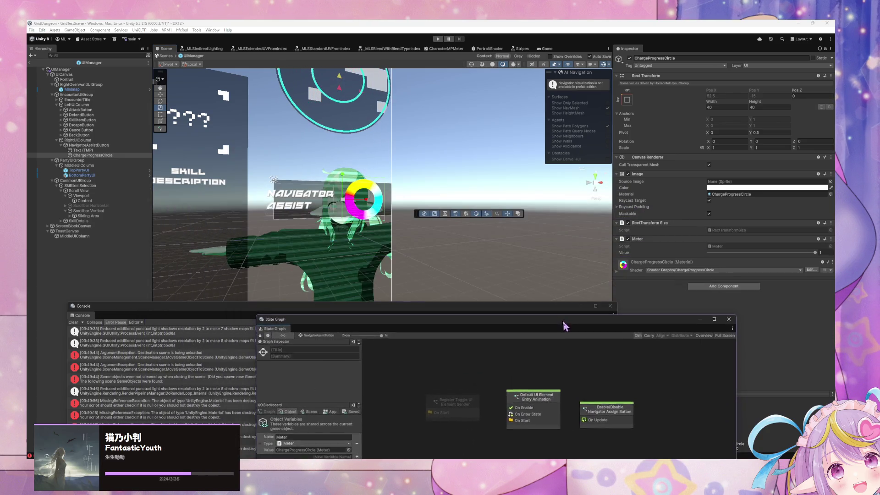
pyautogui.click(800, 252)
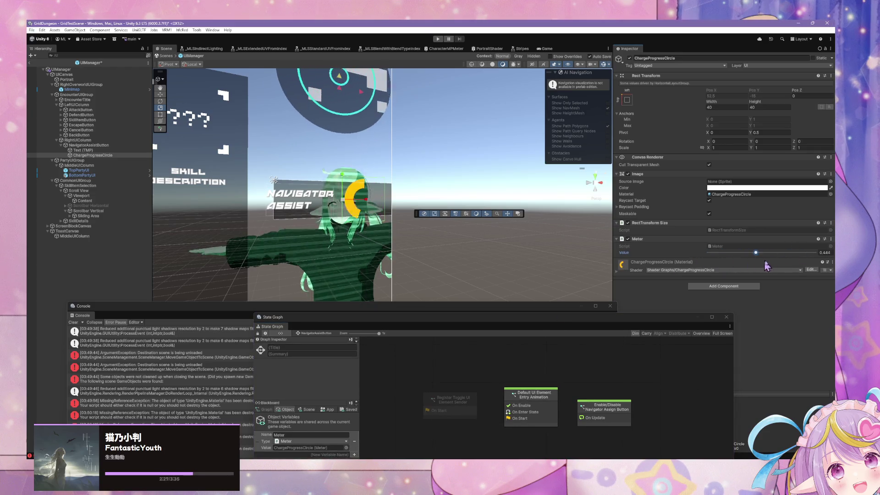
pyautogui.click(95, 95)
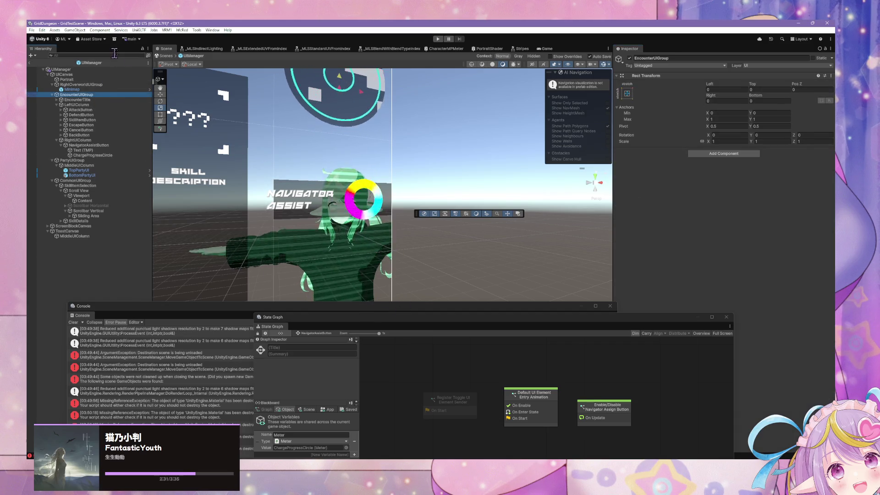
# - Leave prefab mode and bring up EncounterManager's state graph over the scene
pyautogui.click(30, 63)
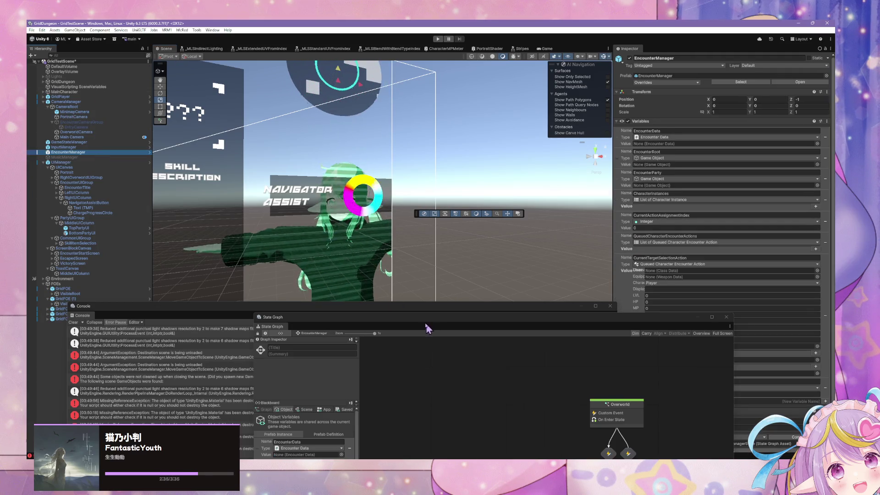
pyautogui.click(655, 324)
pyautogui.moveTo(654, 320)
pyautogui.mouseDown()
pyautogui.moveTo(630, 173)
pyautogui.moveTo(644, 136)
pyautogui.mouseUp()
pyautogui.scroll(-3, 301, 302)
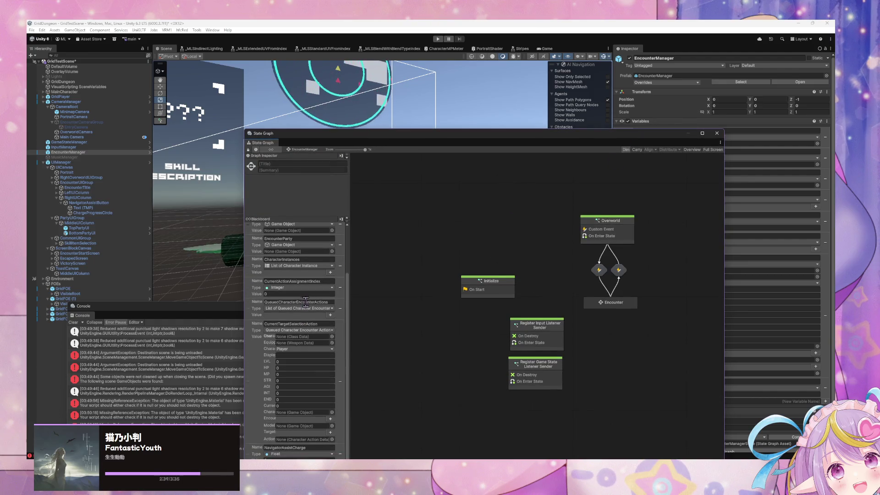
pyautogui.moveTo(334, 133)
pyautogui.mouseDown()
pyautogui.moveTo(380, 82)
pyautogui.moveTo(296, 373)
pyautogui.moveTo(304, 313)
pyautogui.mouseUp()
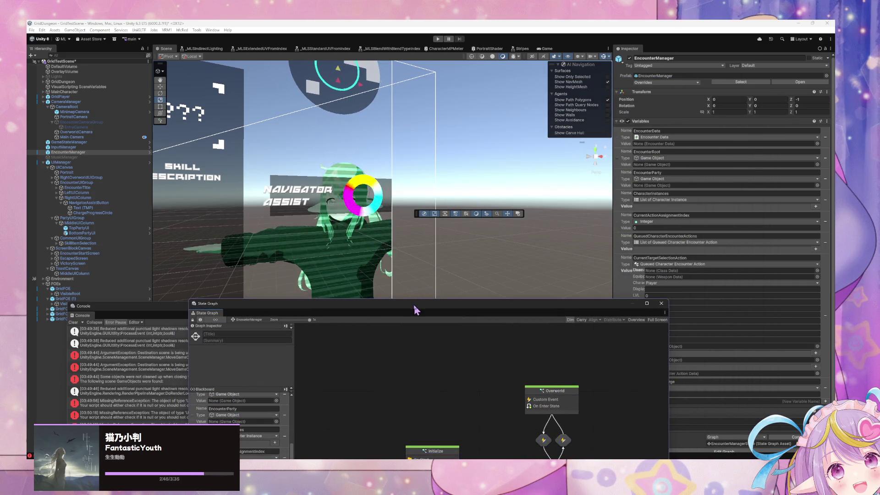
pyautogui.moveTo(414, 303); pyautogui.dragTo(424, 149)
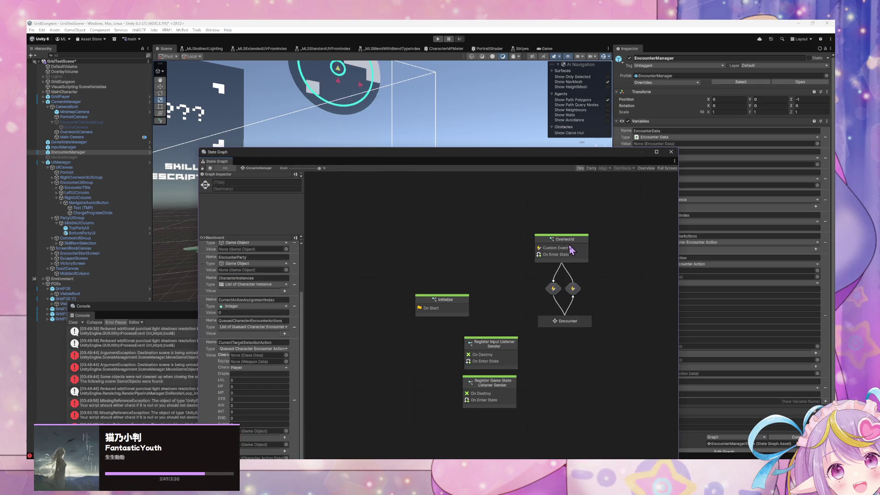
pyautogui.click(551, 243)
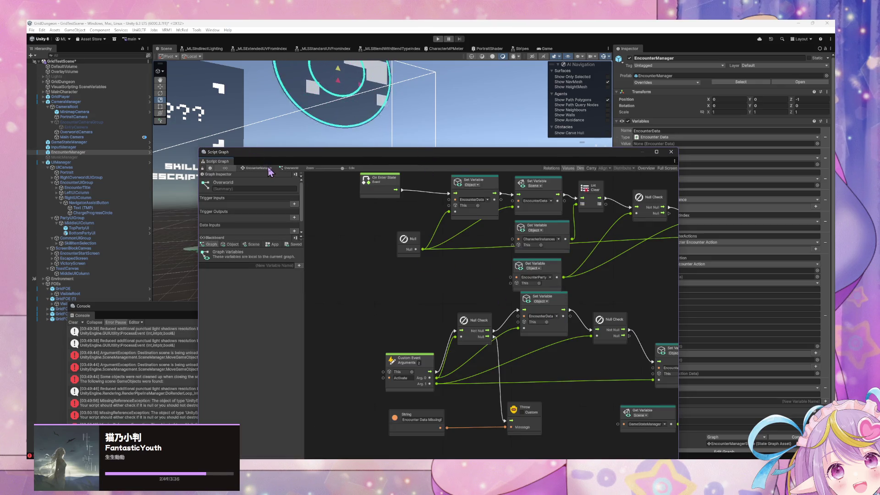
# - Inside the Encounter state, open Encounter Start and select its Float and Set Variable nodes
pyautogui.doubleClick(578, 321)
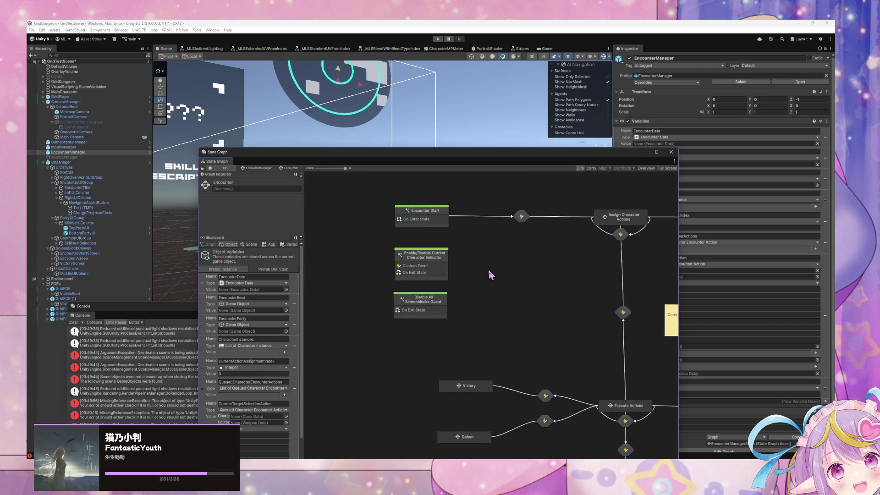
pyautogui.doubleClick(392, 198)
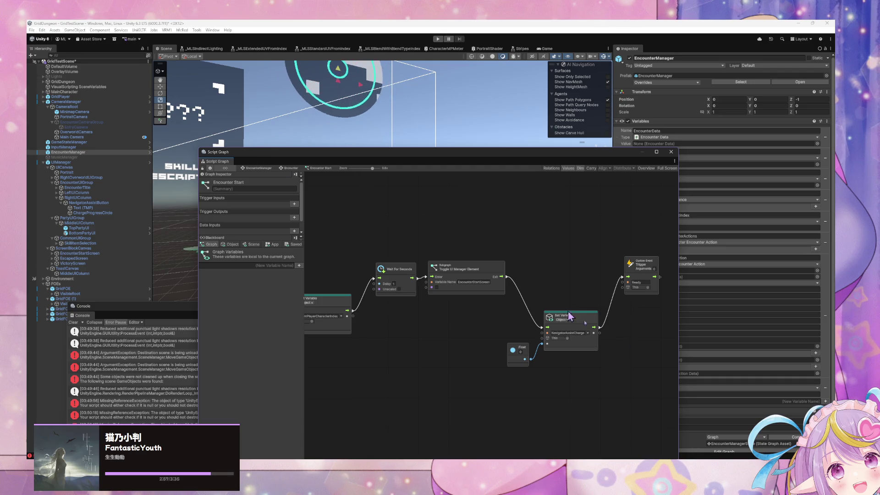
pyautogui.moveTo(593, 381); pyautogui.dragTo(486, 334)
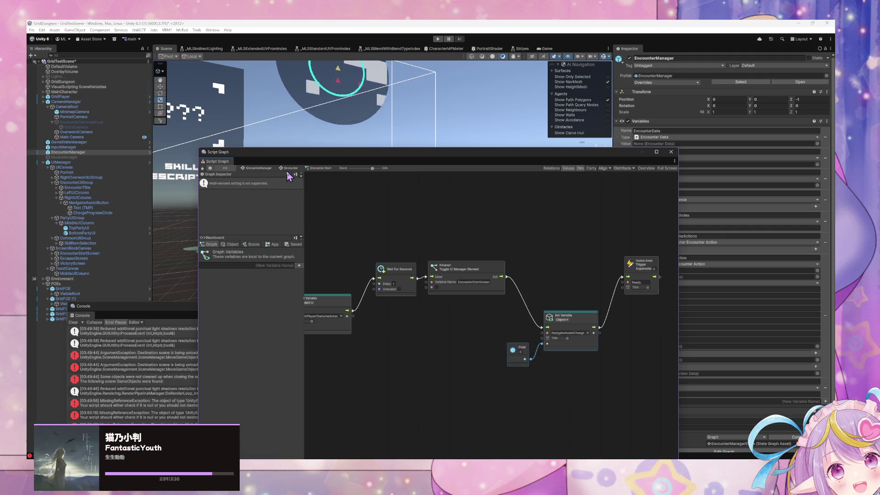
pyautogui.click(288, 170)
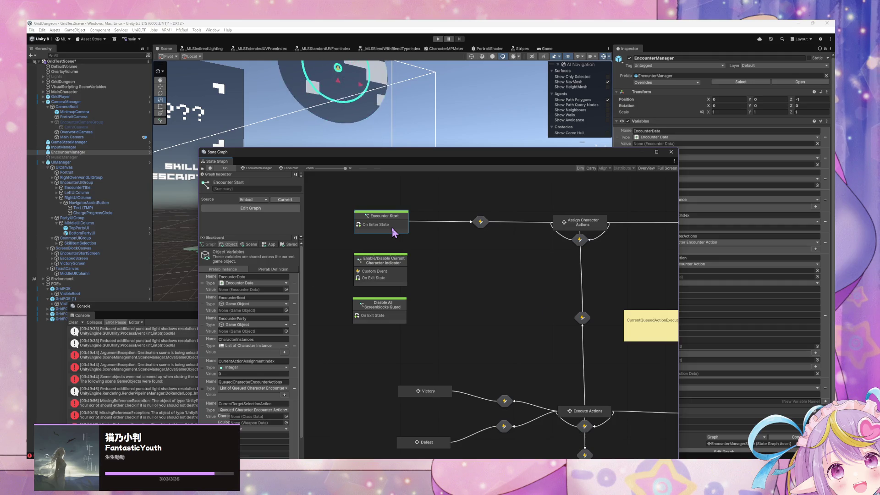
pyautogui.doubleClick(392, 227)
pyautogui.moveTo(628, 381); pyautogui.dragTo(488, 315)
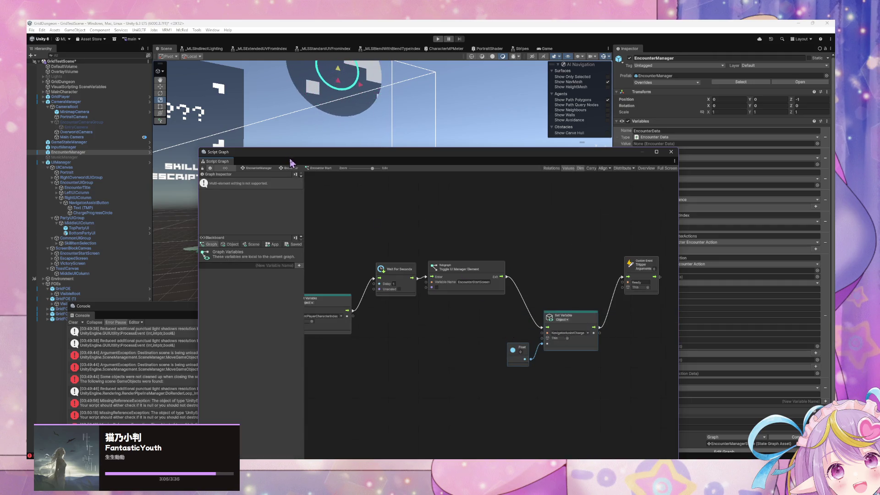
# - Return into the Encounter state and open the Disable All Screenblocks Guard script graph
pyautogui.click(269, 169)
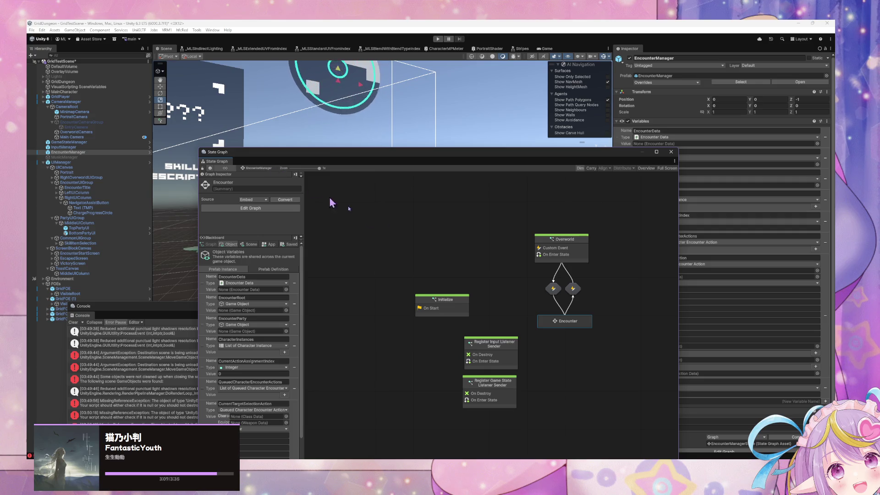
pyautogui.doubleClick(573, 326)
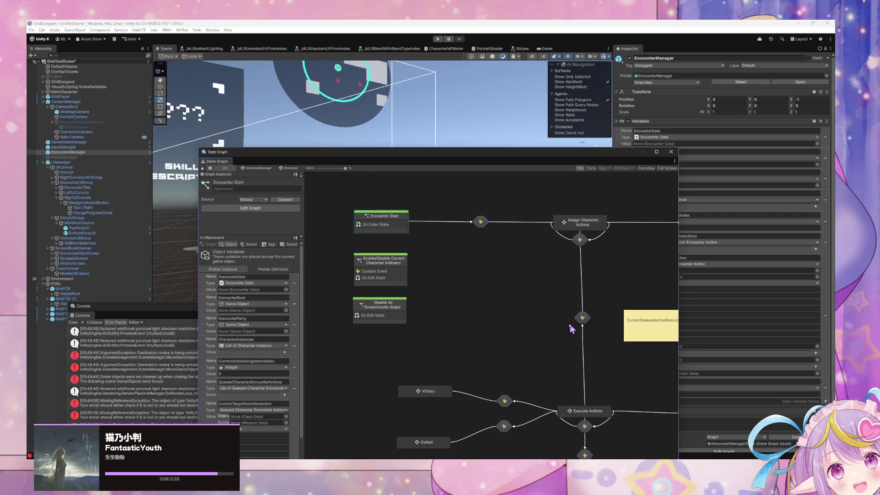
pyautogui.click(267, 166)
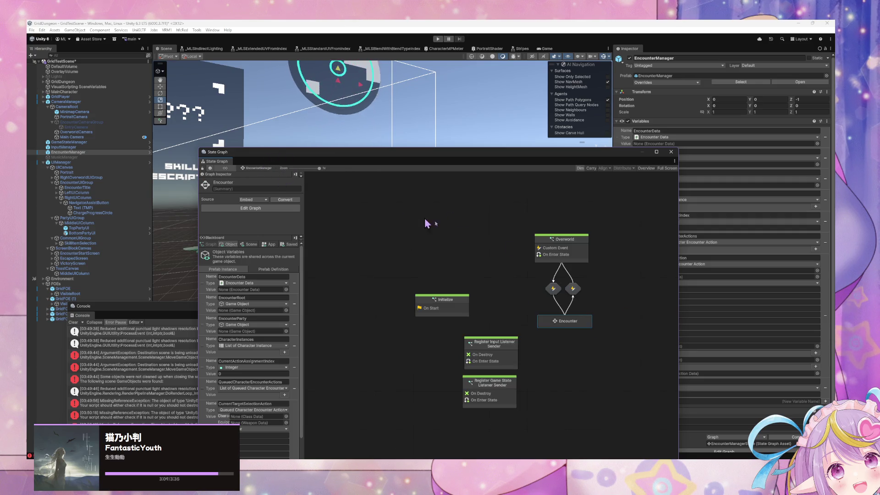
pyautogui.doubleClick(566, 327)
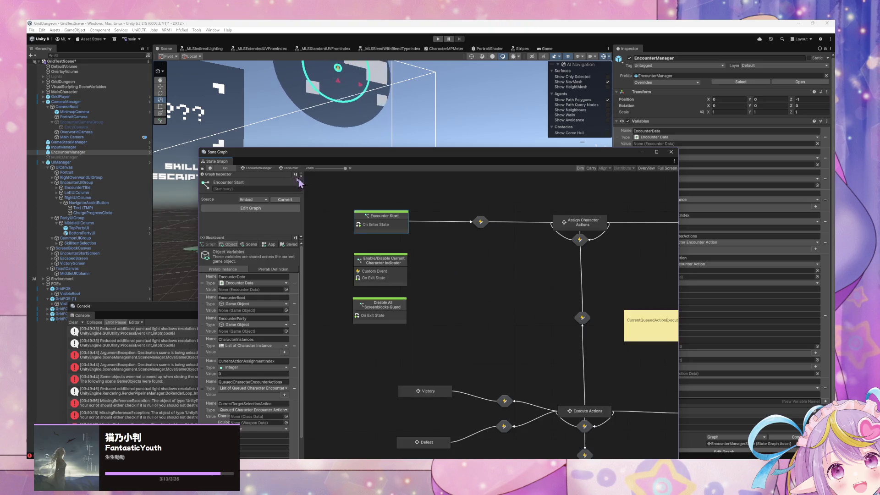
pyautogui.click(264, 168)
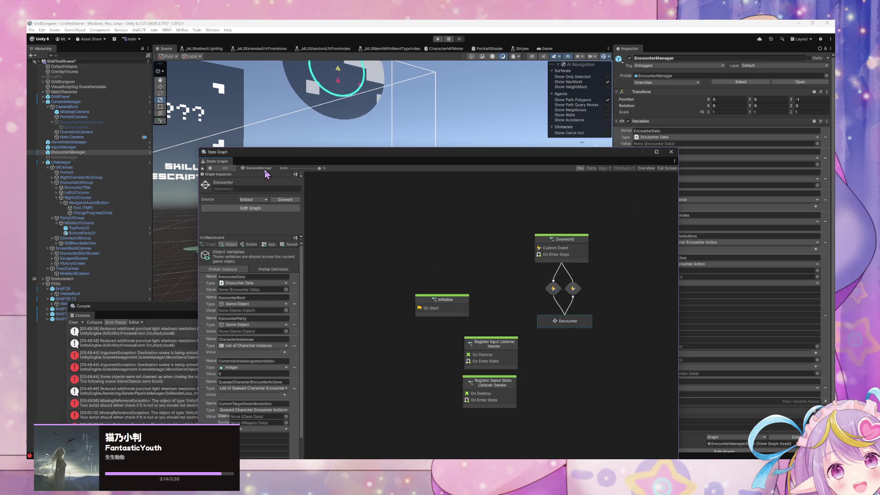
pyautogui.doubleClick(545, 321)
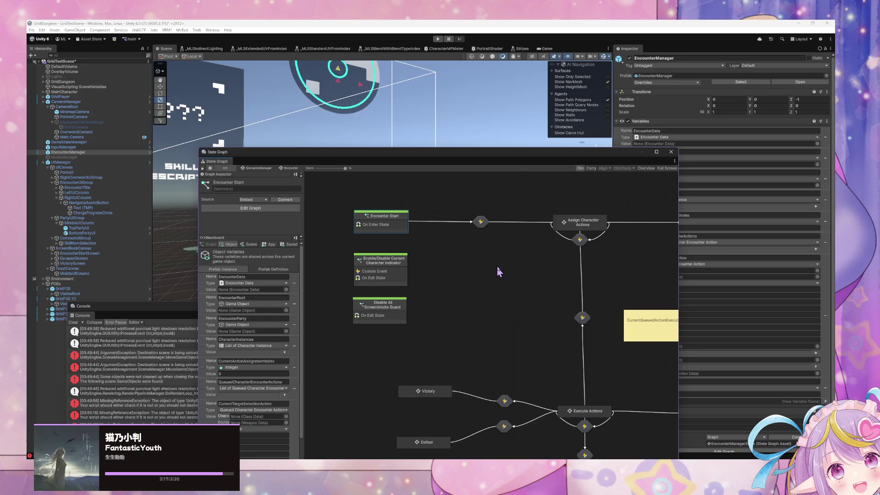
pyautogui.click(386, 307)
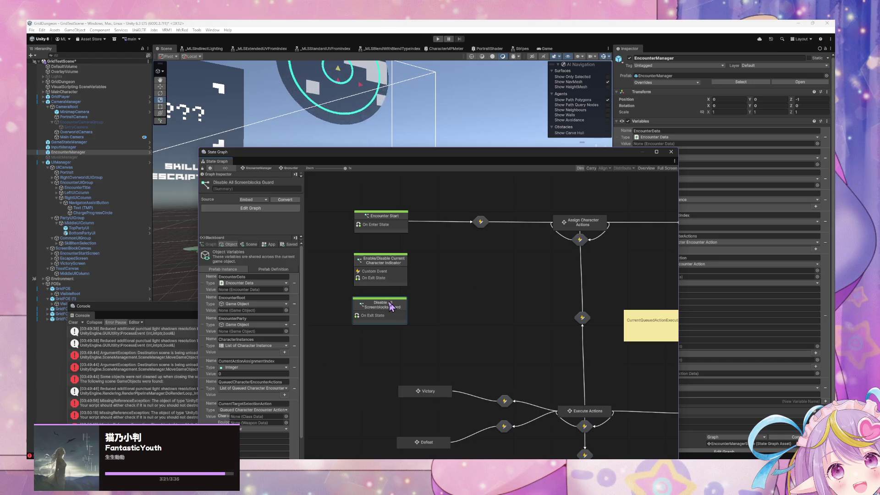
pyautogui.doubleClick(391, 307)
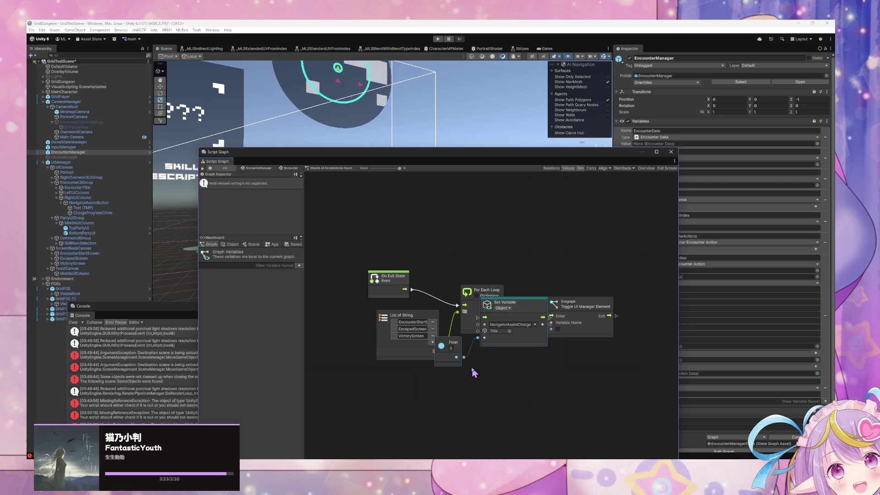
# - Paste the Set Variable and Float nodes and wire the subgraph exit into Set Variable
pyautogui.hotkey('ctrl', 'v')
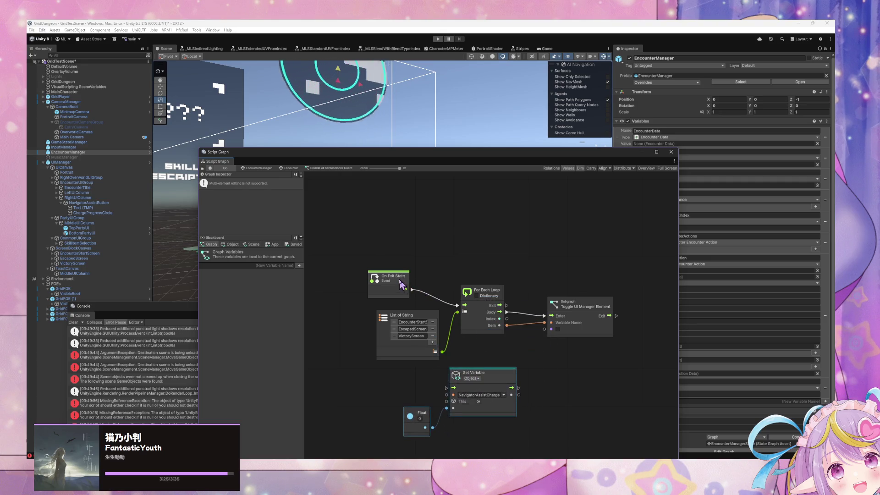
pyautogui.click(401, 285)
pyautogui.moveTo(520, 364); pyautogui.dragTo(412, 415)
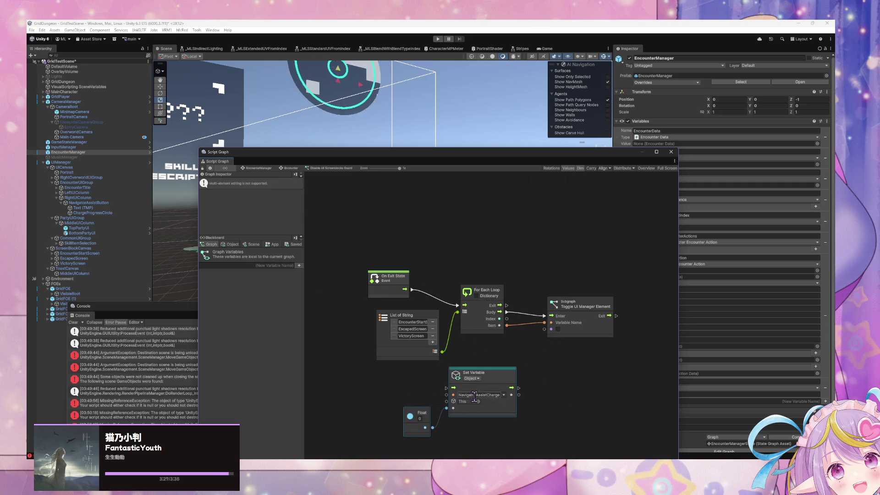
pyautogui.moveTo(513, 385)
pyautogui.mouseDown()
pyautogui.moveTo(670, 377)
pyautogui.moveTo(662, 334)
pyautogui.moveTo(651, 333)
pyautogui.mouseUp()
pyautogui.moveTo(510, 316); pyautogui.dragTo(569, 334)
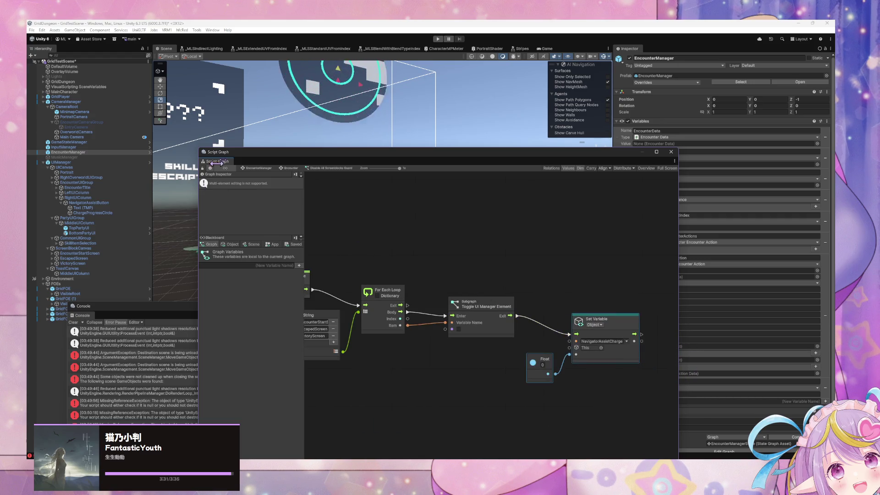
# - Rename the state to 'State Exit Resets' and start Play mode
pyautogui.click(296, 169)
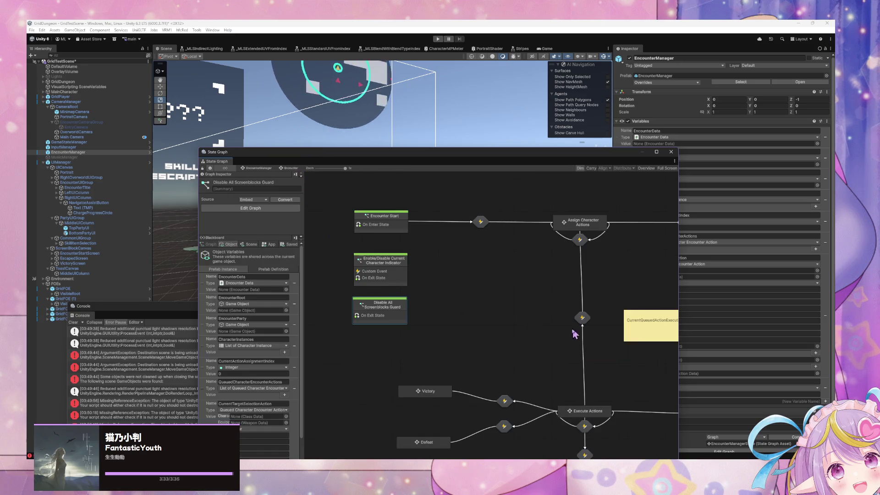
pyautogui.click(256, 182)
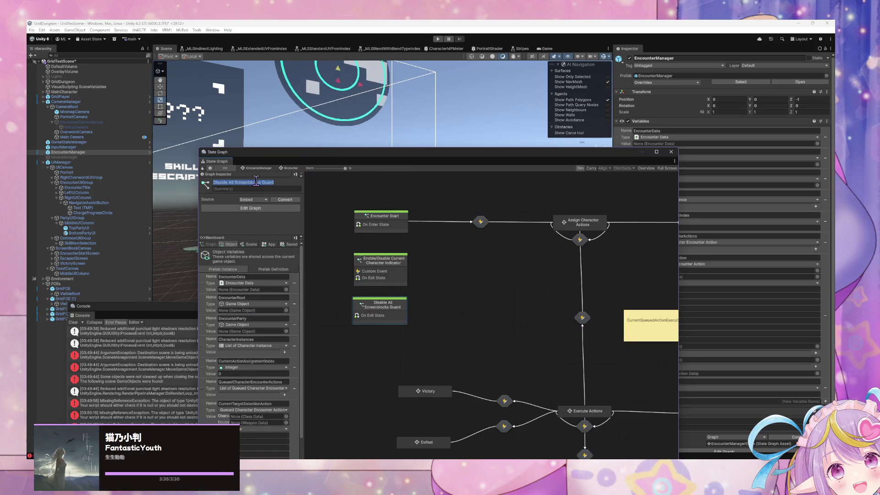
pyautogui.write('Es')
pyautogui.press('BackSpace')
pyautogui.press('BackSpace')
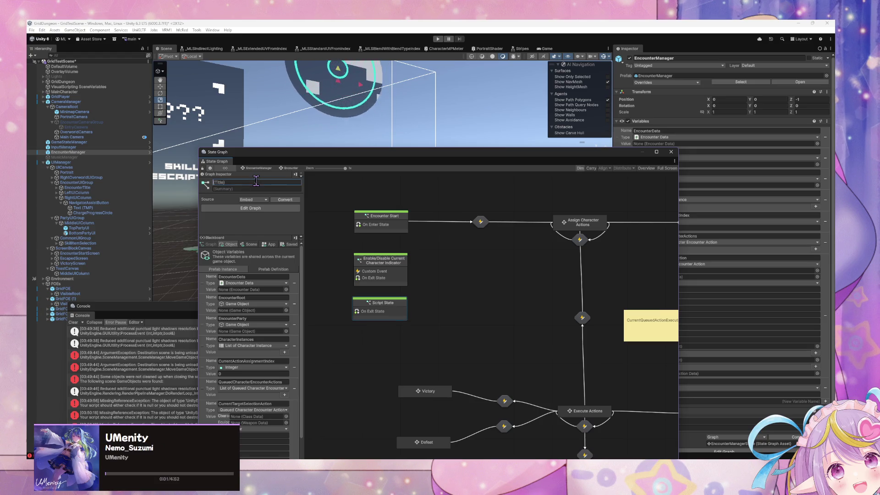
pyautogui.write('State Exit')
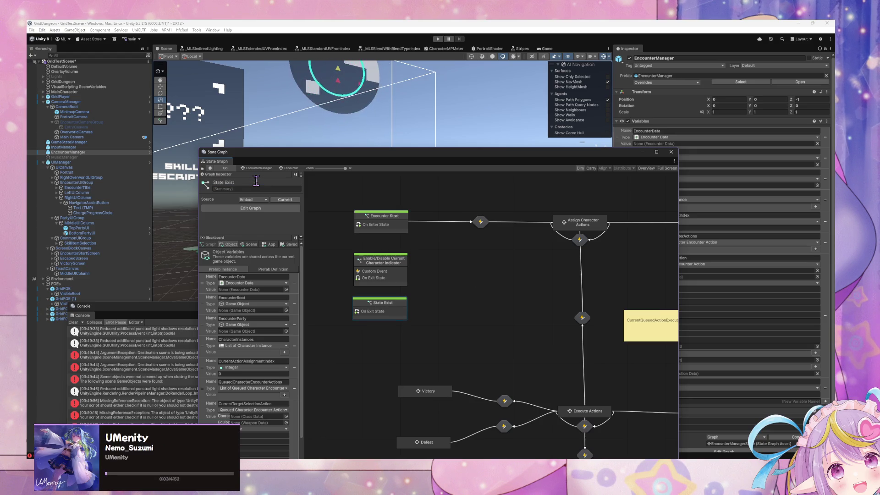
pyautogui.write(' Resets')
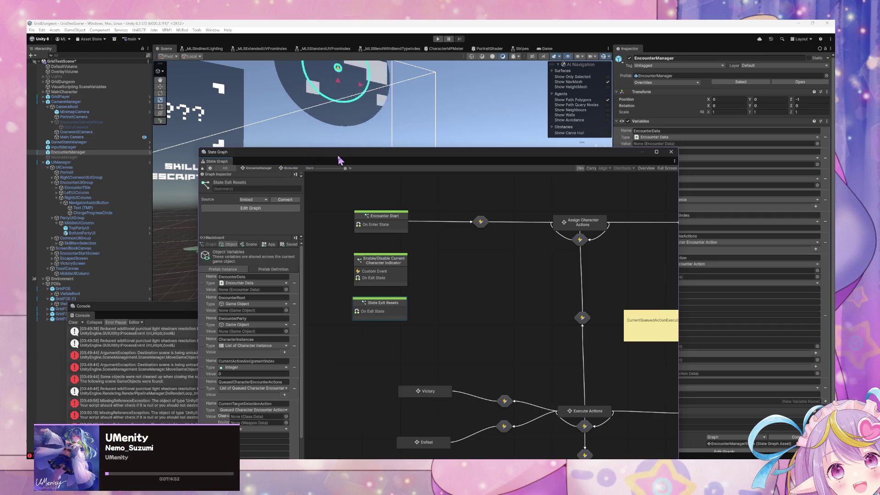
pyautogui.moveTo(338, 161)
pyautogui.mouseDown()
pyautogui.moveTo(259, 205)
pyautogui.moveTo(357, 245)
pyautogui.moveTo(356, 137)
pyautogui.moveTo(304, 292)
pyautogui.moveTo(446, 305)
pyautogui.mouseUp()
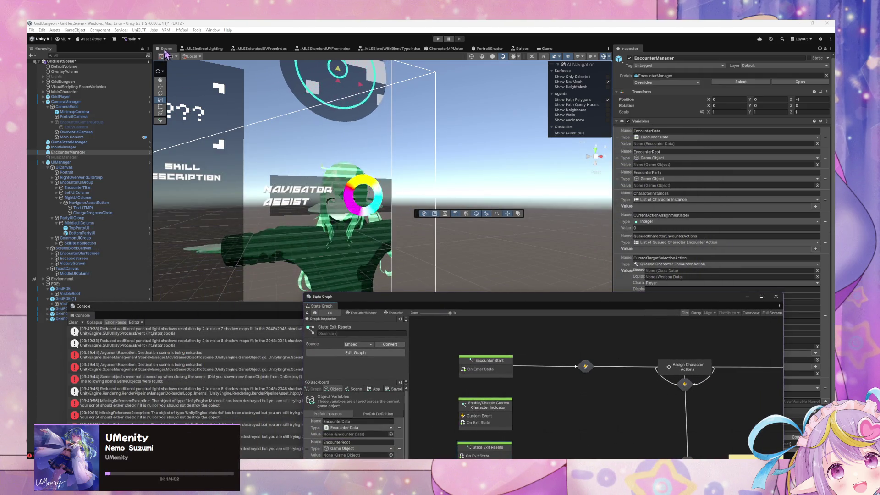
pyautogui.click(438, 38)
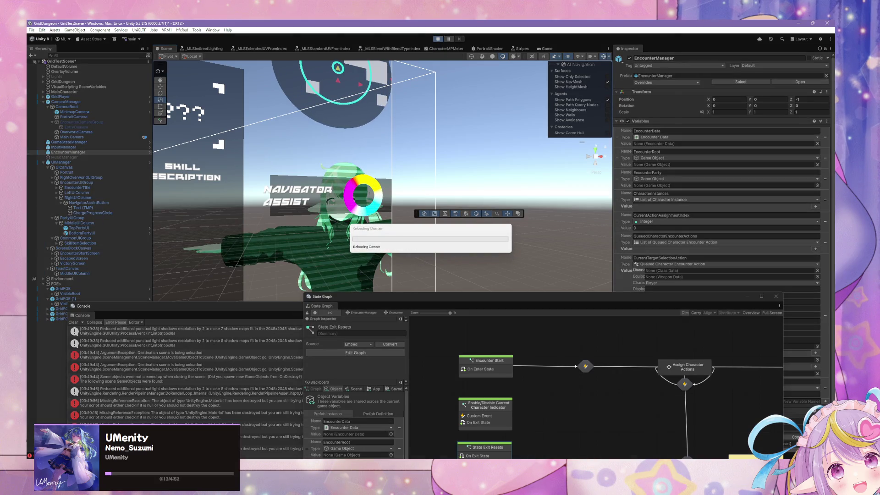
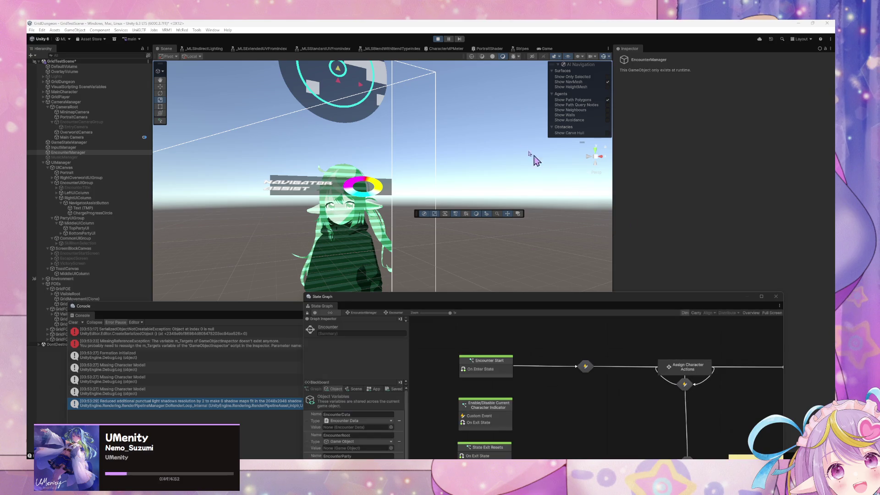
# - Show the running game in the Game view, select ToastCanvas, and move the State Graph window aside
pyautogui.click(256, 127)
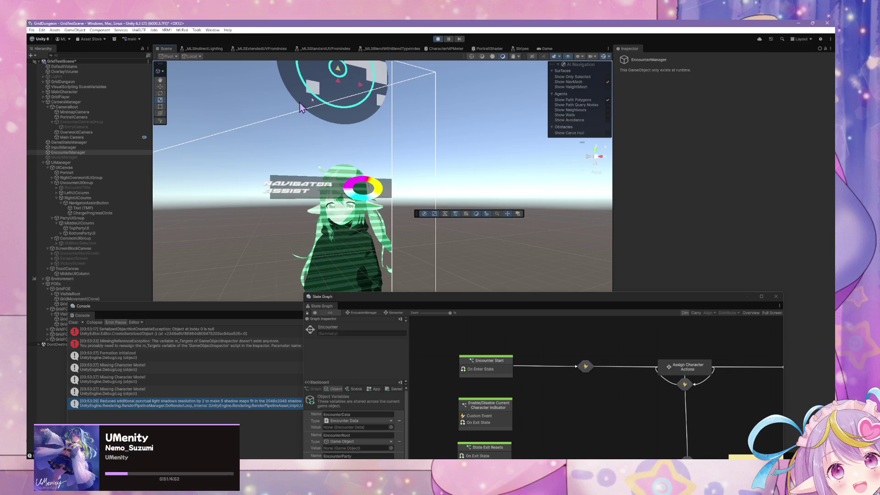
pyautogui.click(547, 49)
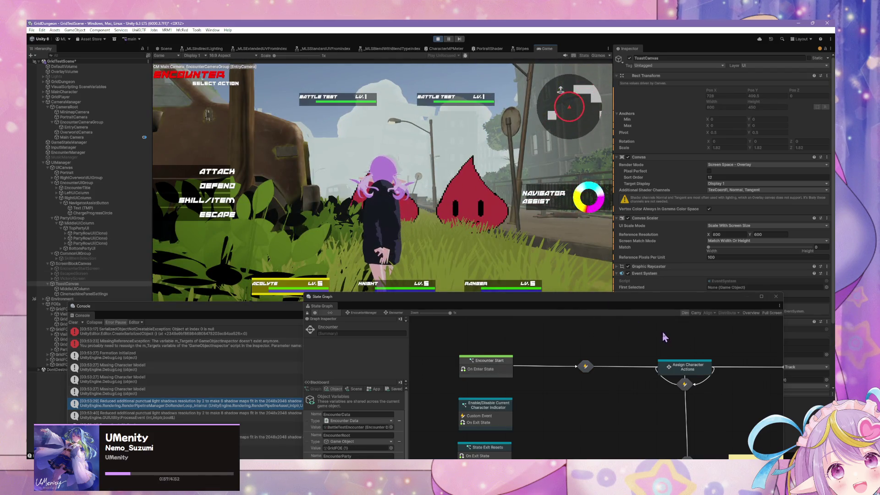
pyautogui.moveTo(627, 306); pyautogui.dragTo(550, 320)
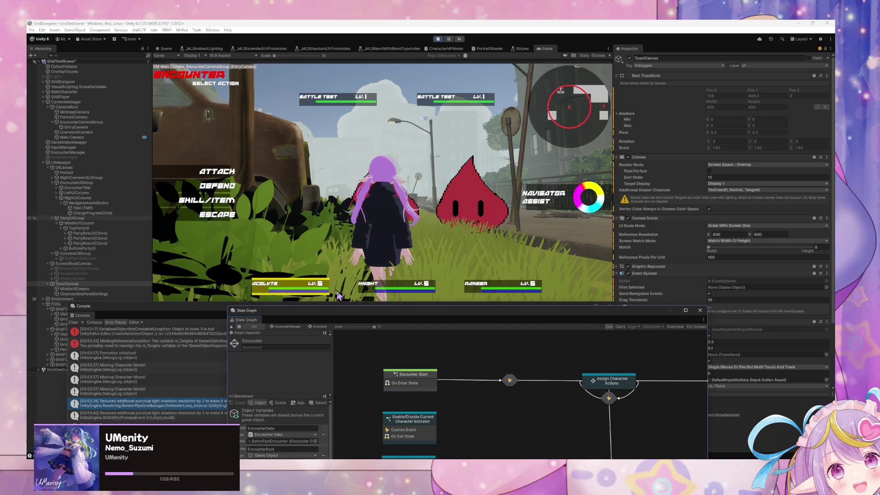
pyautogui.moveTo(257, 310)
pyautogui.mouseDown()
pyautogui.moveTo(304, 151)
pyautogui.moveTo(322, 120)
pyautogui.mouseUp()
pyautogui.scroll(-10, 377, 334)
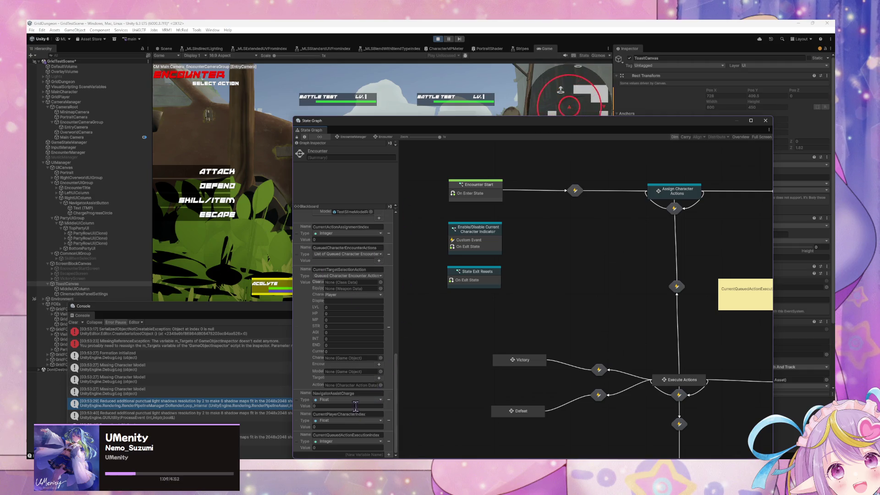
pyautogui.moveTo(365, 130)
pyautogui.mouseDown()
pyautogui.moveTo(319, 315)
pyautogui.moveTo(190, 259)
pyautogui.moveTo(195, 267)
pyautogui.mouseUp()
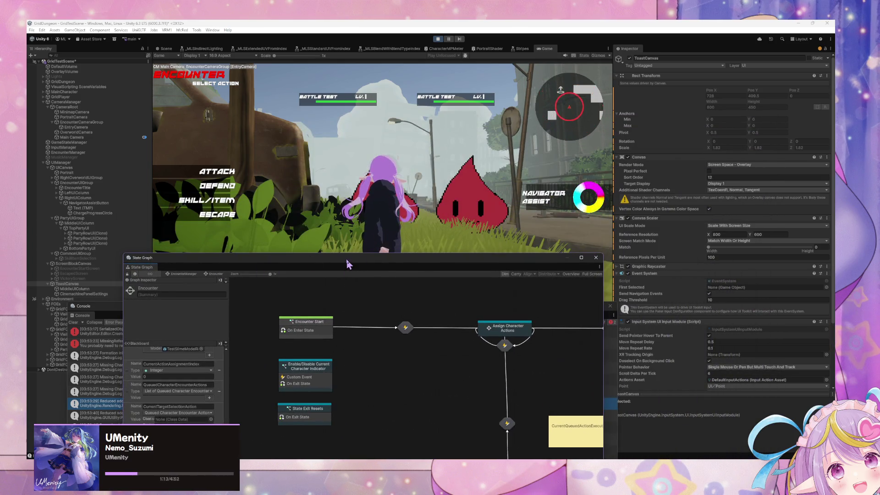
pyautogui.moveTo(347, 260); pyautogui.dragTo(424, 148)
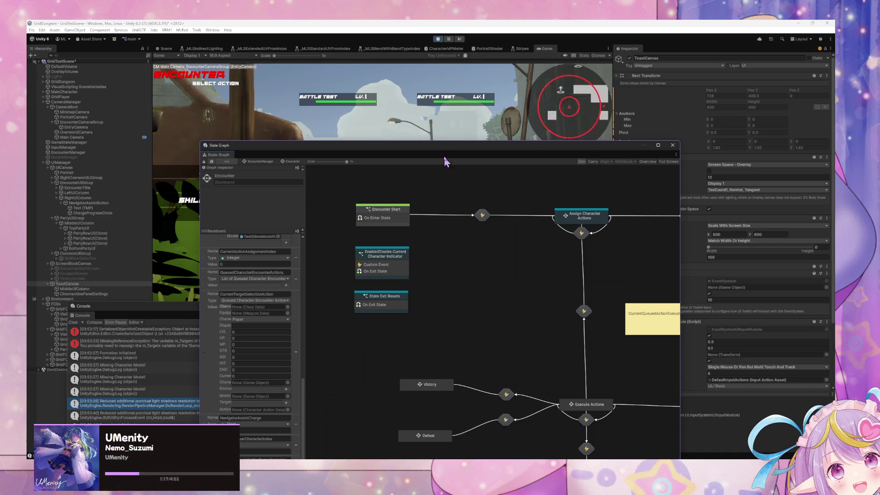
pyautogui.moveTo(447, 153)
pyautogui.mouseDown()
pyautogui.moveTo(380, 272)
pyautogui.moveTo(391, 294)
pyautogui.mouseUp()
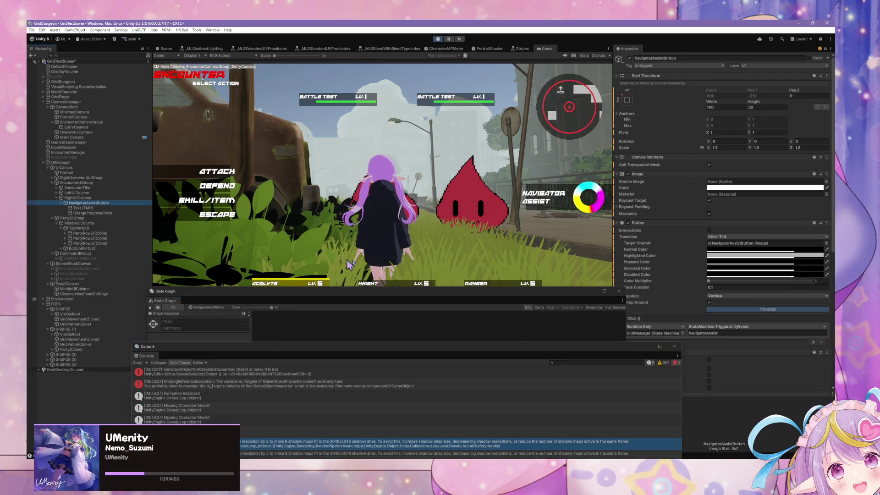
# - Open the button's state machine and its Enable/Disable Navigator Assign Button script graph
pyautogui.scroll(-3, 778, 340)
pyautogui.scroll(-3, 778, 340)
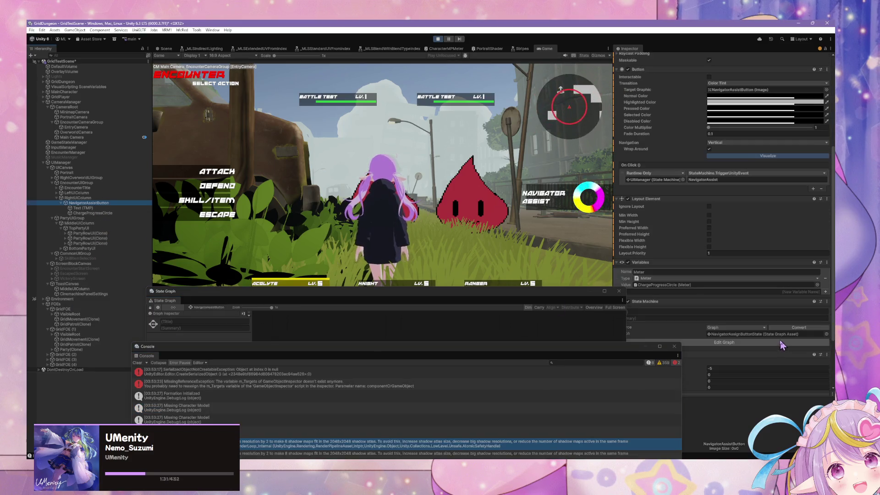
pyautogui.click(756, 343)
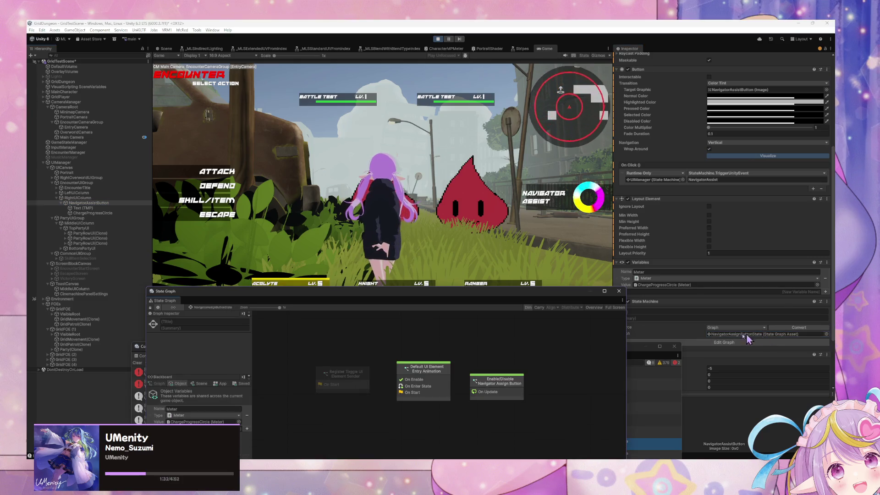
pyautogui.doubleClick(516, 384)
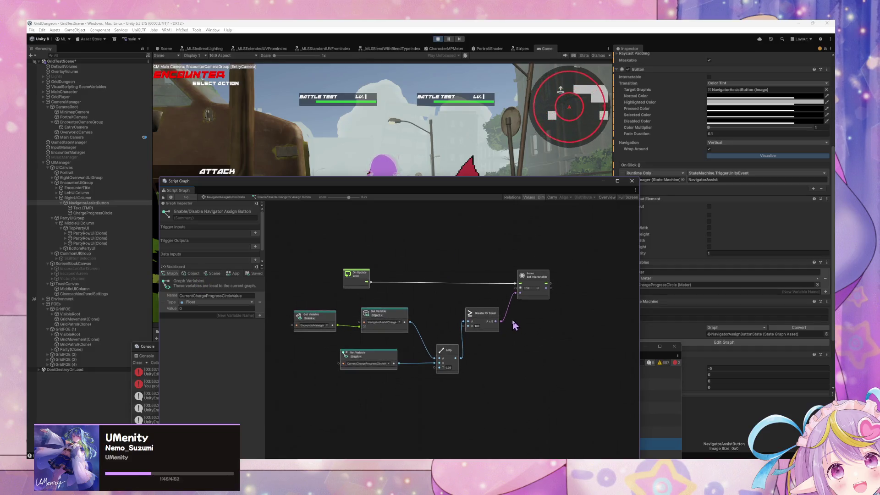
# - Wire the charge and current circle value variables into the Lerp node's inputs
pyautogui.scroll(3, 514, 321)
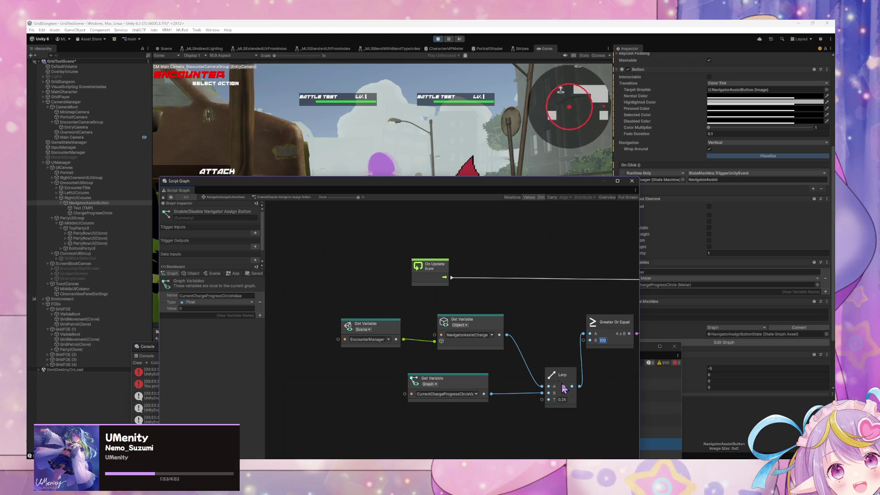
pyautogui.moveTo(507, 335)
pyautogui.mouseDown()
pyautogui.moveTo(543, 392)
pyautogui.moveTo(495, 398)
pyautogui.moveTo(550, 396)
pyautogui.mouseUp()
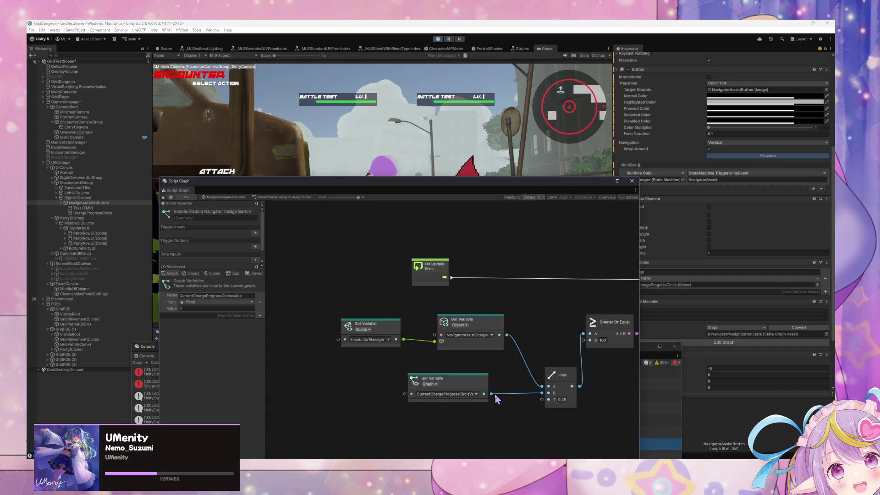
pyautogui.moveTo(491, 394); pyautogui.dragTo(545, 398)
pyautogui.moveTo(507, 337); pyautogui.dragTo(549, 386)
pyautogui.moveTo(508, 186)
pyautogui.mouseDown()
pyautogui.moveTo(458, 325)
pyautogui.moveTo(474, 210)
pyautogui.mouseUp()
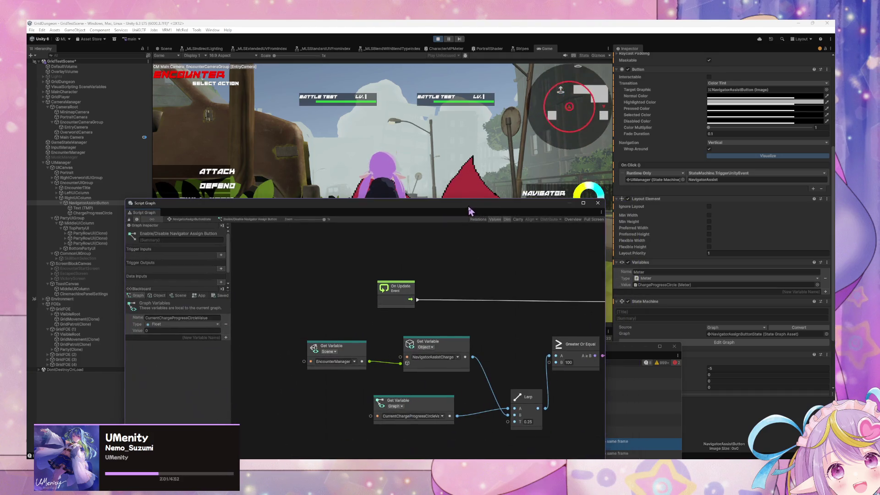
# - Add a Meter Get Variable node from the Blackboard's Object variables below Greater Or Equal
pyautogui.moveTo(523, 323); pyautogui.dragTo(436, 351)
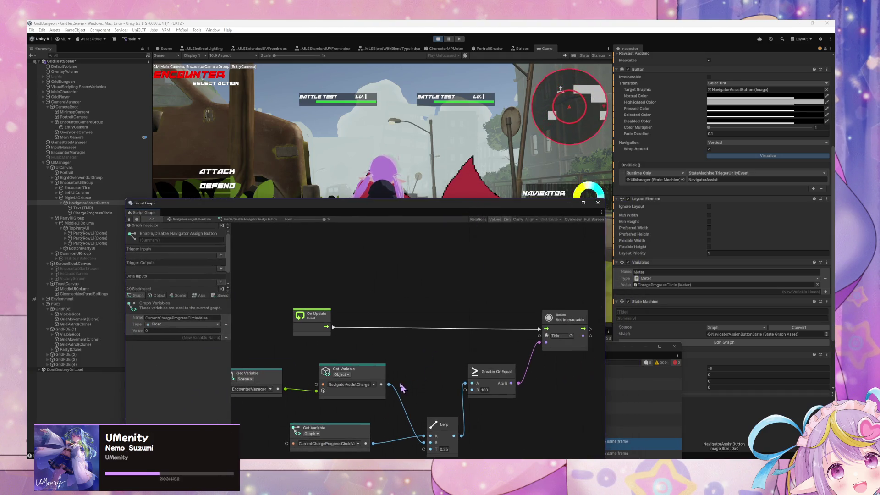
pyautogui.moveTo(390, 385)
pyautogui.mouseDown()
pyautogui.moveTo(532, 341)
pyautogui.moveTo(482, 362)
pyautogui.moveTo(493, 364)
pyautogui.moveTo(477, 363)
pyautogui.moveTo(492, 349)
pyautogui.mouseUp()
pyautogui.click(543, 361)
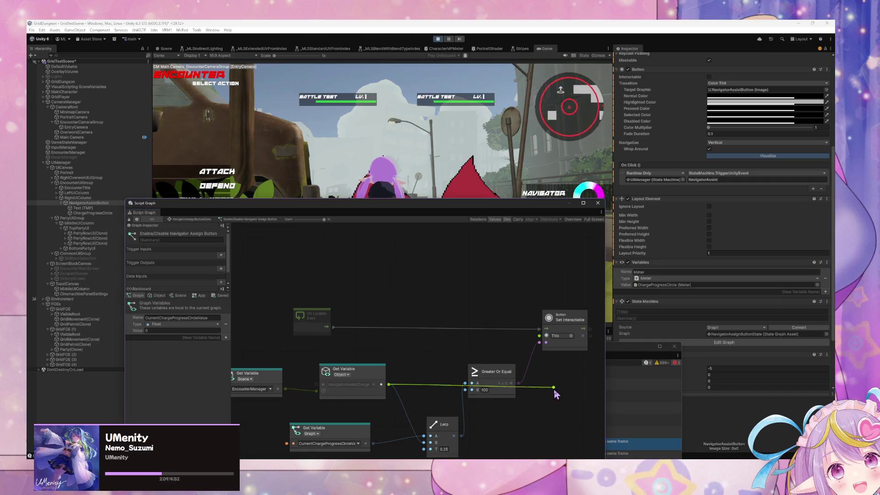
pyautogui.moveTo(542, 390)
pyautogui.mouseDown()
pyautogui.moveTo(466, 340)
pyautogui.moveTo(515, 352)
pyautogui.mouseUp()
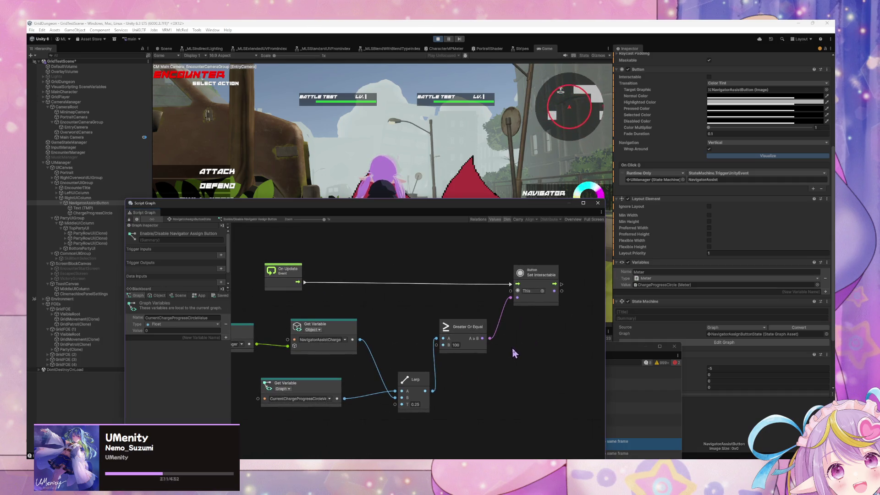
pyautogui.click(159, 296)
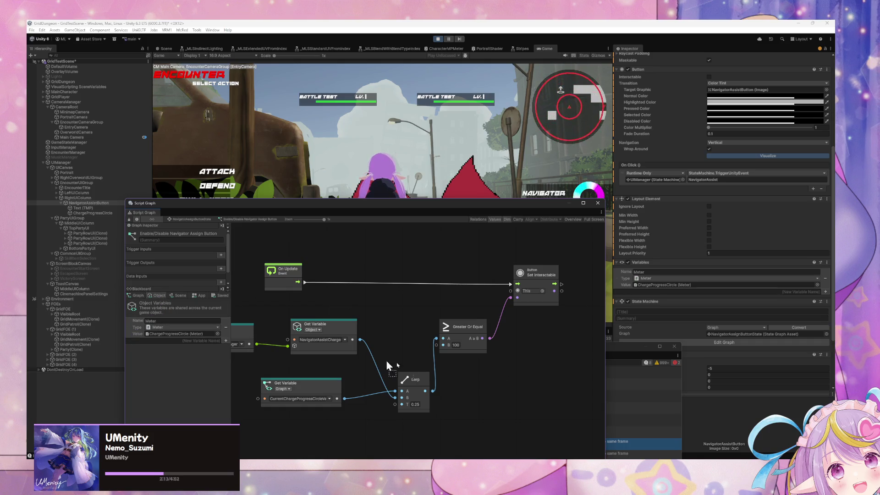
pyautogui.moveTo(387, 366); pyautogui.dragTo(485, 380)
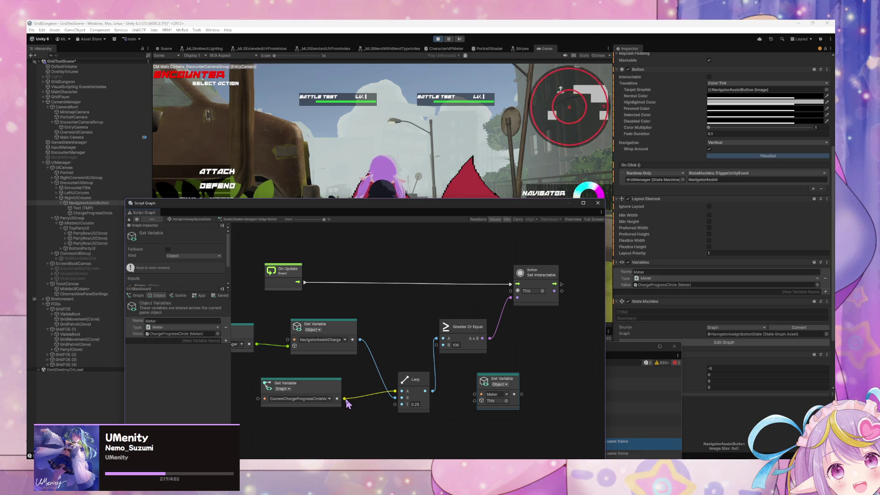
pyautogui.moveTo(503, 384); pyautogui.dragTo(523, 373)
# - Add a Meter Set Value node targeting Meter, fed by Lerp, running after Set Interactable
pyautogui.rightClick(565, 340)
pyautogui.click(578, 342)
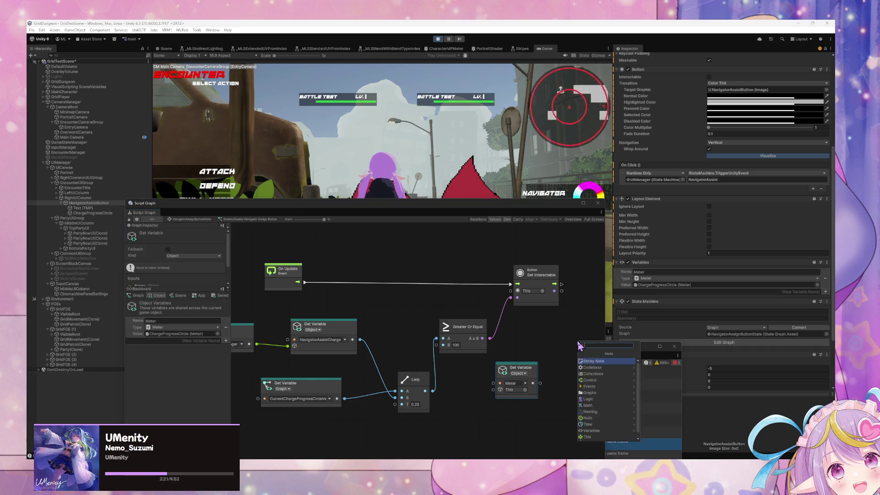
pyautogui.write('meter set value')
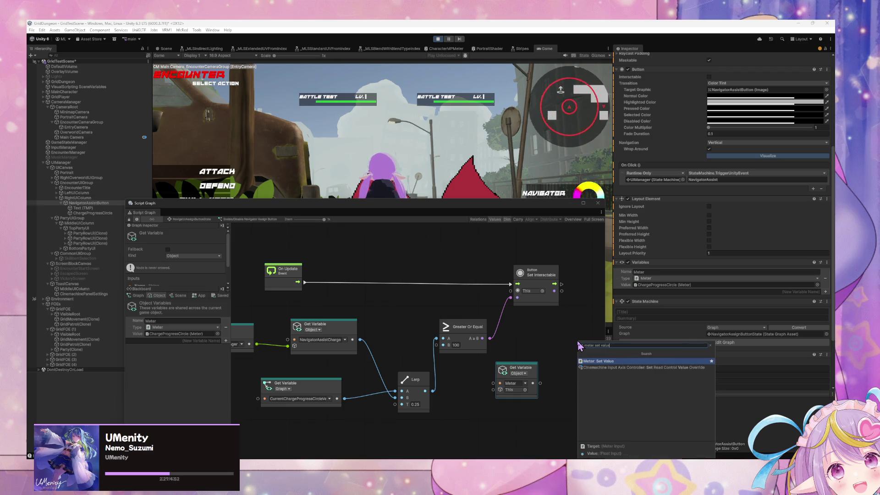
pyautogui.press('Return')
pyautogui.moveTo(541, 383); pyautogui.dragTo(560, 362)
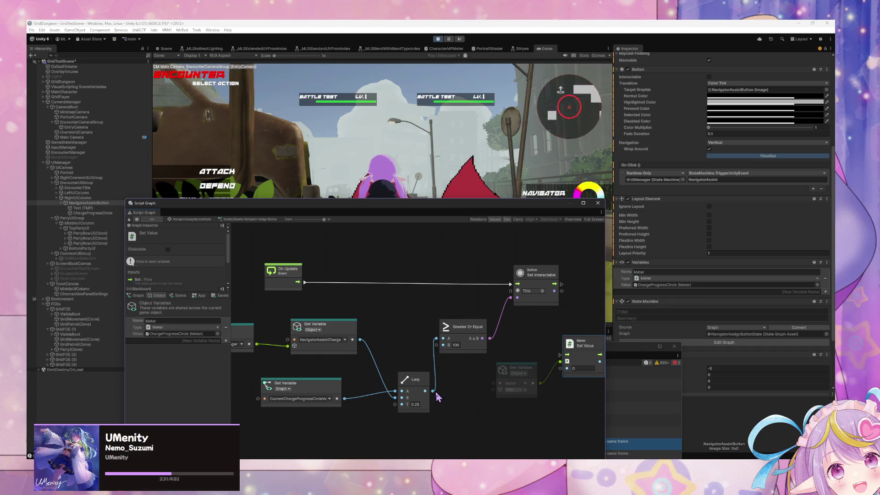
pyautogui.moveTo(433, 392); pyautogui.dragTo(567, 368)
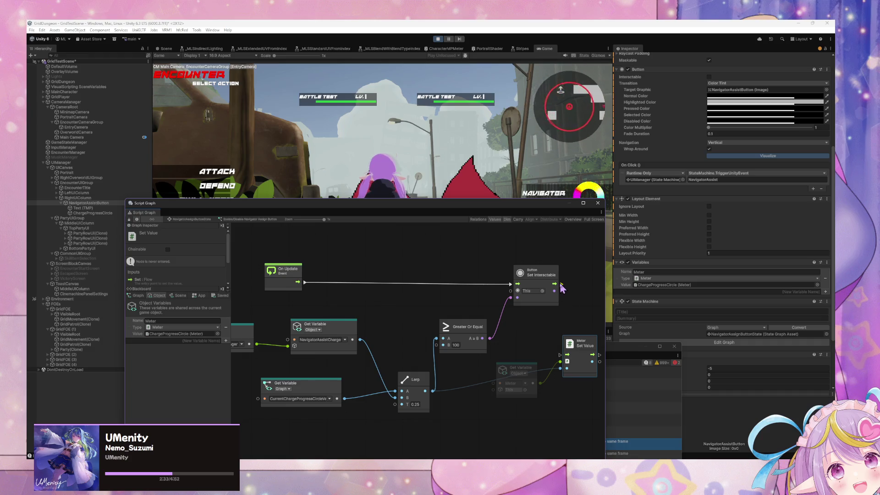
pyautogui.moveTo(560, 284); pyautogui.dragTo(564, 358)
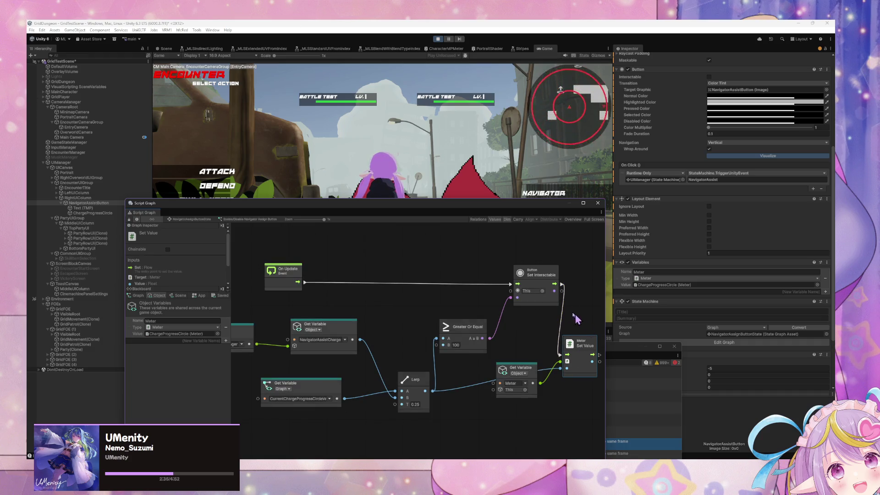
pyautogui.moveTo(466, 206); pyautogui.dragTo(520, 321)
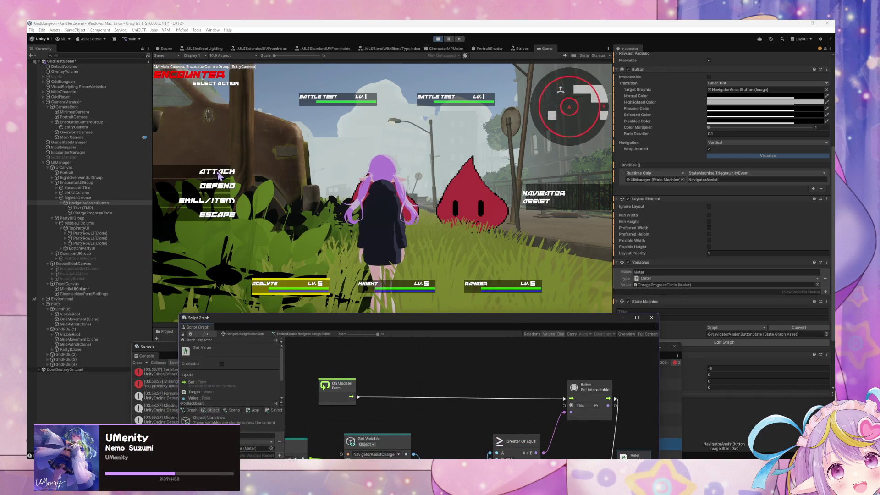
# - Choose Defend and the next battle action in the encounter so the round resolves
pyautogui.click(224, 186)
pyautogui.click(223, 185)
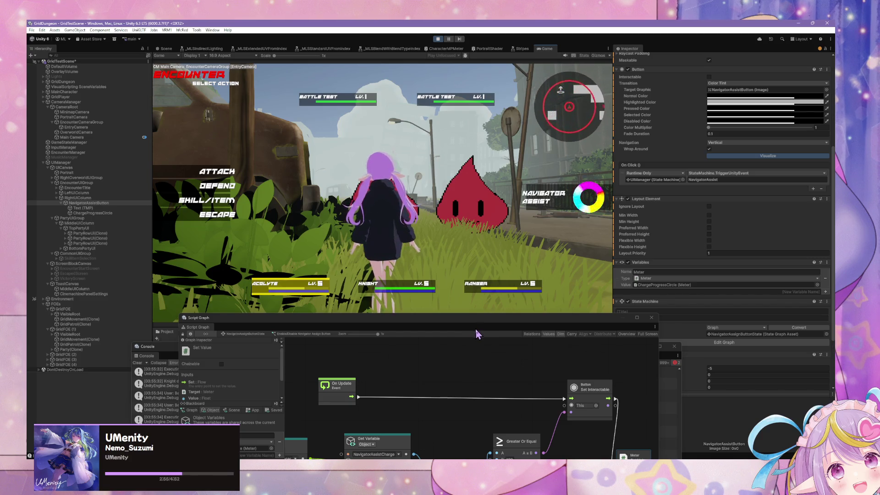
pyautogui.moveTo(468, 335)
pyautogui.mouseDown()
pyautogui.moveTo(463, 295)
pyautogui.moveTo(435, 258)
pyautogui.mouseUp()
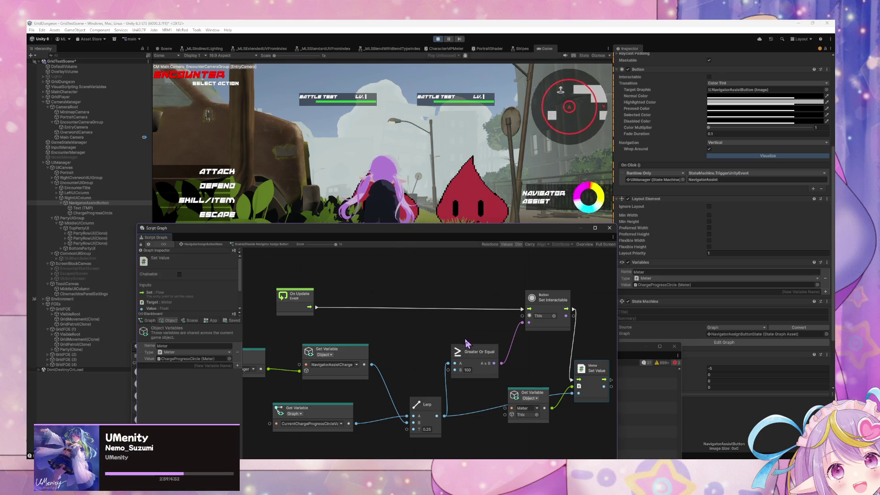
pyautogui.moveTo(590, 376); pyautogui.dragTo(598, 378)
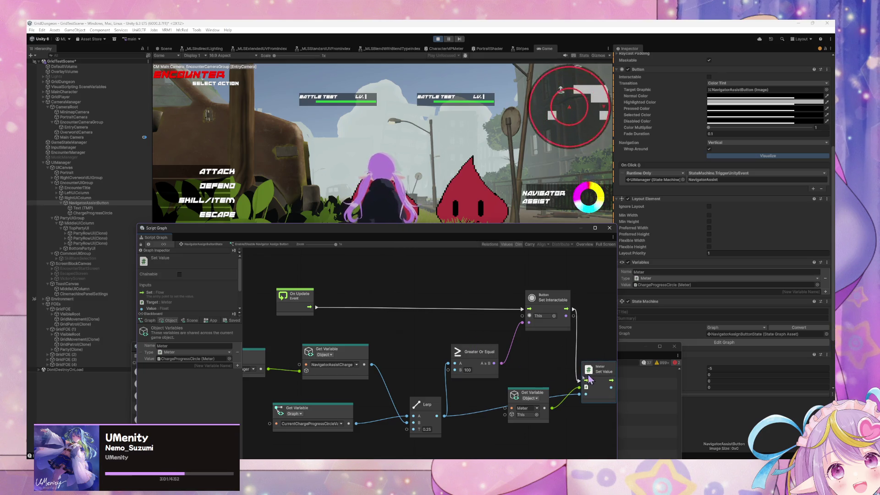
# - Wire current charge-progress into Lerp B and NavigatorAssistCharge into Lerp A, then escape the encounter
pyautogui.moveTo(354, 423); pyautogui.dragTo(406, 423)
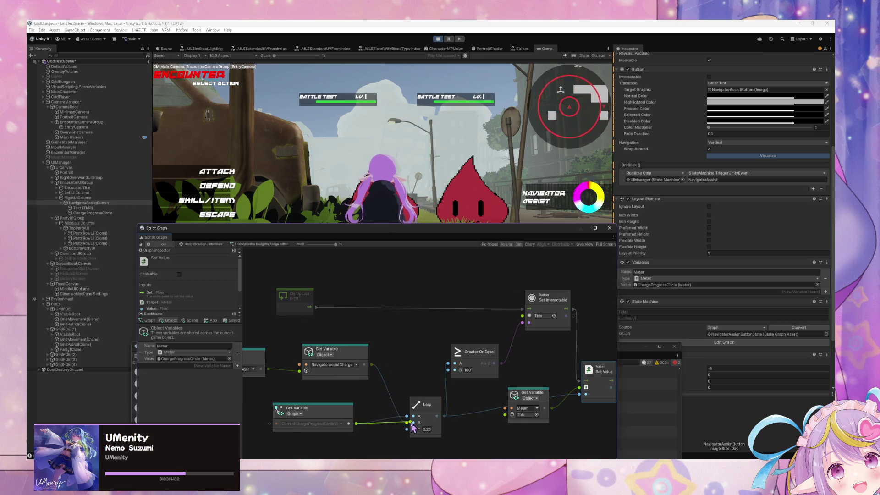
pyautogui.moveTo(372, 370); pyautogui.dragTo(406, 416)
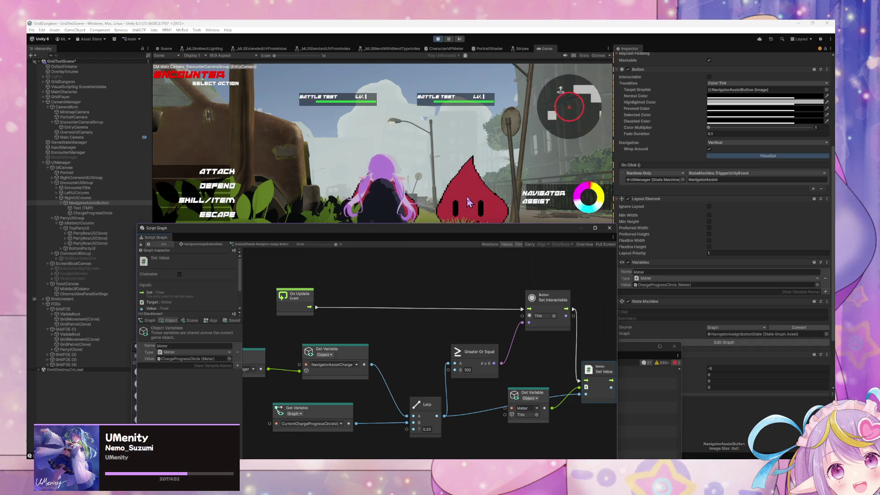
pyautogui.click(233, 221)
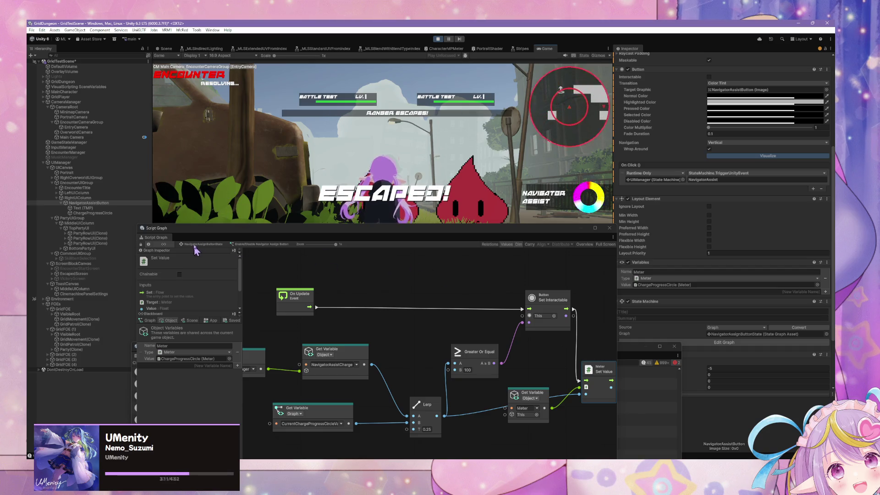
pyautogui.click(201, 245)
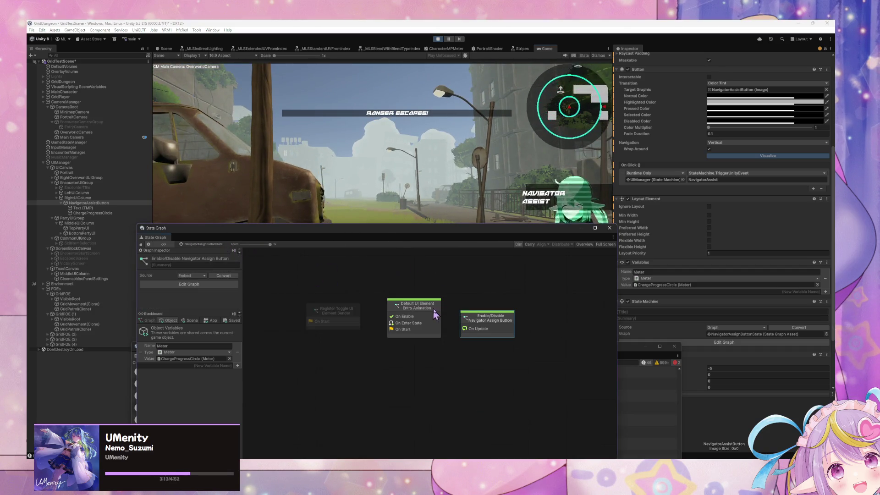
# - Inspect the EncounterManager's Encounter state, then reopen NavigatorAssistButton's Enable/Disable script graph
pyautogui.click(103, 152)
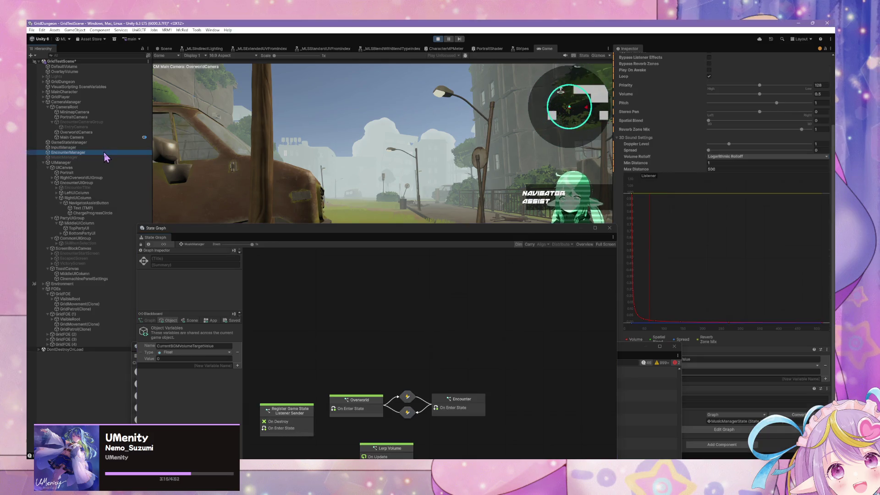
pyautogui.moveTo(447, 383)
pyautogui.mouseDown()
pyautogui.moveTo(412, 304)
pyautogui.moveTo(410, 334)
pyautogui.mouseUp()
pyautogui.click(469, 359)
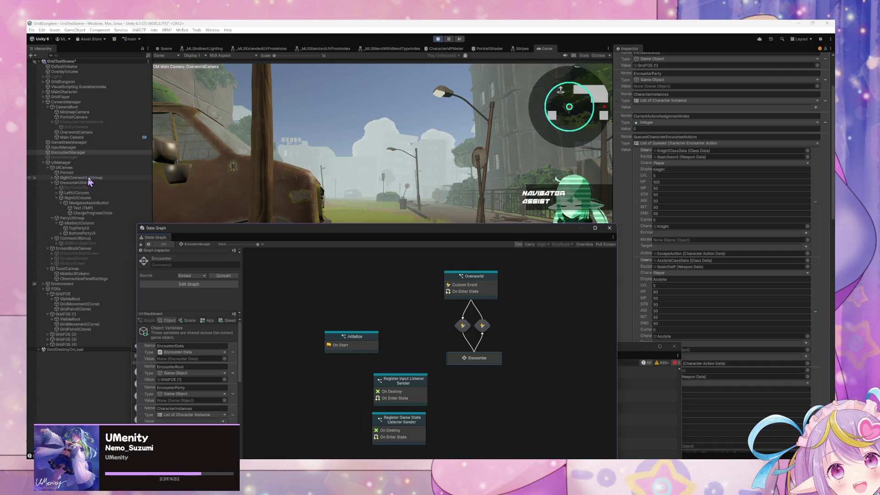
pyautogui.click(113, 203)
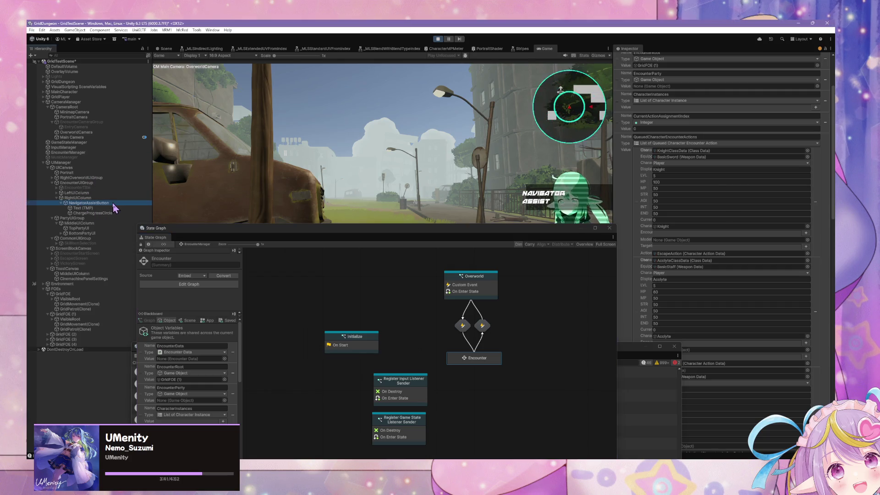
pyautogui.doubleClick(477, 323)
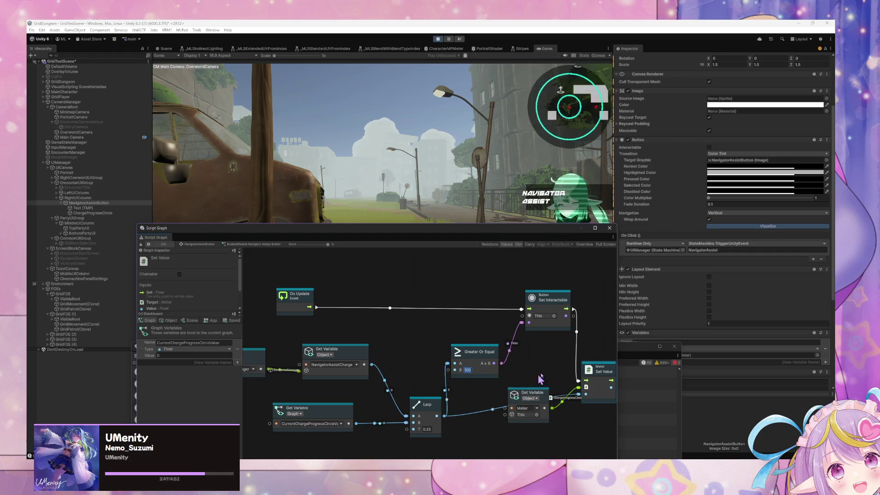
# - Change the Greater Or Equal node's comparison value from 100 to 1
pyautogui.moveTo(540, 377); pyautogui.dragTo(473, 365)
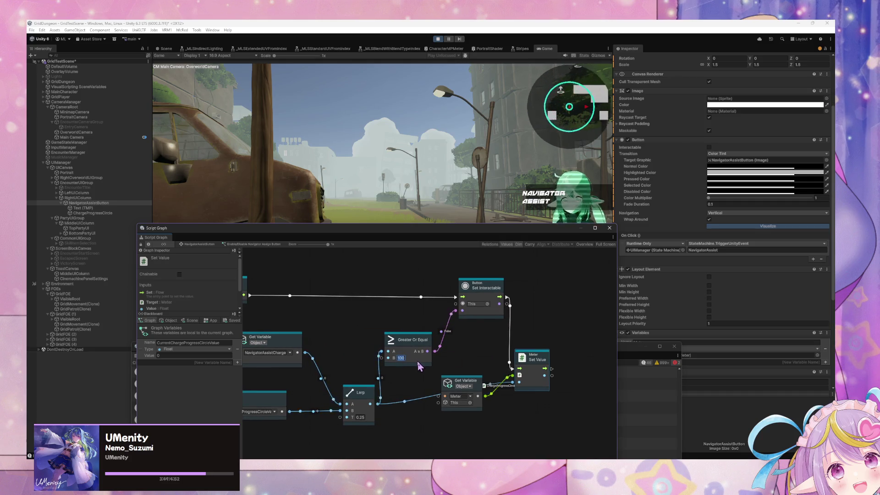
pyautogui.moveTo(385, 385); pyautogui.dragTo(470, 391)
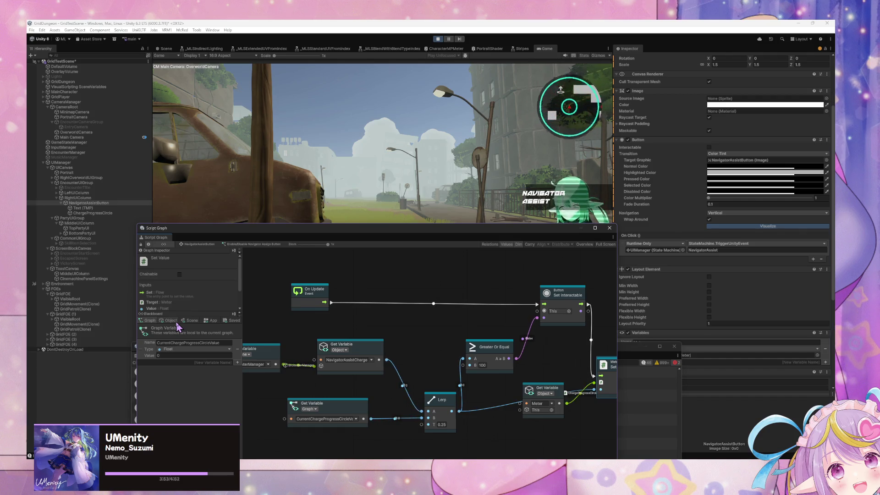
pyautogui.write('1')
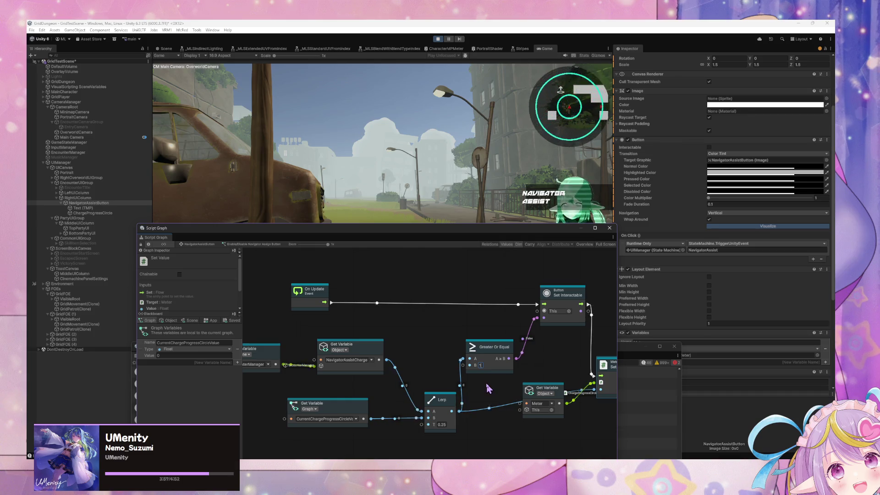
pyautogui.moveTo(568, 371); pyautogui.dragTo(417, 375)
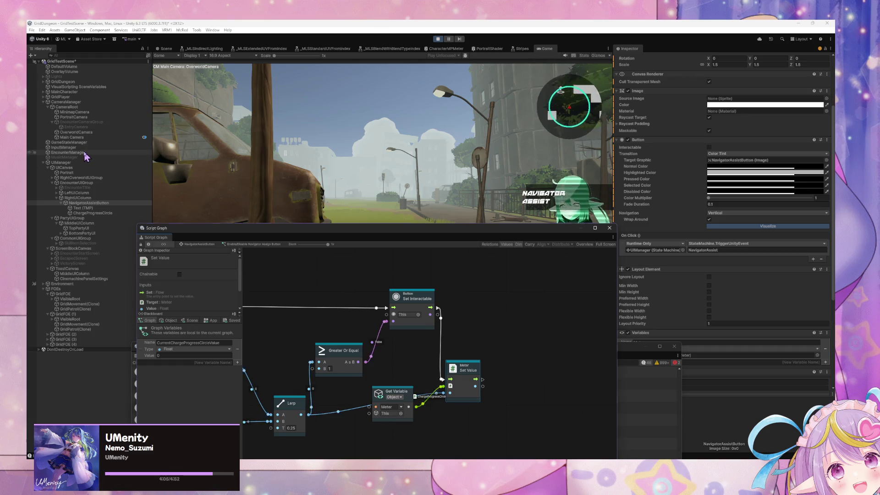
pyautogui.click(84, 153)
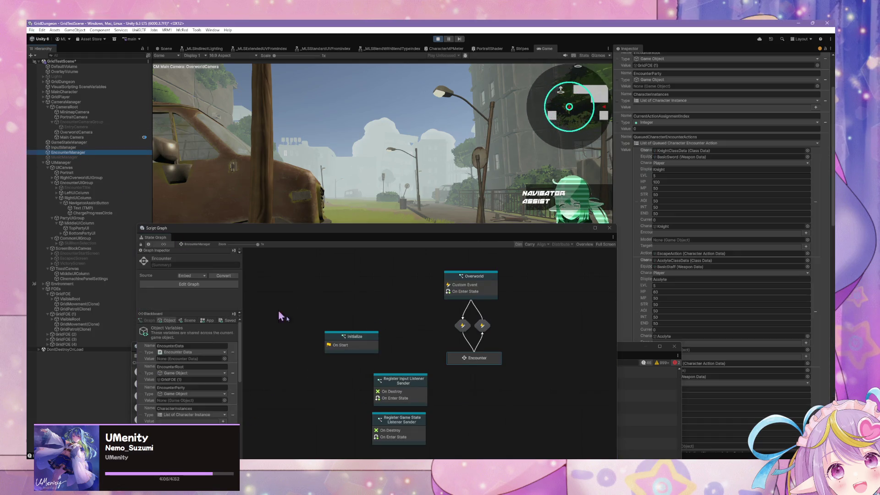
# - Open the EncounterManager's Encounter state and its transition script graph
pyautogui.doubleClick(479, 360)
pyautogui.scroll(-5, 443, 327)
pyautogui.hscroll(3, 443, 327)
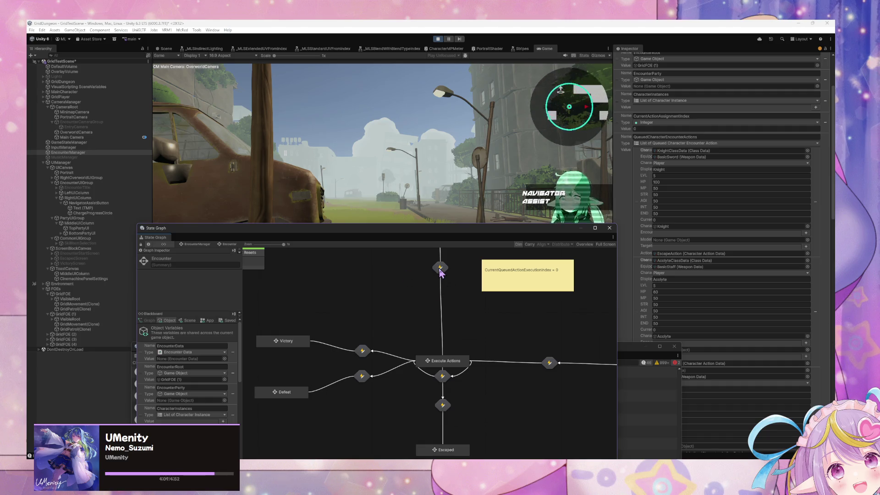
pyautogui.doubleClick(439, 269)
pyautogui.scroll(-4, 412, 356)
pyautogui.hscroll(1, 411, 356)
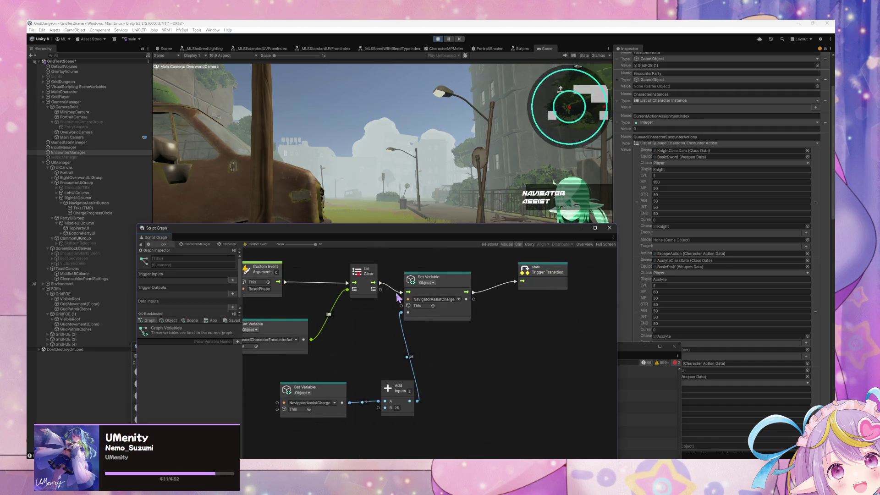
# - Set the Add node's B to 0.25, then reopen the Navigator Assist button's Enable/Disable graph
pyautogui.click(394, 405)
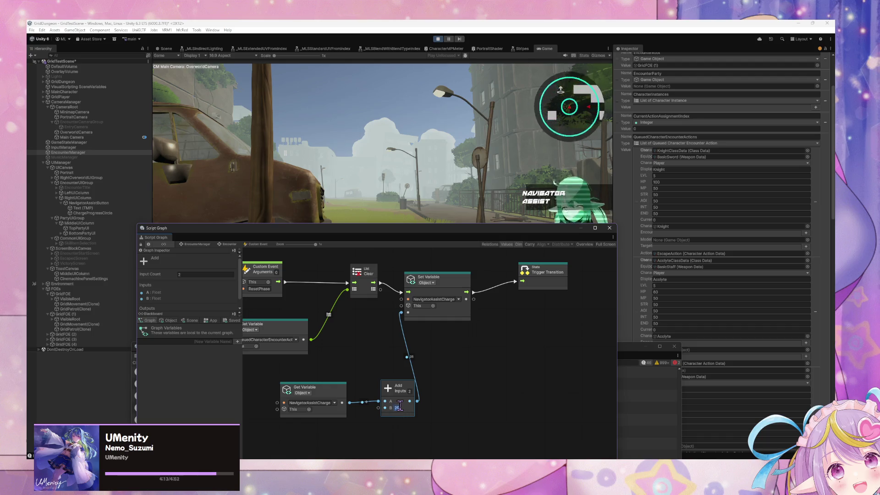
pyautogui.write('0.25')
pyautogui.click(549, 395)
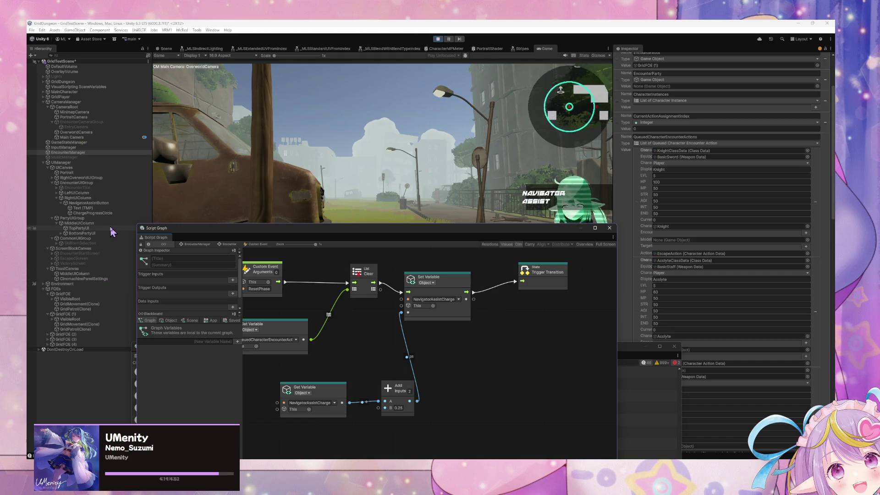
pyautogui.click(95, 204)
pyautogui.doubleClick(485, 325)
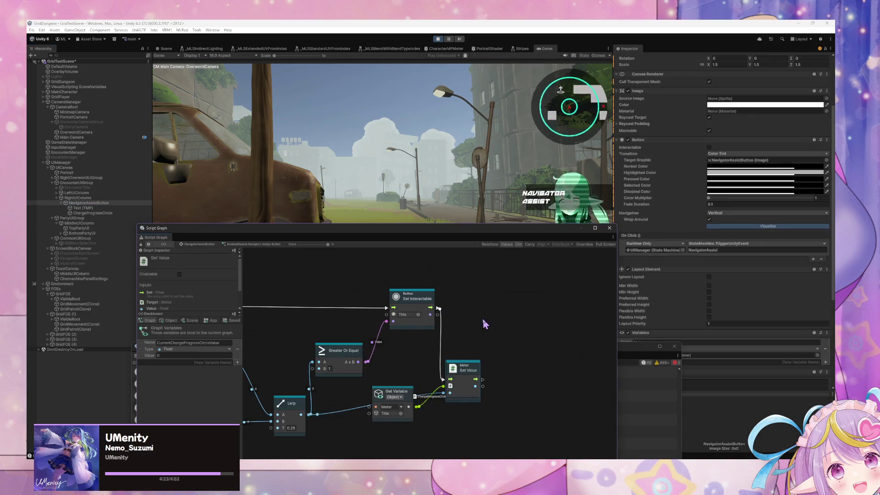
# - Set the Lerp node's T to 2 and move the Script Graph window lower
pyautogui.click(296, 429)
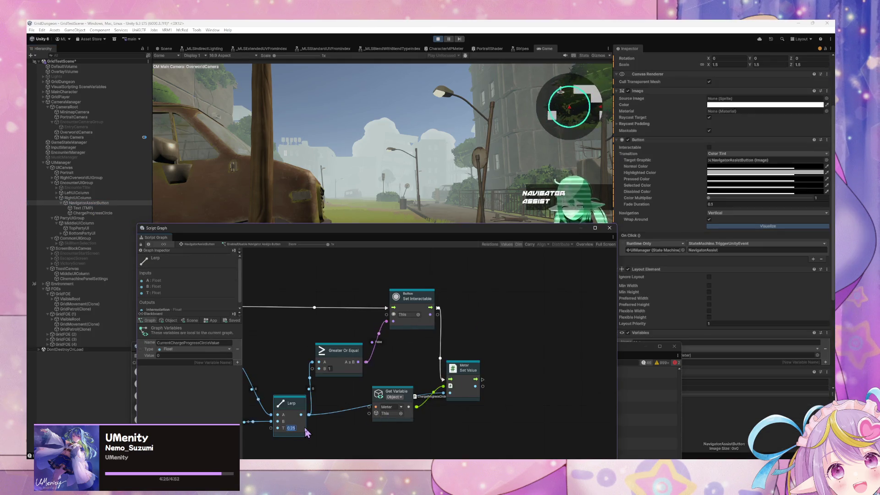
pyautogui.write('2')
pyautogui.click(329, 433)
pyautogui.moveTo(413, 228); pyautogui.dragTo(571, 302)
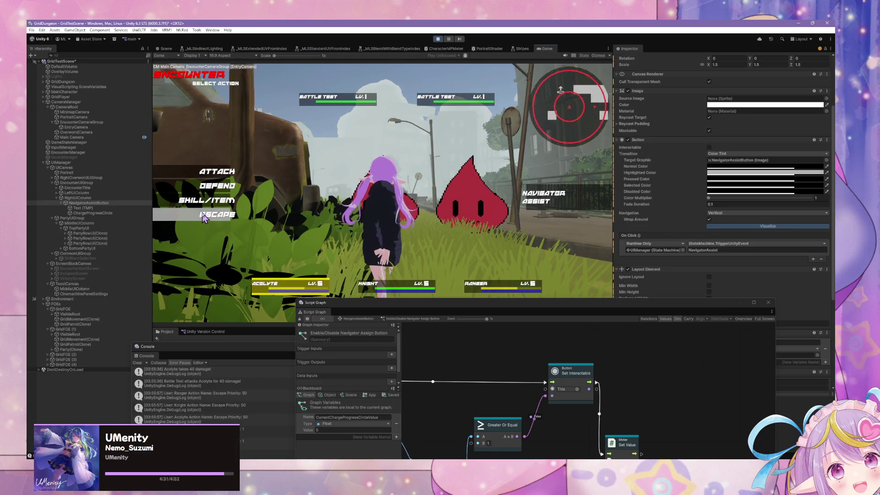
# - Choose the party's actions: a skill on the Ranger, Quick Strike, and a skill for the last member
pyautogui.click(236, 187)
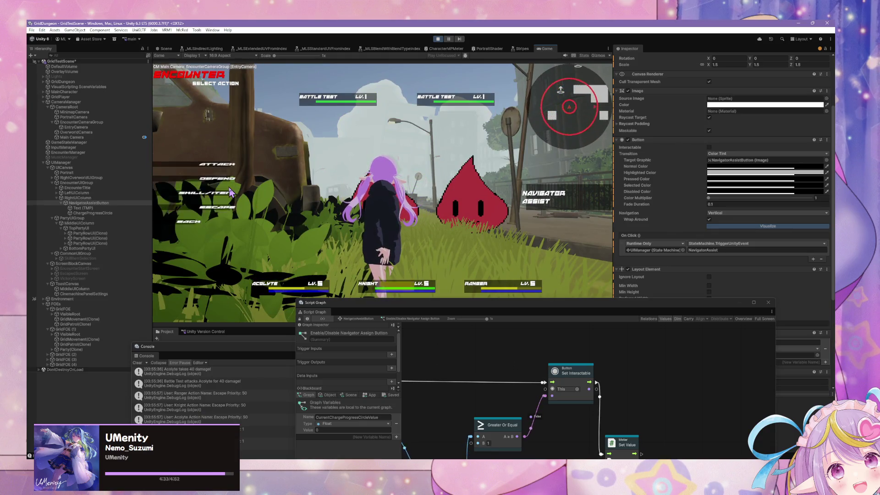
pyautogui.click(236, 187)
pyautogui.click(236, 187)
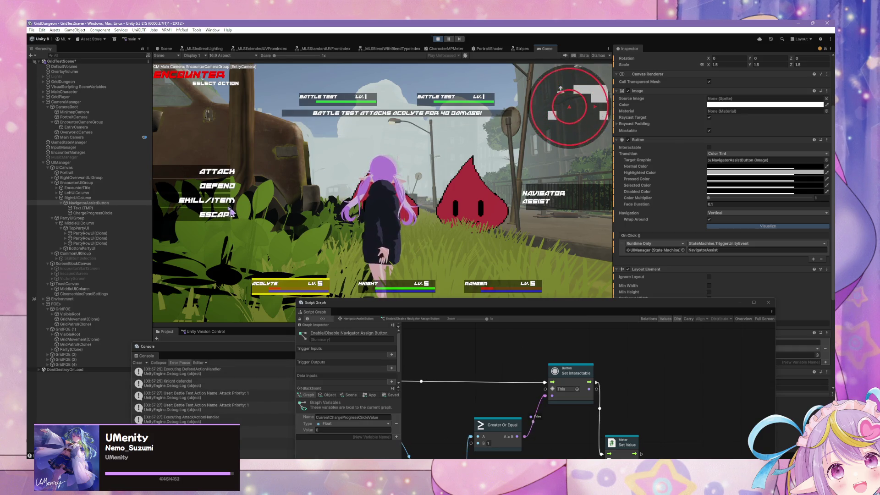
pyautogui.click(206, 206)
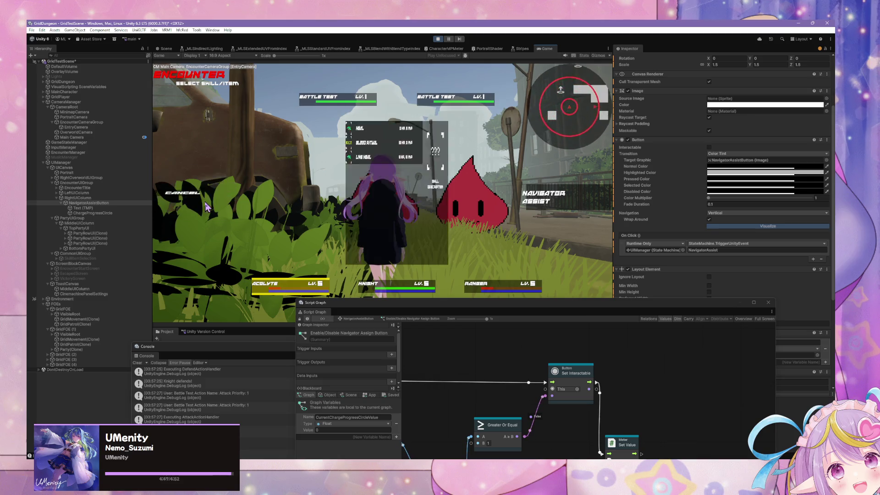
pyautogui.click(374, 126)
pyautogui.click(469, 283)
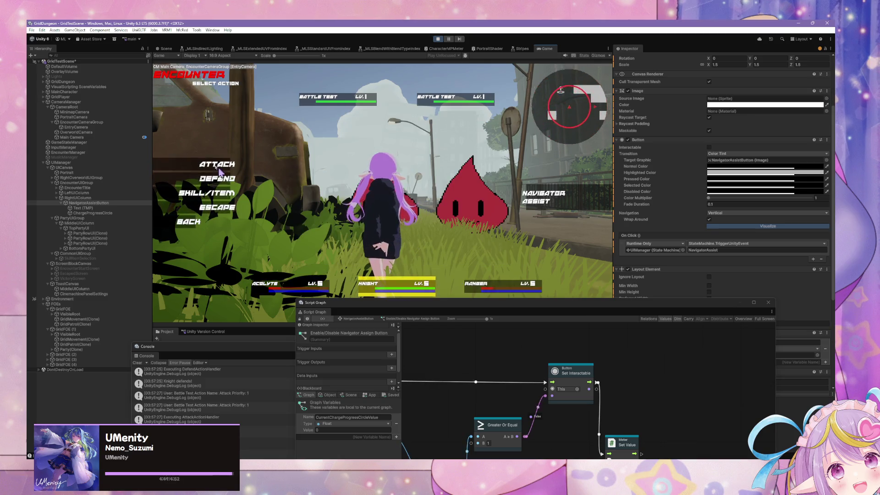
pyautogui.click(202, 181)
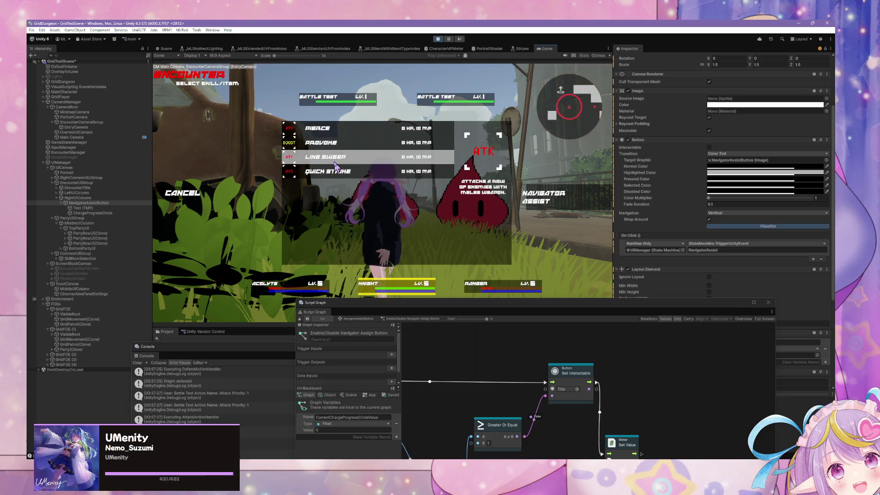
pyautogui.click(332, 174)
pyautogui.click(216, 196)
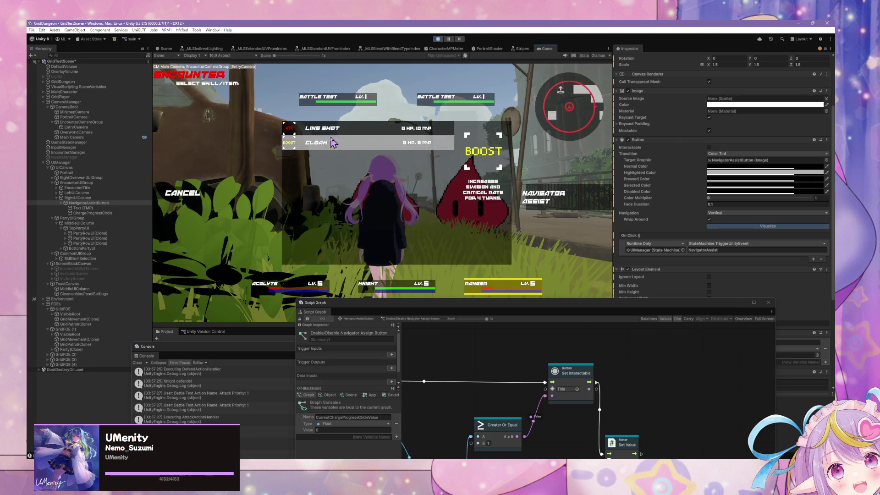
pyautogui.click(330, 133)
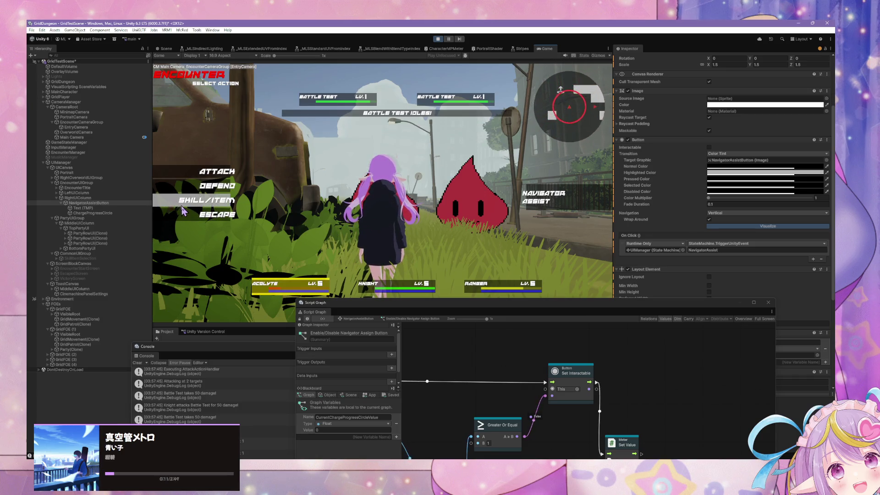
# - Escape the battle, then in the new slime battle pick a skill targeting the Acolyte
pyautogui.click(184, 212)
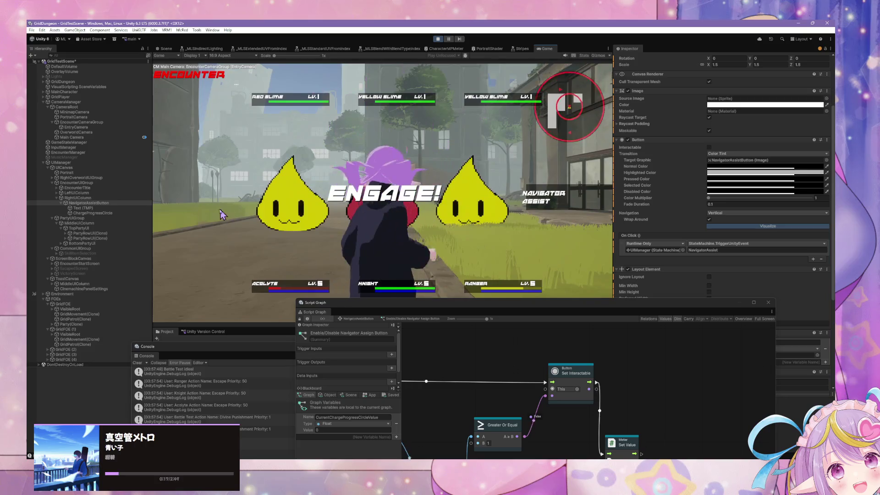
pyautogui.click(204, 205)
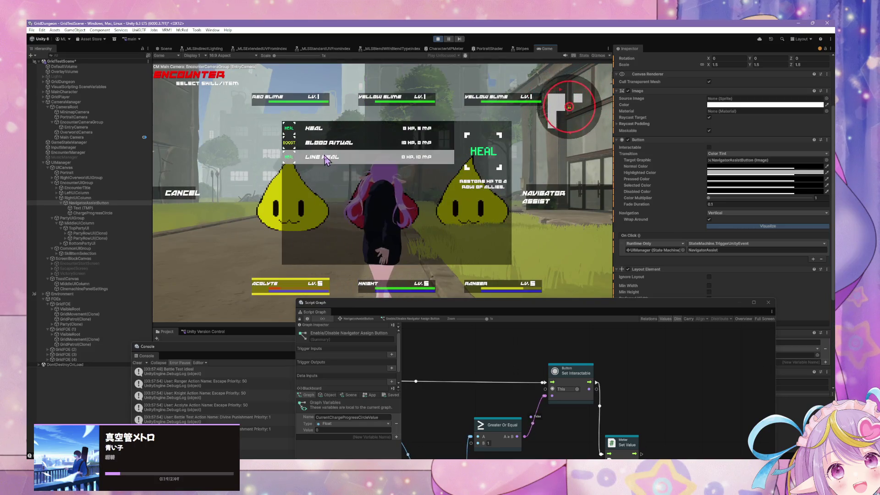
pyautogui.click(316, 126)
pyautogui.click(246, 284)
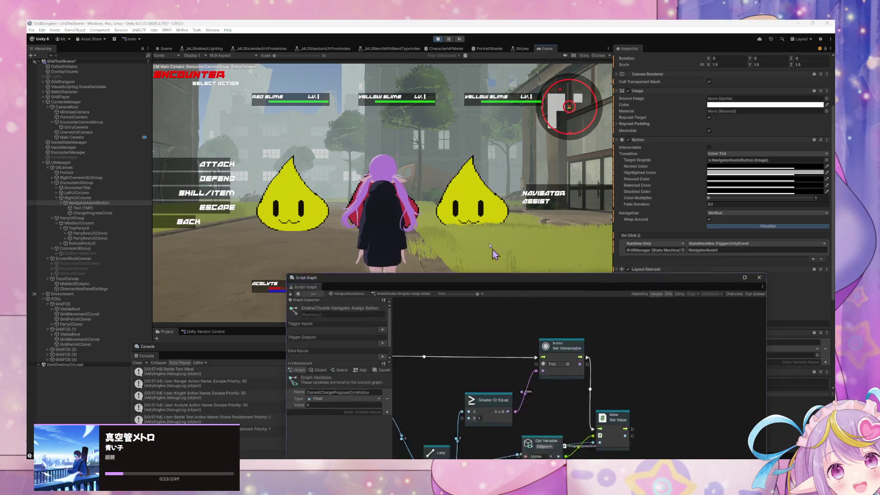
# - Raise the Script Graph window, reposition the Meter Get Variable node, then lower the window again
pyautogui.moveTo(514, 303); pyautogui.dragTo(436, 171)
pyautogui.moveTo(483, 331); pyautogui.dragTo(470, 360)
pyautogui.hscroll(-3, 481, 321)
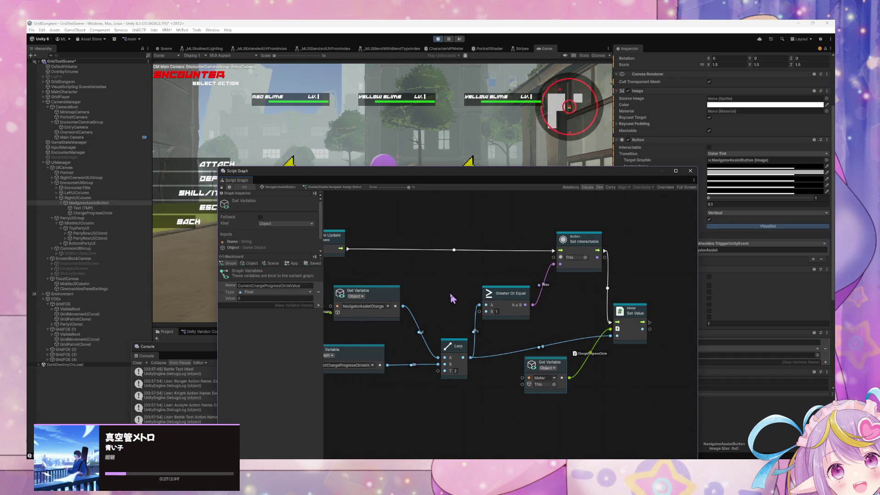
pyautogui.moveTo(373, 171)
pyautogui.mouseDown()
pyautogui.moveTo(449, 313)
pyautogui.moveTo(401, 260)
pyautogui.moveTo(383, 282)
pyautogui.mouseUp()
# - Back out of Skill/Item and Attack, have the Ranger defend, and raise the Script Graph window
pyautogui.click(216, 193)
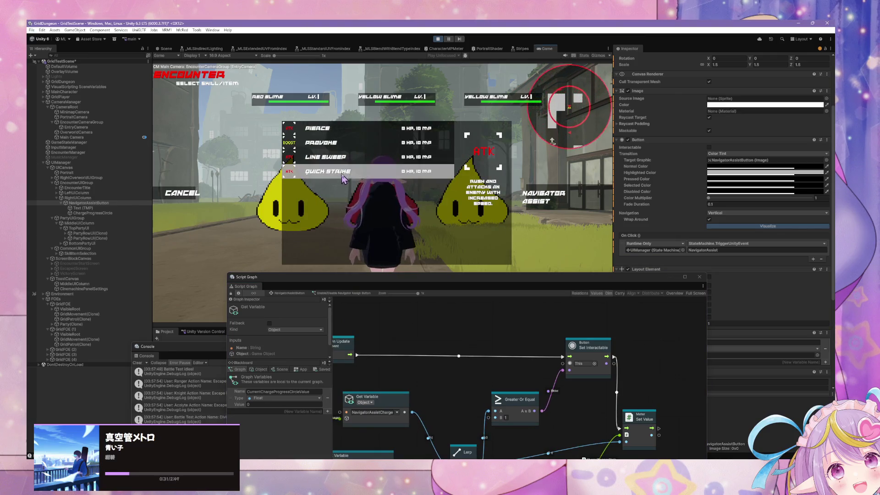
pyautogui.click(188, 196)
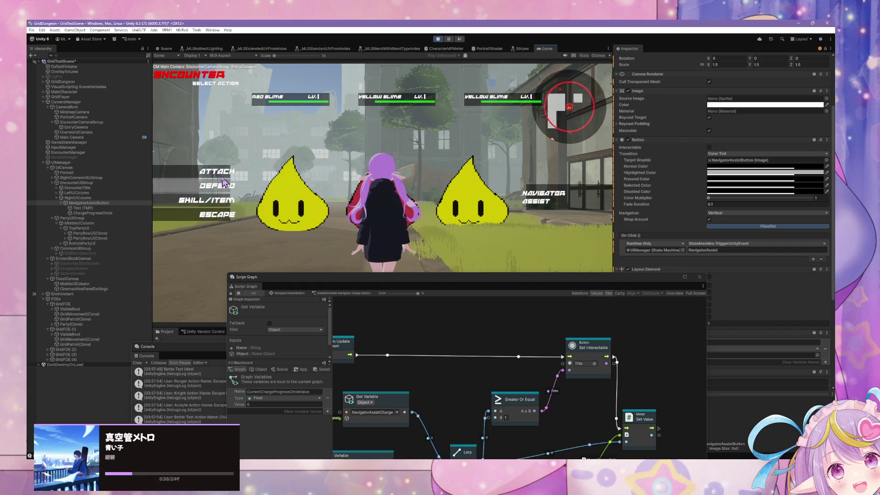
pyautogui.click(216, 172)
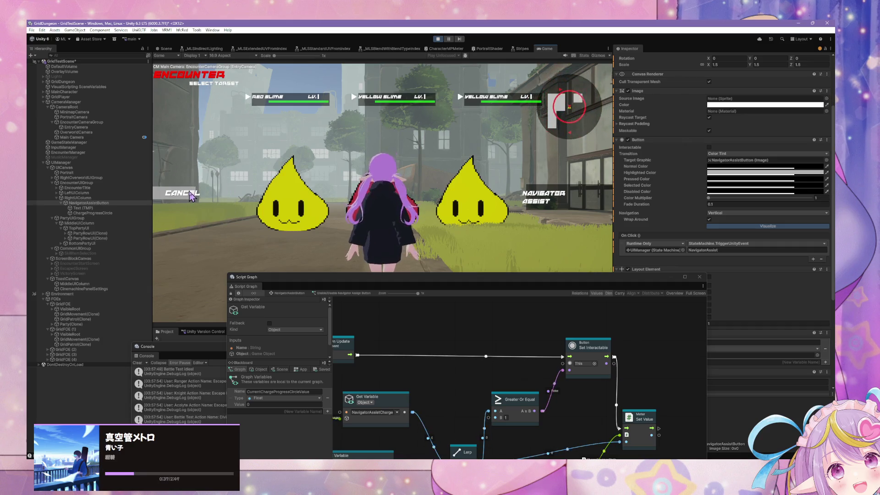
pyautogui.click(192, 197)
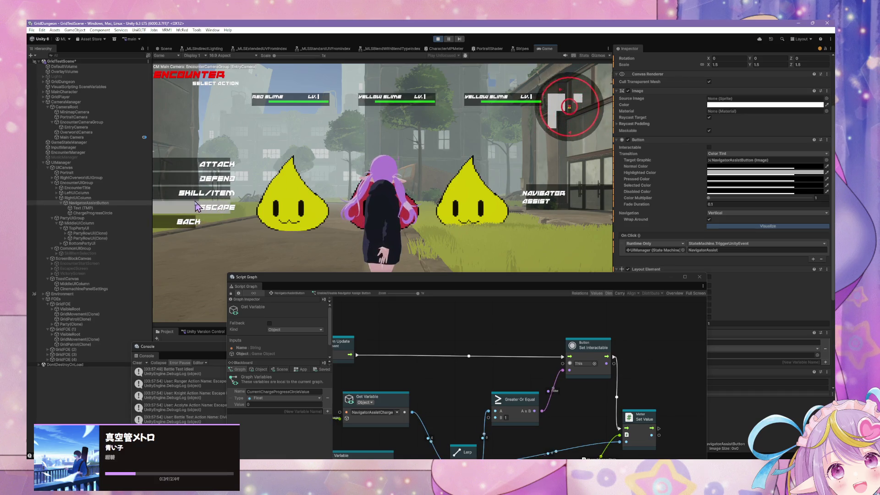
pyautogui.click(214, 164)
pyautogui.click(183, 194)
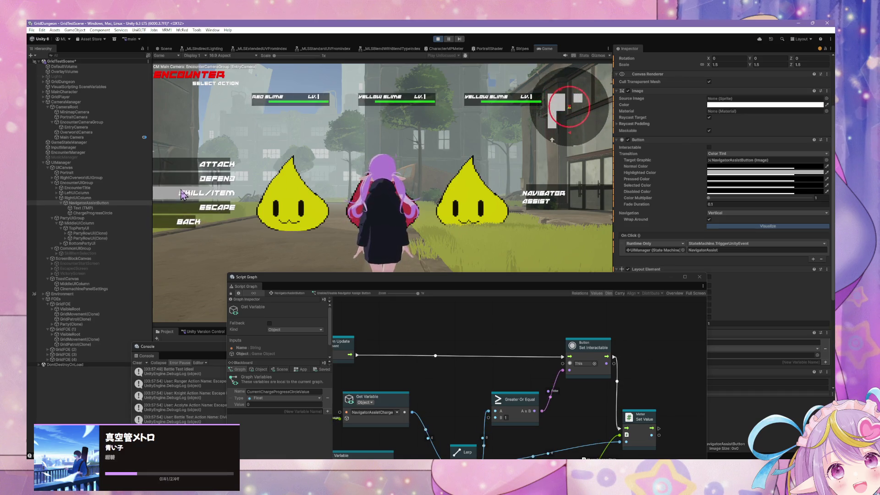
pyautogui.click(195, 182)
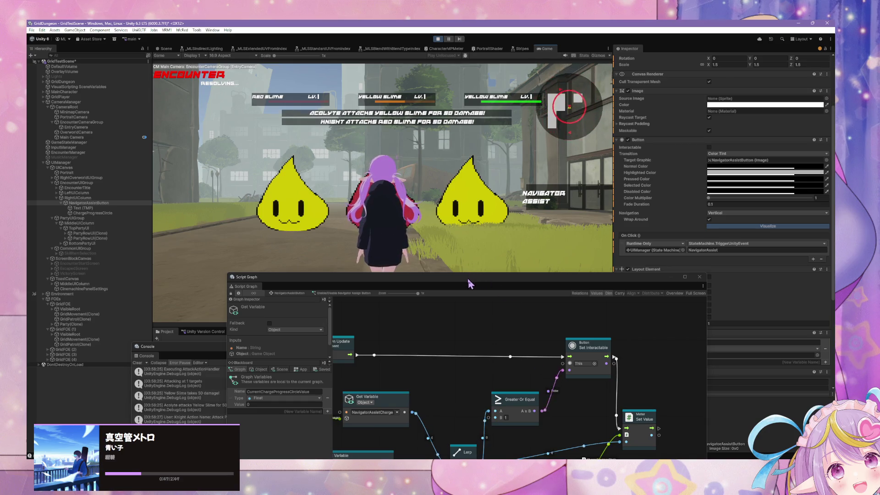
pyautogui.moveTo(467, 279); pyautogui.dragTo(437, 224)
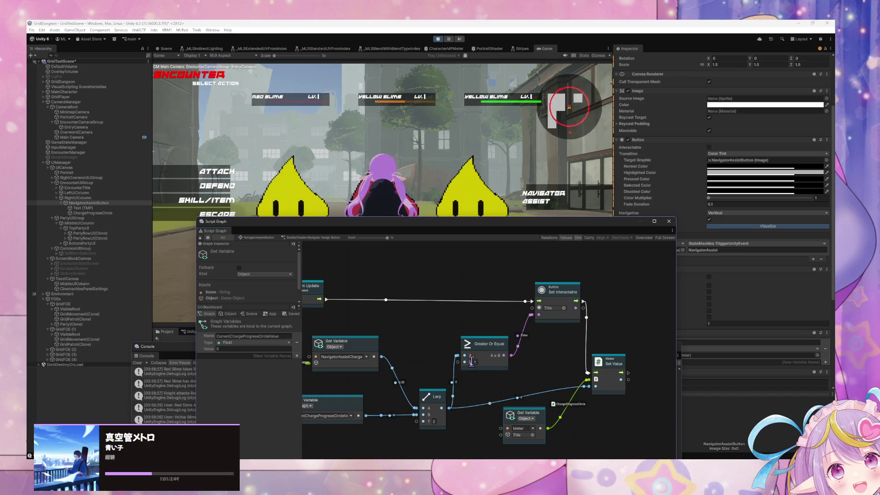
# - Wire NavigatorAssistCharge to Lerp B and CurrentChargeProgressCircleValue to Lerp A, then have the Ranger defend
pyautogui.moveTo(383, 356); pyautogui.dragTo(416, 415)
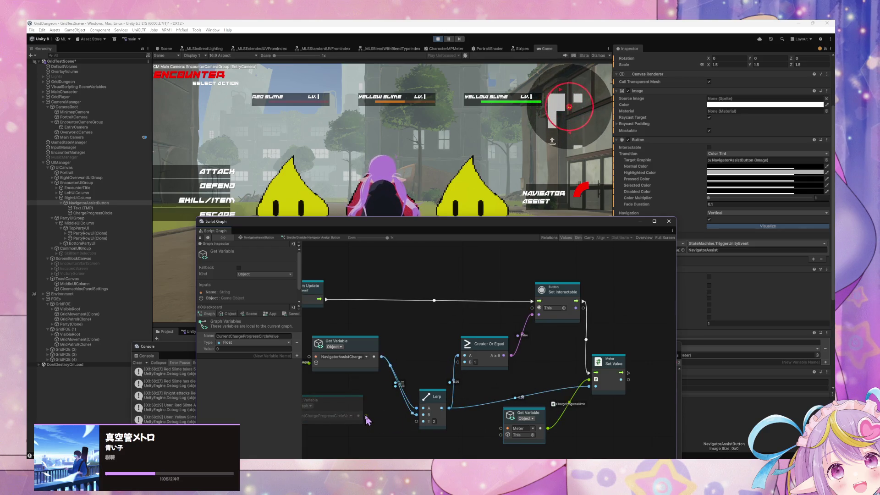
pyautogui.moveTo(359, 416); pyautogui.dragTo(416, 408)
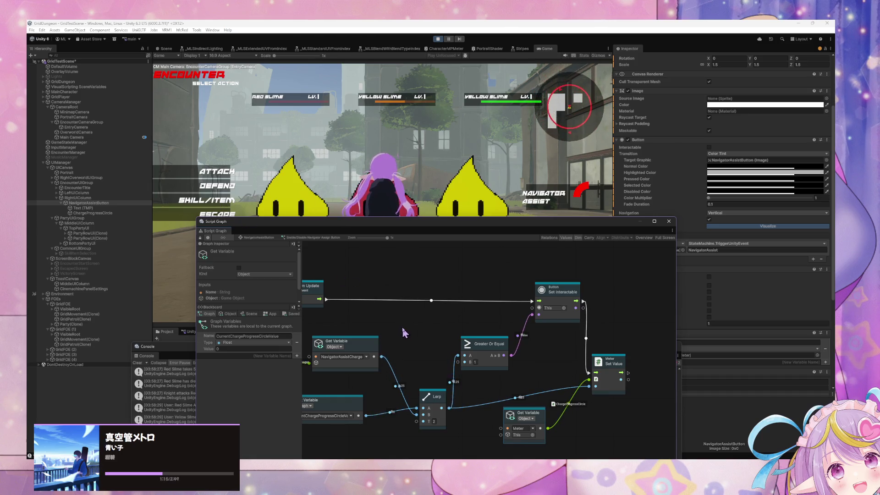
pyautogui.moveTo(402, 326); pyautogui.dragTo(434, 322)
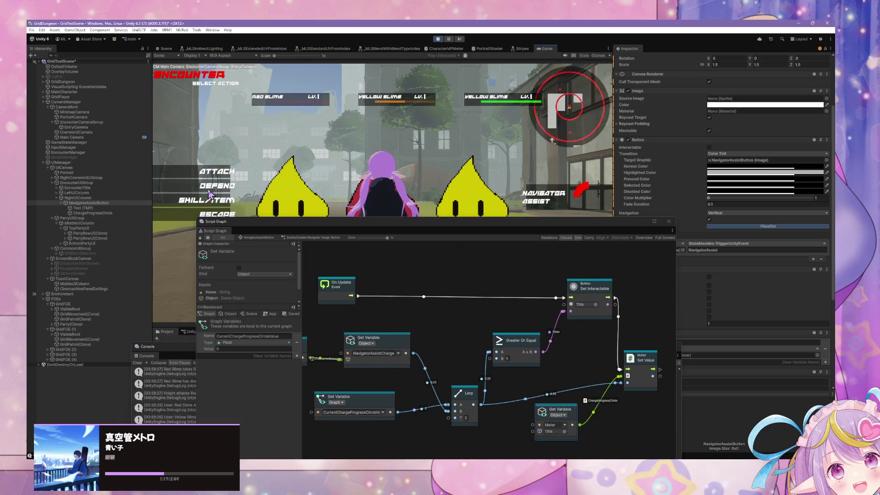
pyautogui.click(229, 185)
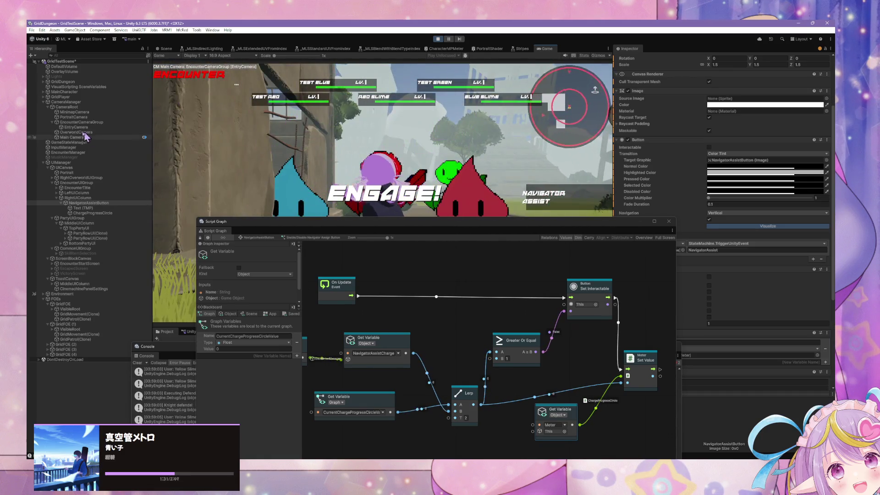
# - Open the skill list, cancel back to the actions, and have the Ranger defend this turn
pyautogui.click(223, 191)
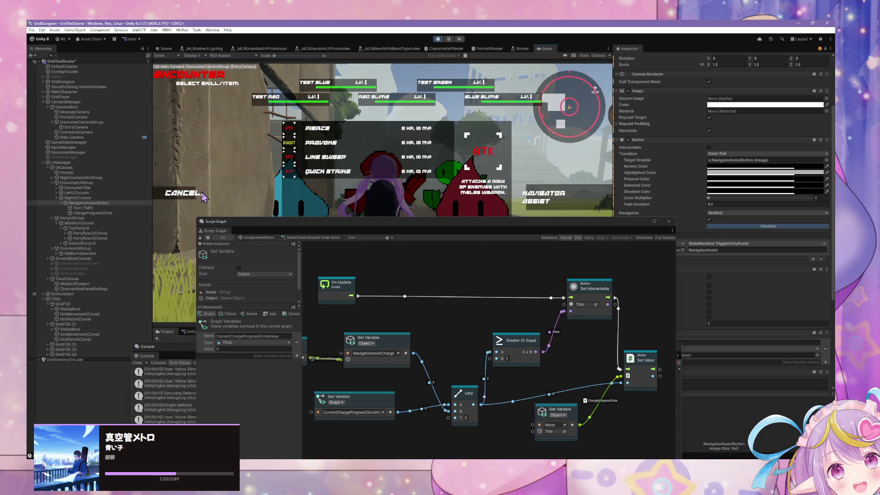
pyautogui.click(202, 192)
pyautogui.click(198, 180)
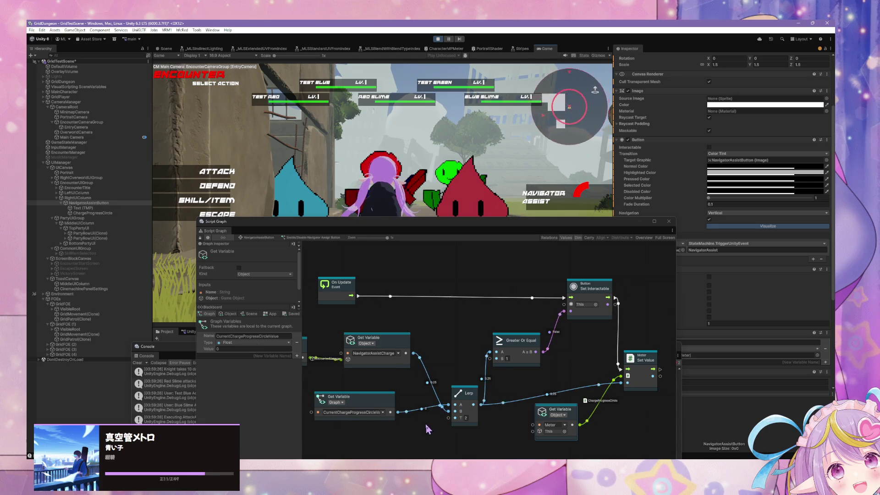
# - Link the Lerp result to the meter's Set Value and move the Lerp node up-left
pyautogui.moveTo(398, 415); pyautogui.dragTo(510, 410)
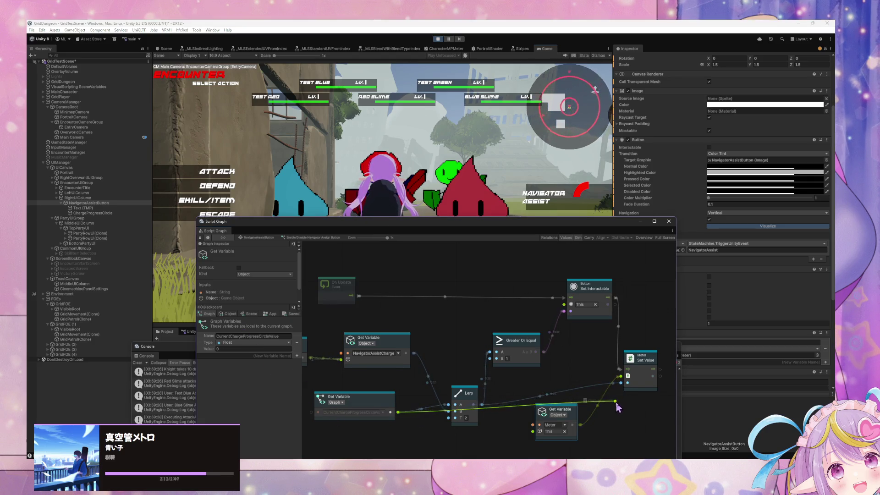
pyautogui.moveTo(624, 386); pyautogui.dragTo(621, 383)
pyautogui.moveTo(468, 388); pyautogui.dragTo(462, 372)
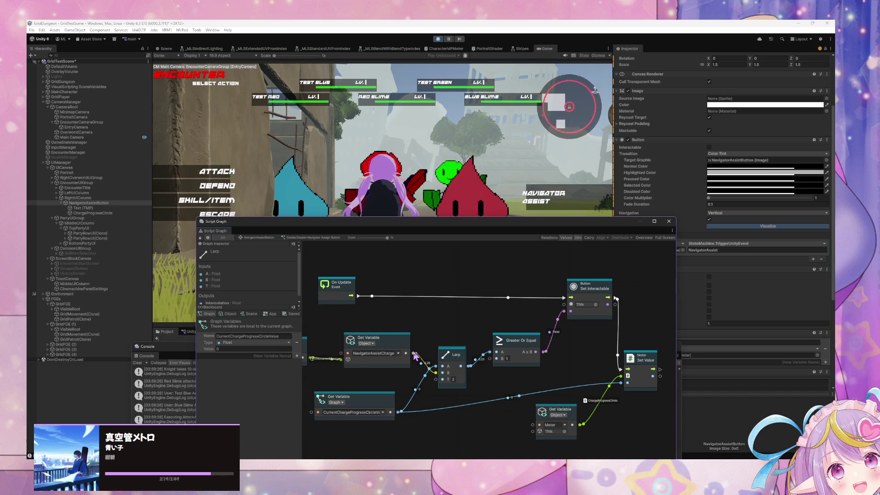
# - Connect NavigatorAssistCharge's output directly to Greater Or Equal's A input
pyautogui.moveTo(414, 354); pyautogui.dragTo(503, 353)
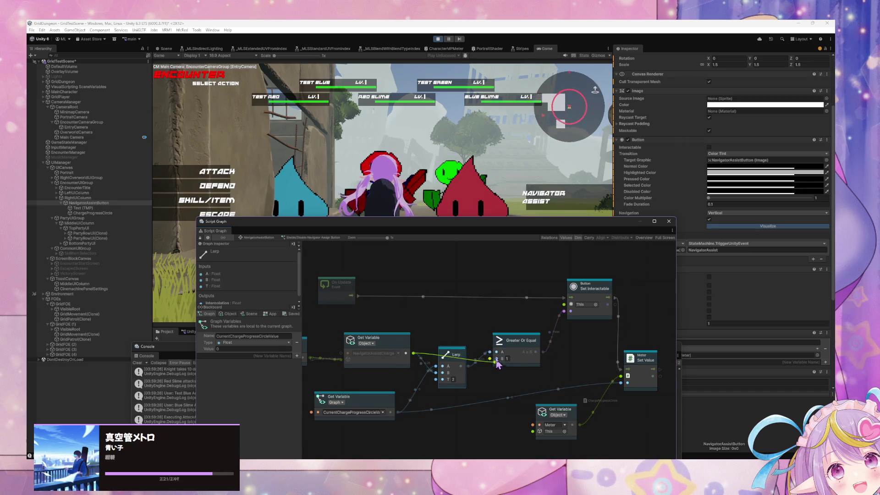
pyautogui.moveTo(496, 357); pyautogui.dragTo(453, 378)
pyautogui.moveTo(425, 349)
pyautogui.mouseDown()
pyautogui.moveTo(550, 349)
pyautogui.moveTo(443, 351)
pyautogui.mouseUp()
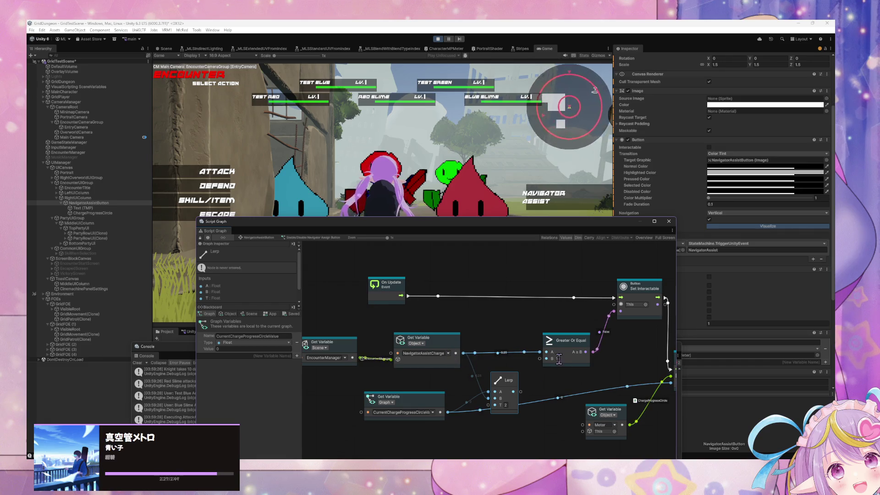
# - Wire the Lerp output into the meter's Set Value input
pyautogui.moveTo(510, 384); pyautogui.dragTo(523, 388)
pyautogui.hscroll(3, 501, 410)
pyautogui.moveTo(455, 405); pyautogui.dragTo(484, 405)
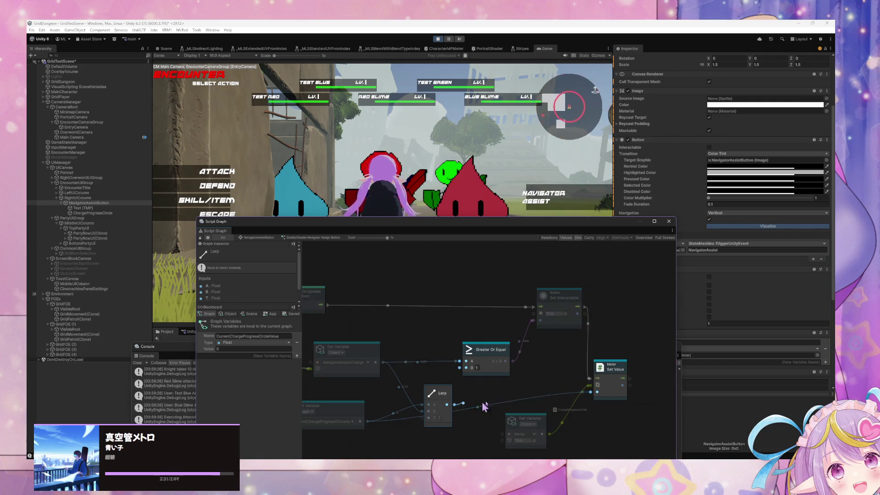
pyautogui.moveTo(594, 397); pyautogui.dragTo(596, 393)
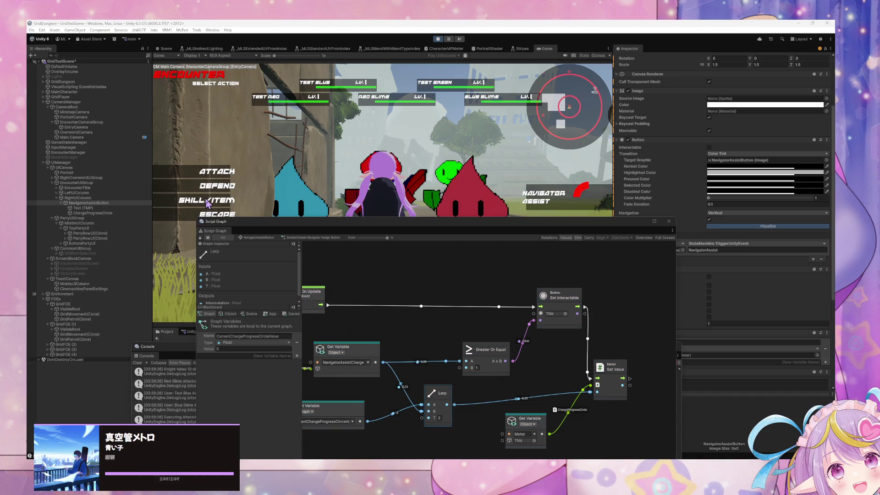
# - Choose the party's commands with the Ranger defending, after moving the script graph down
pyautogui.click(223, 184)
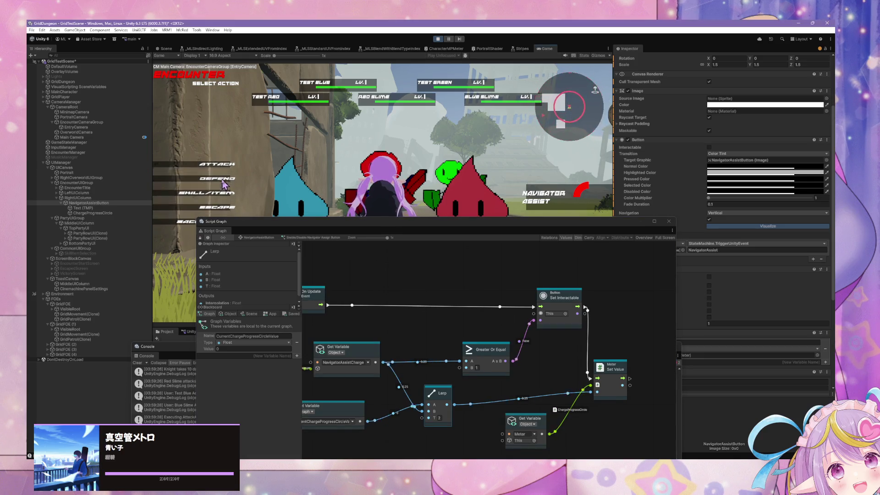
pyautogui.click(224, 184)
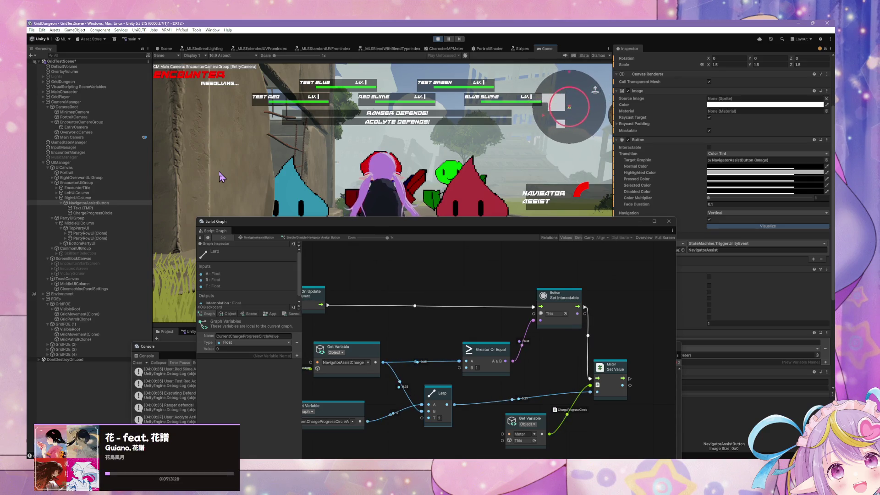
pyautogui.moveTo(260, 221)
pyautogui.mouseDown()
pyautogui.moveTo(451, 295)
pyautogui.moveTo(359, 312)
pyautogui.moveTo(320, 304)
pyautogui.mouseUp()
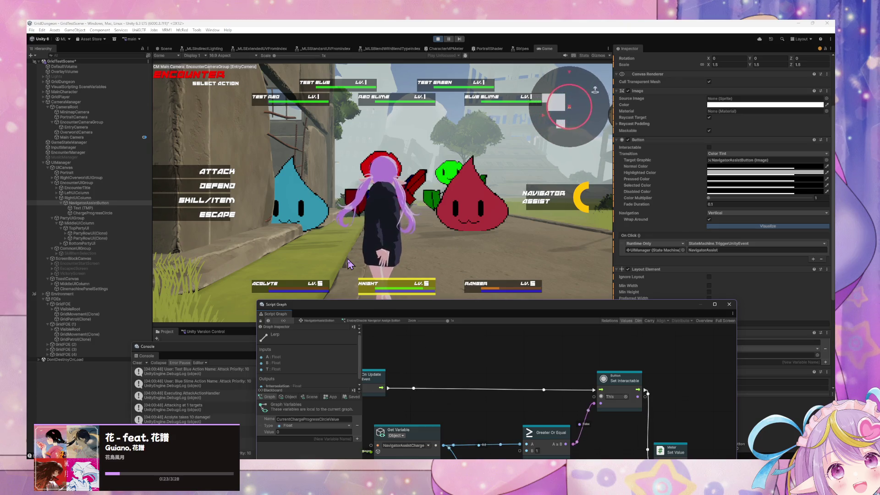
pyautogui.click(193, 224)
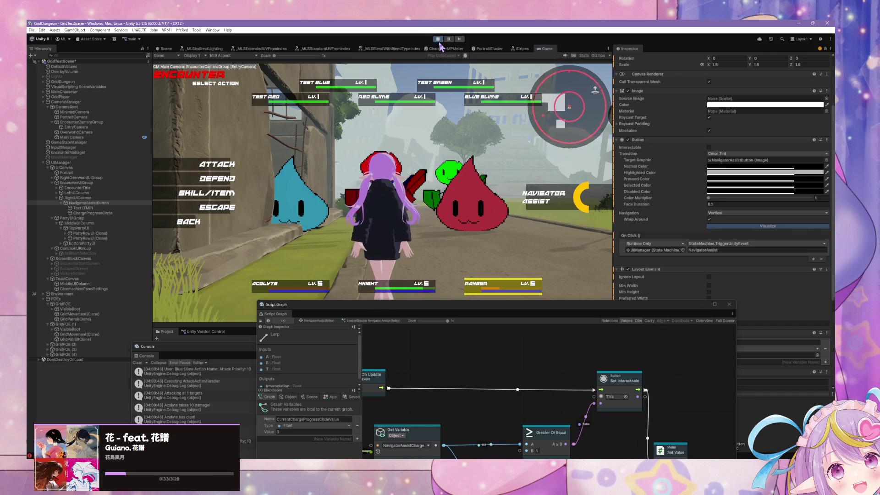
# - Focus the game and press Return to end the encounter, then switch to the music player
pyautogui.click(363, 147)
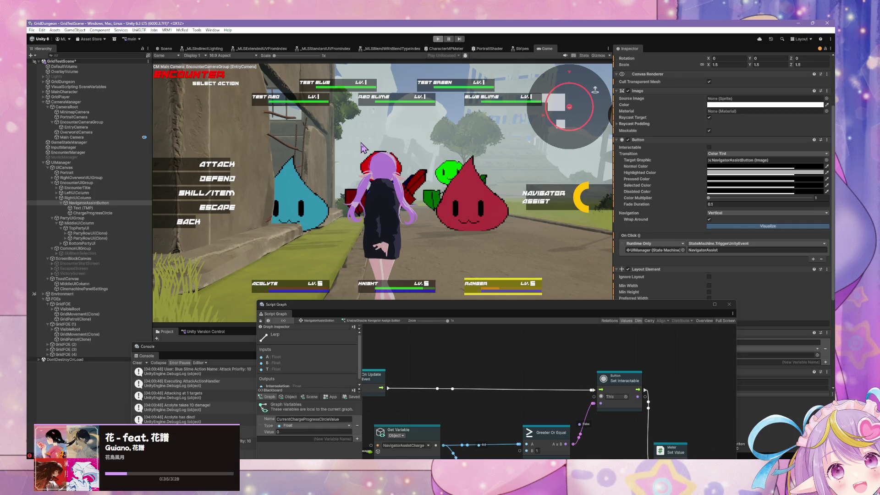
pyautogui.press('Return')
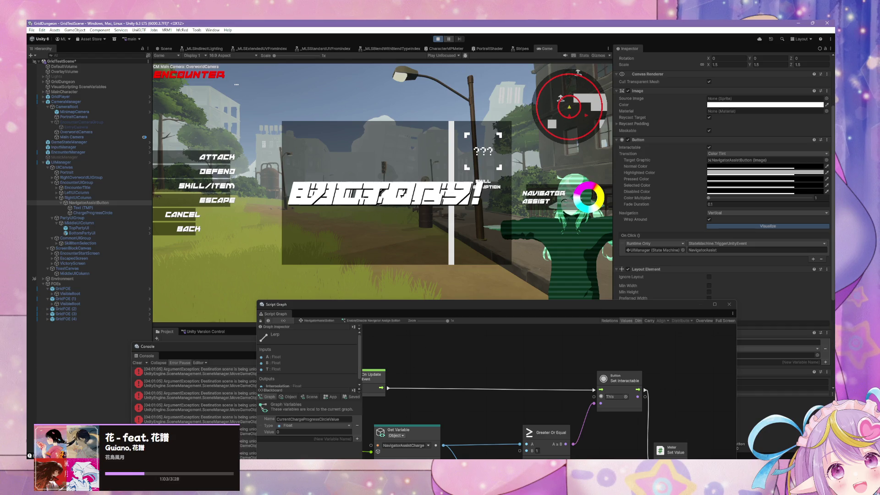
pyautogui.hotkey('alt', 'Tab')
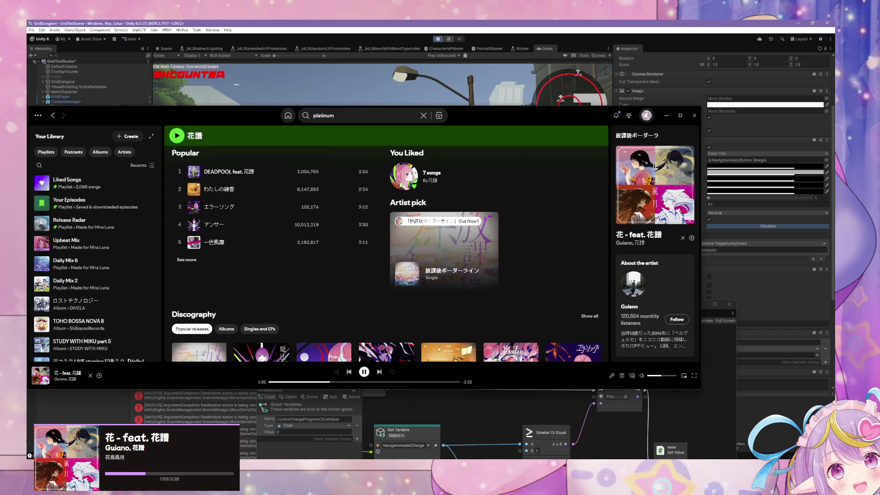
# - Like the playing song 花 - feat. 花譜 with the + button, then minimize Spotify
pyautogui.click(692, 238)
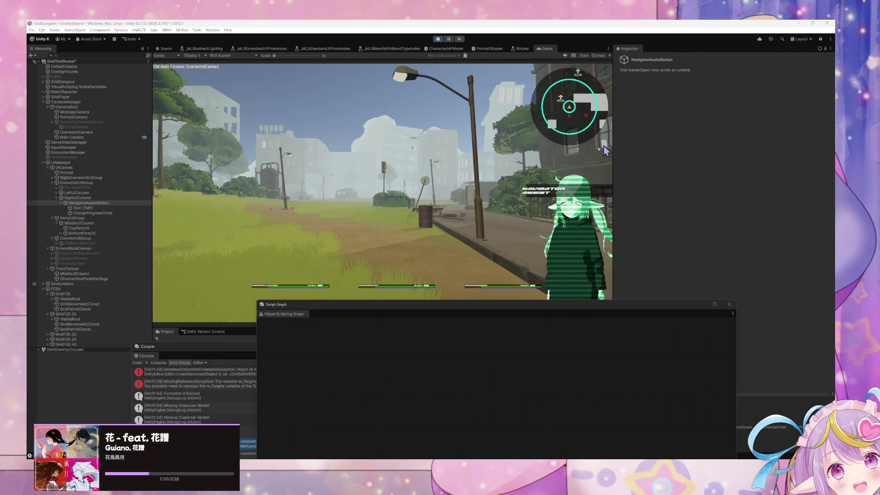
pyautogui.click(667, 115)
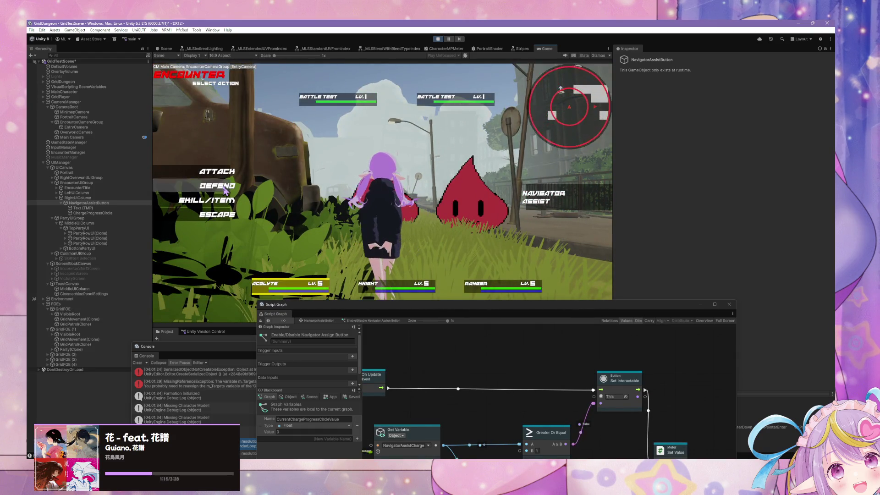
# - Choose DEFEND for all three party members in the slime battle
pyautogui.click(224, 190)
pyautogui.click(224, 183)
pyautogui.click(224, 183)
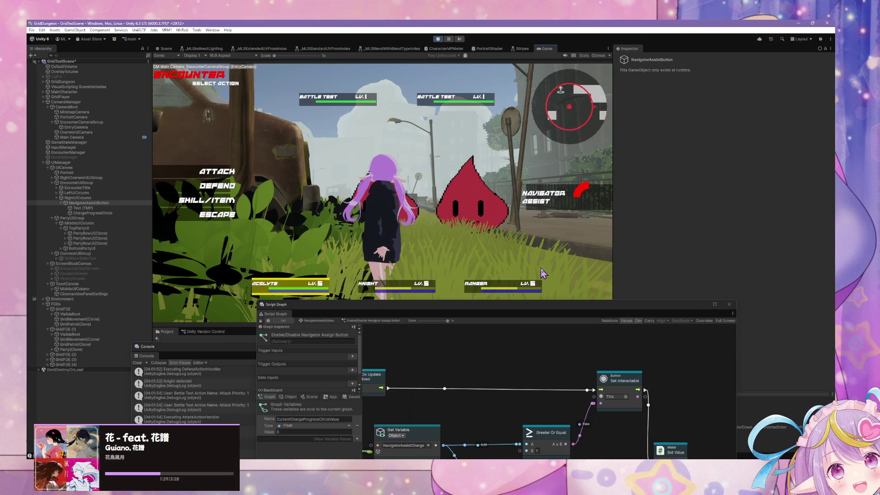
# - Raise the Script Graph window and spread apart the NavigatorAssistCharge and CurrentChargeProgressCircleValue nodes
pyautogui.moveTo(519, 302)
pyautogui.mouseDown()
pyautogui.moveTo(525, 260)
pyautogui.moveTo(514, 155)
pyautogui.mouseUp()
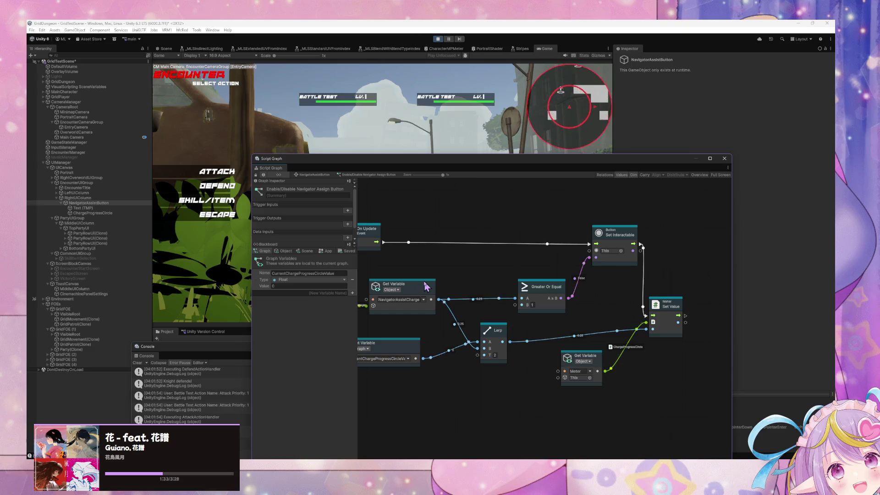
pyautogui.moveTo(426, 287); pyautogui.dragTo(411, 286)
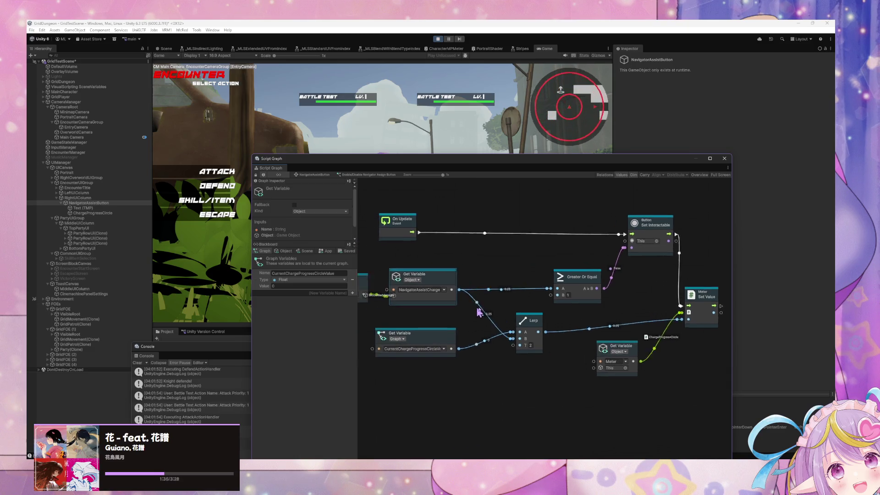
pyautogui.moveTo(495, 334); pyautogui.dragTo(500, 324)
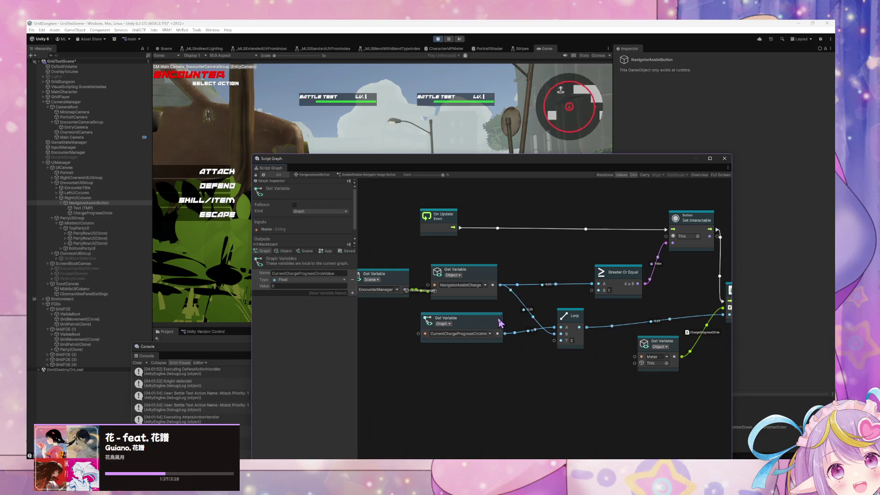
# - Add a Get Delta Time node from the node search and place it near the Lerp
pyautogui.moveTo(585, 334); pyautogui.dragTo(452, 333)
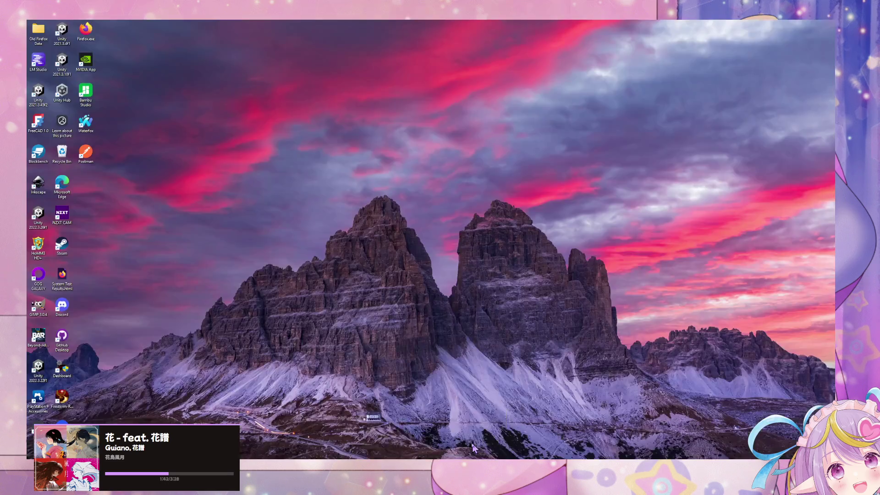
pyautogui.click(472, 434)
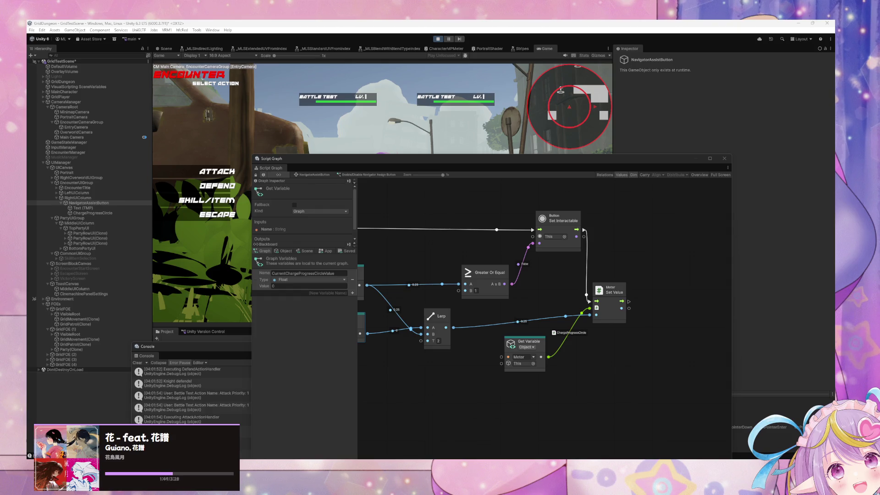
pyautogui.click(407, 353)
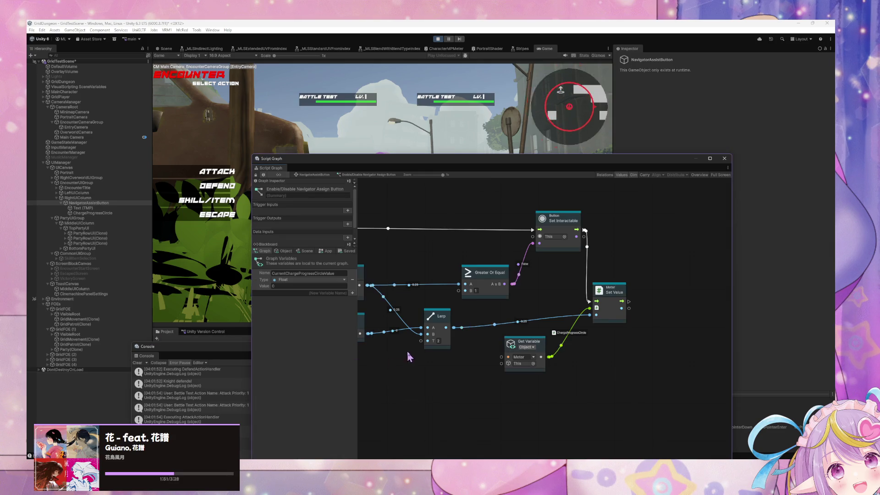
pyautogui.rightClick(402, 360)
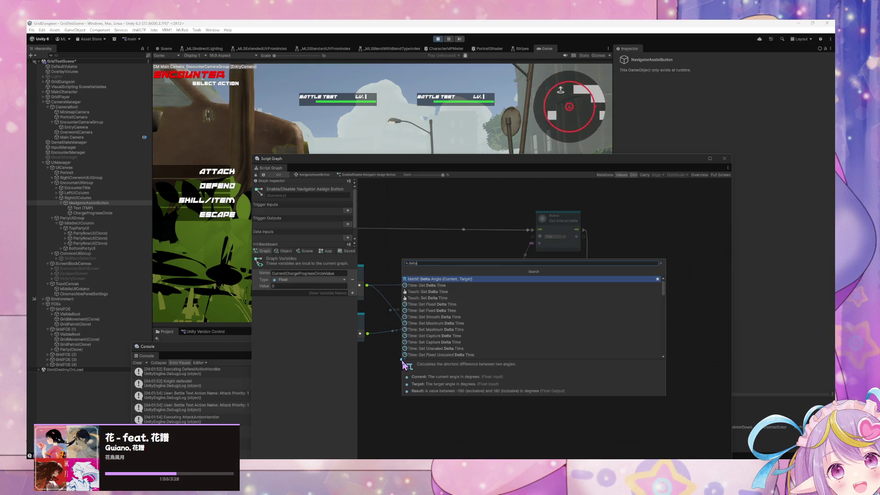
pyautogui.press('Down')
pyautogui.press('Return')
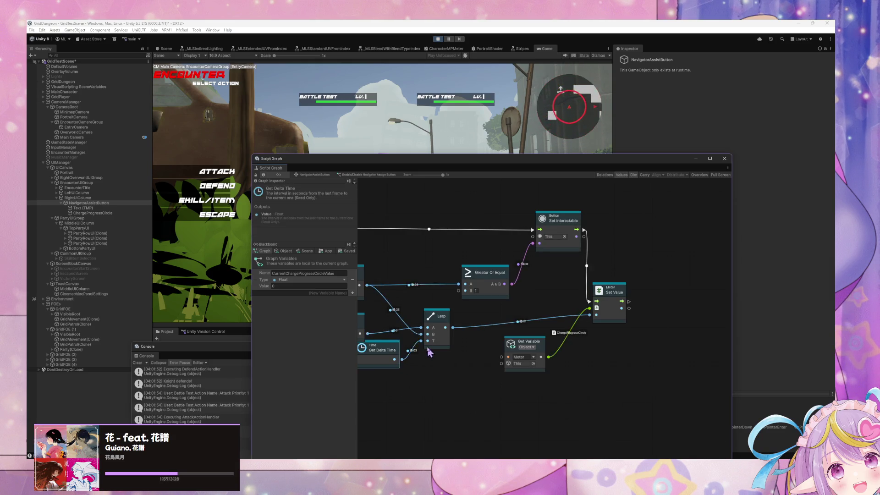
pyautogui.moveTo(384, 348); pyautogui.dragTo(369, 365)
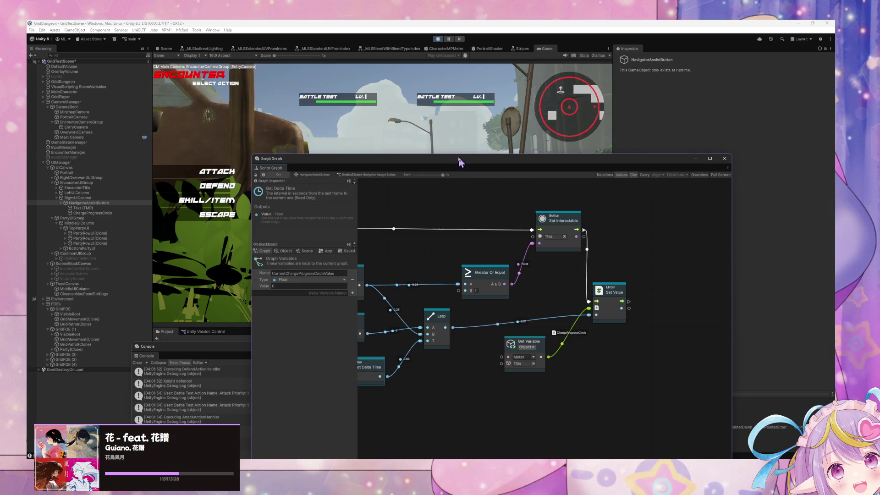
pyautogui.moveTo(466, 155)
pyautogui.mouseDown()
pyautogui.moveTo(466, 295)
pyautogui.moveTo(466, 246)
pyautogui.mouseUp()
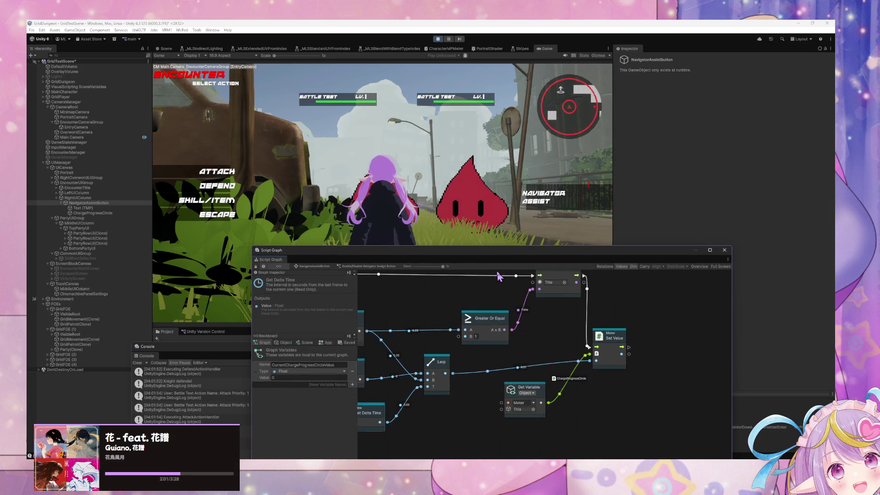
# - Connect NavigatorAssistCharge to the Lerp's A input and nudge Get Delta Time left
pyautogui.hscroll(-3, 493, 347)
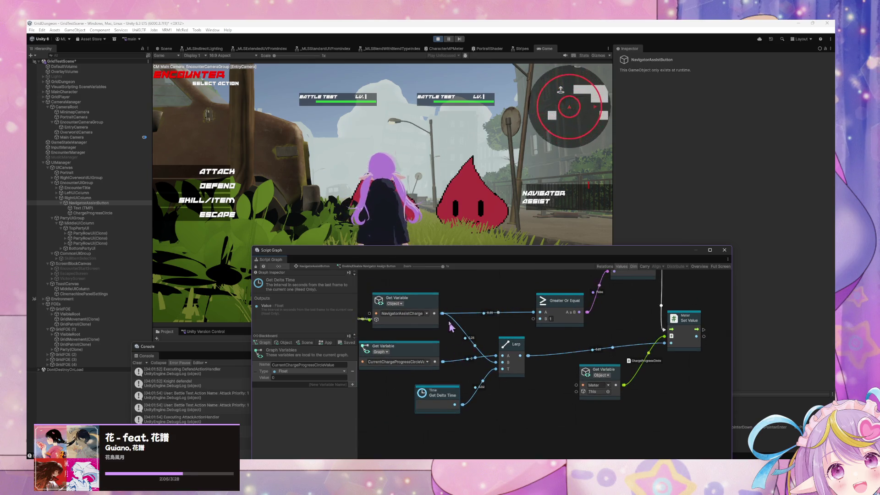
pyautogui.moveTo(449, 362); pyautogui.dragTo(497, 363)
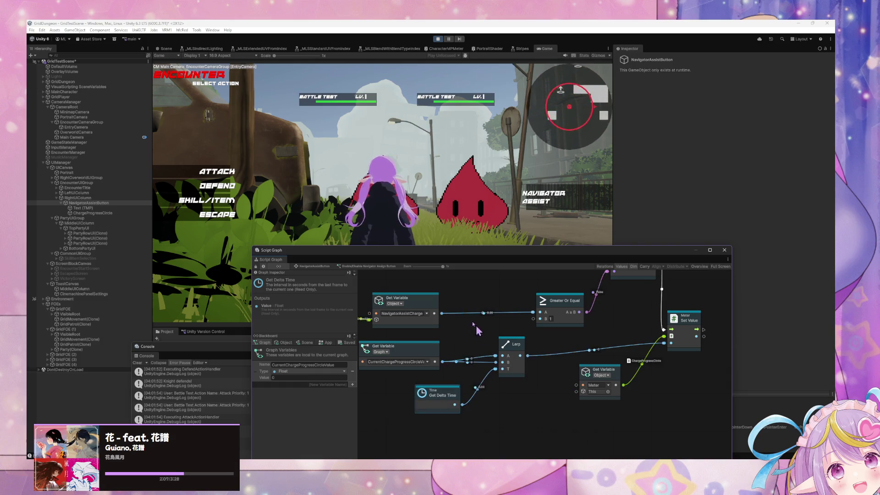
pyautogui.moveTo(439, 316)
pyautogui.mouseDown()
pyautogui.moveTo(499, 362)
pyautogui.moveTo(503, 356)
pyautogui.mouseUp()
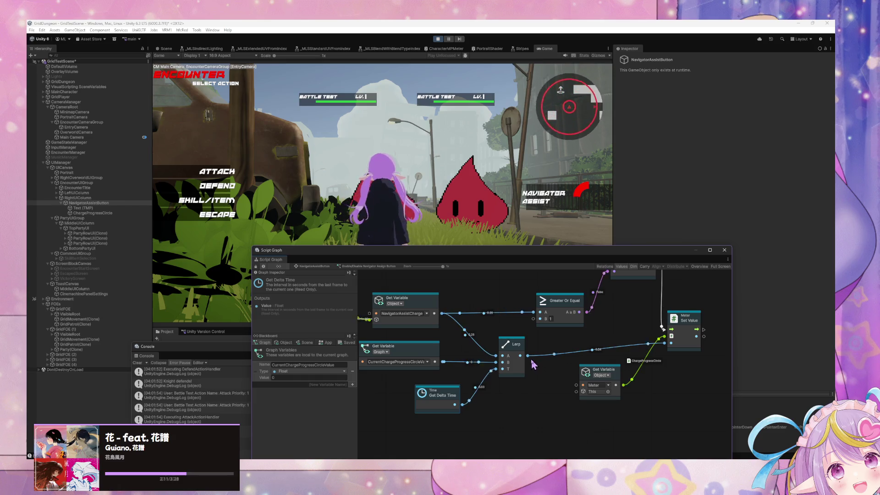
pyautogui.moveTo(449, 393); pyautogui.dragTo(429, 394)
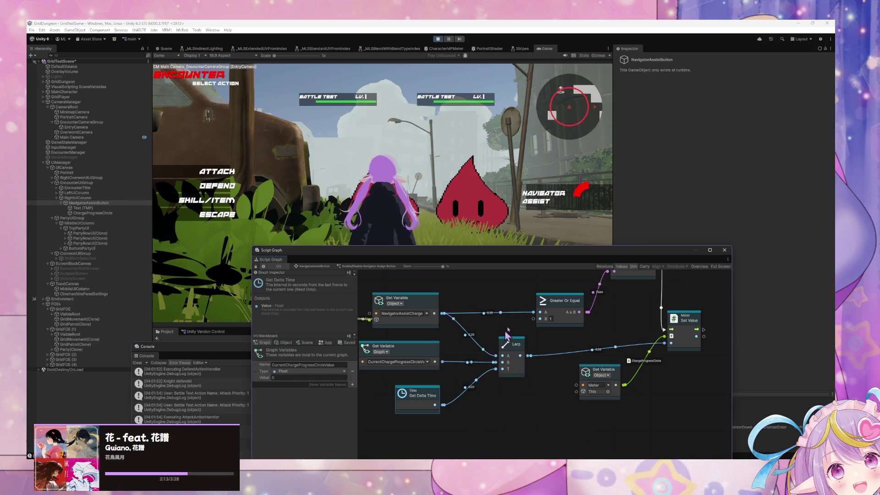
pyautogui.scroll(5, 473, 335)
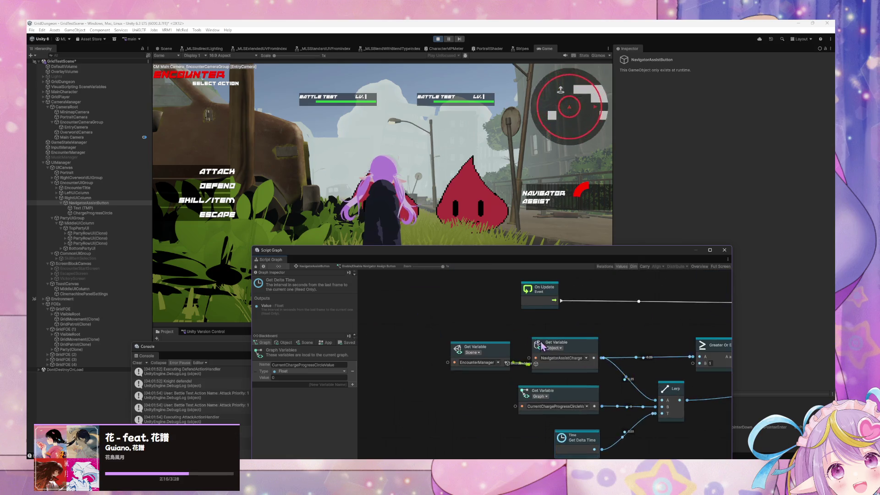
# - Add an On Fixed Update event node by searching 'fl' in the node finder
pyautogui.rightClick(554, 330)
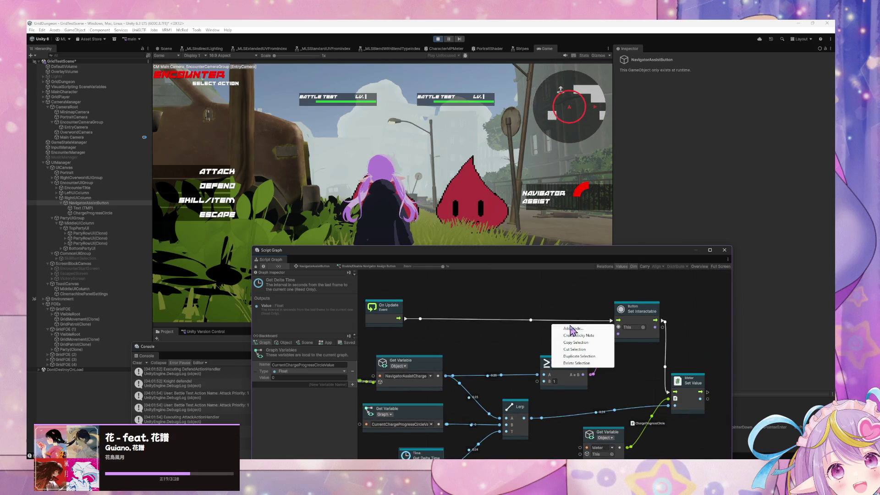
pyautogui.click(571, 330)
pyautogui.write('fl')
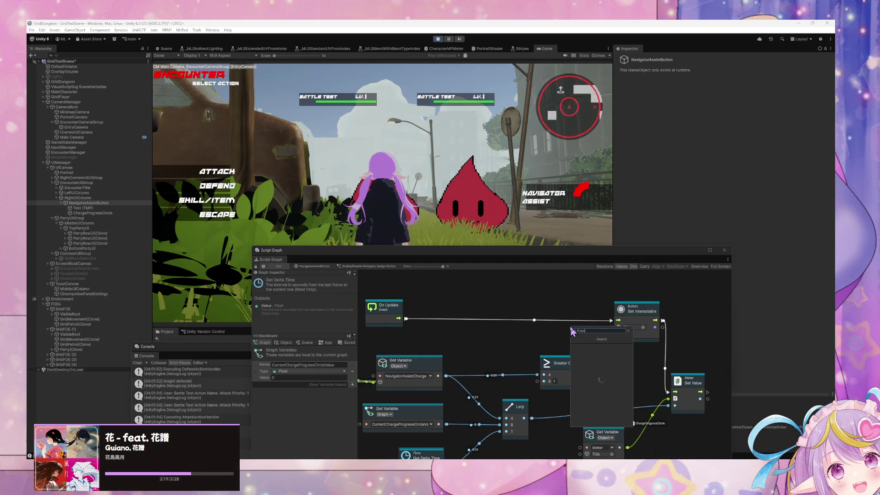
pyautogui.press('Down')
pyautogui.press('Down')
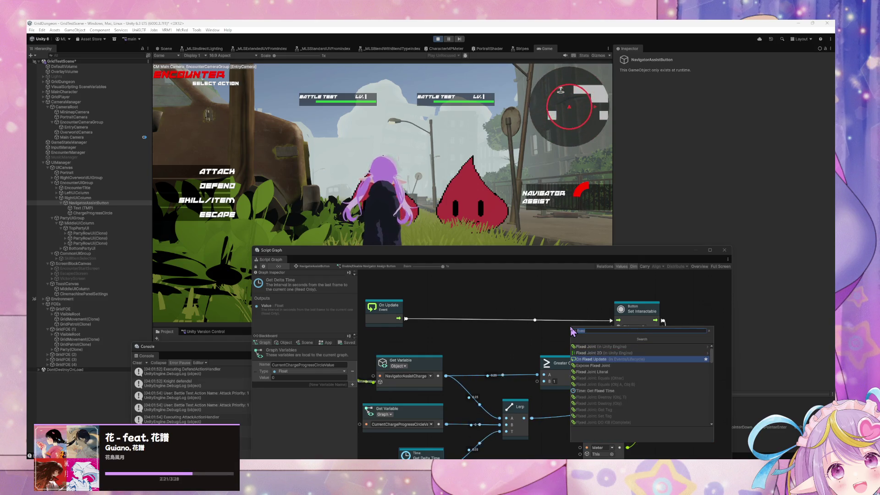
pyautogui.press('Return')
# - Wire On Fixed Update to Set Interactable and delete the old On Update node
pyautogui.rightClick(405, 319)
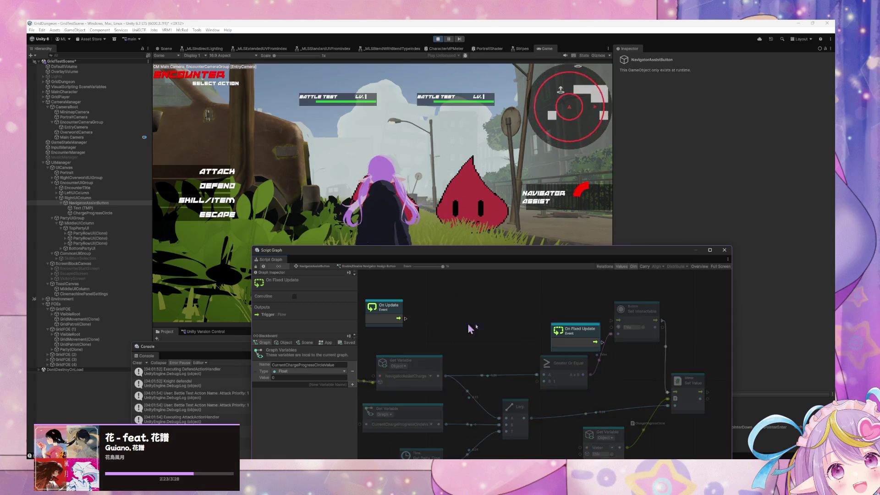
pyautogui.moveTo(598, 342)
pyautogui.mouseDown()
pyautogui.moveTo(614, 321)
pyautogui.moveTo(550, 331)
pyautogui.moveTo(522, 324)
pyautogui.mouseUp()
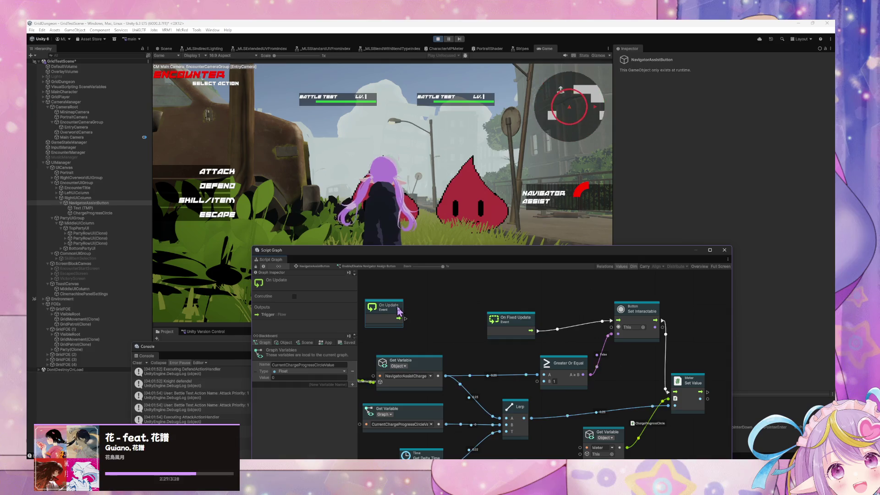
pyautogui.press('Delete')
pyautogui.moveTo(456, 325); pyautogui.dragTo(472, 280)
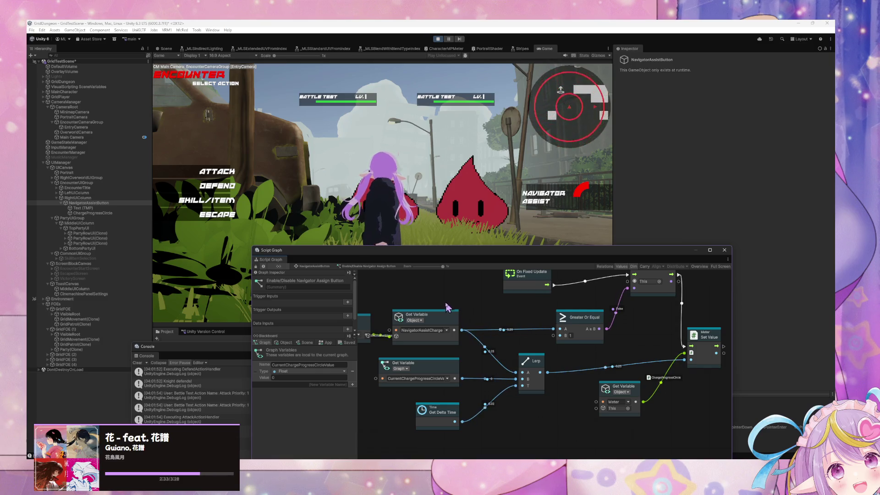
# - Escape the first battle and reach the Acolyte's turn in the new slime encounter
pyautogui.click(218, 214)
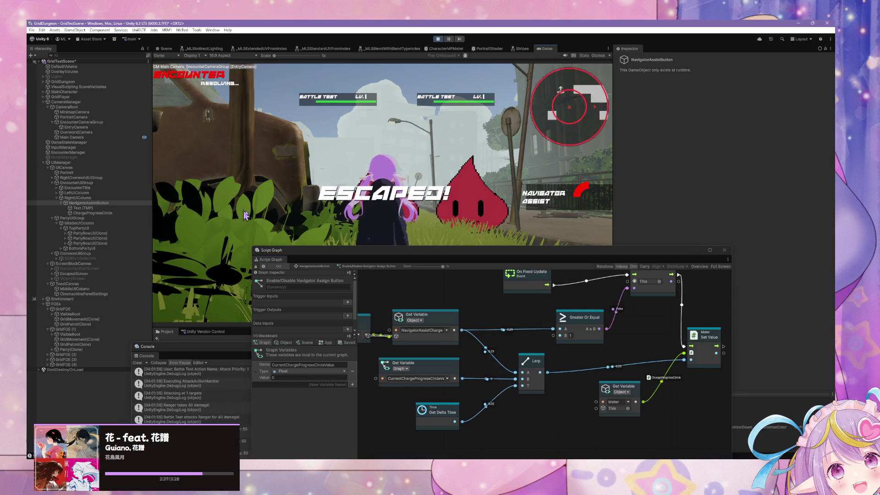
pyautogui.moveTo(494, 255); pyautogui.dragTo(521, 308)
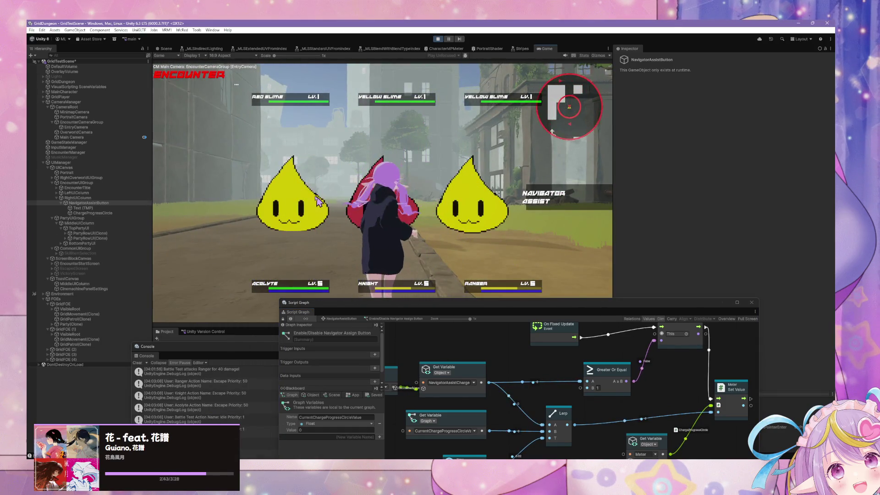
pyautogui.click(225, 187)
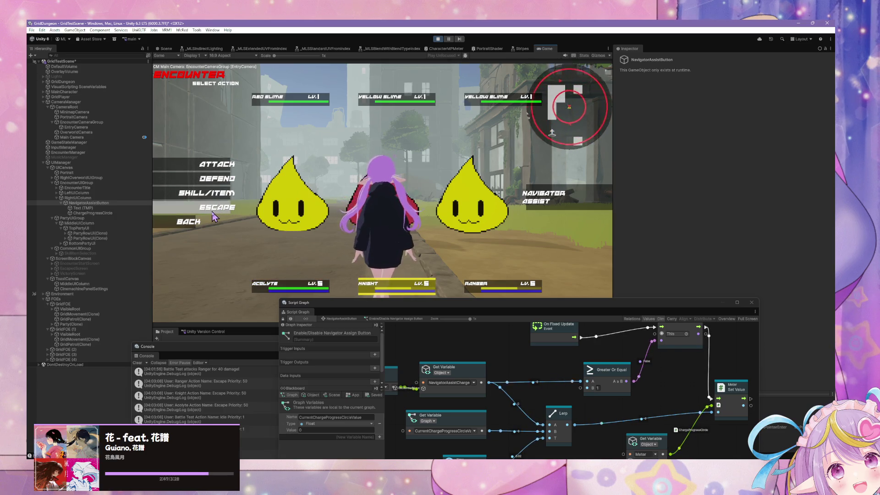
pyautogui.press('Escape')
# - Have the Acolyte cast Line Heal on the ally row, then the Knight act and Ranger defend
pyautogui.click(219, 192)
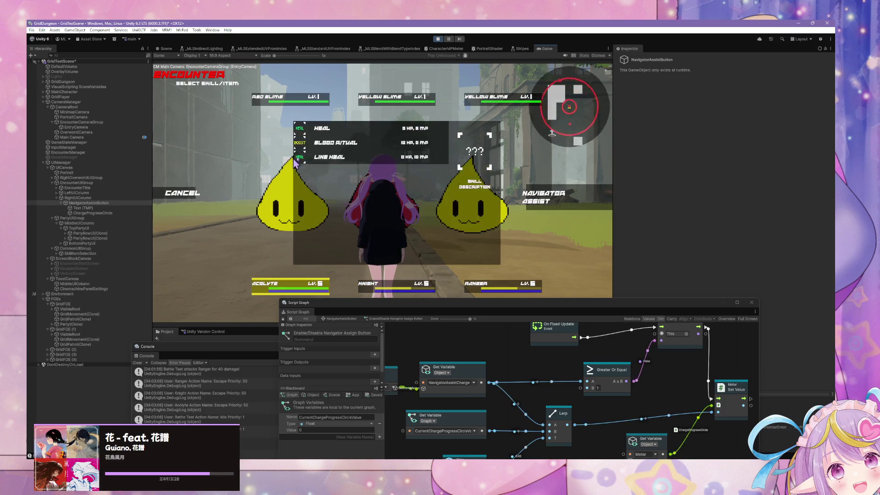
pyautogui.click(303, 160)
pyautogui.click(299, 290)
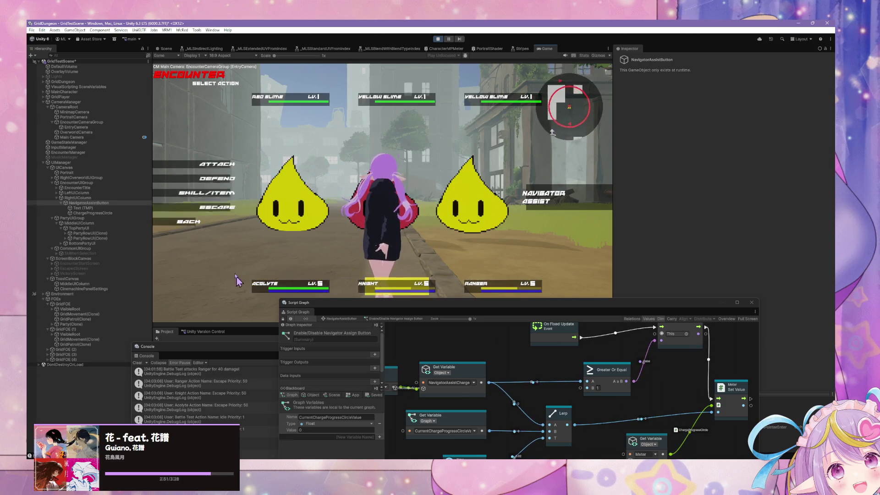
pyautogui.click(217, 179)
pyautogui.click(217, 179)
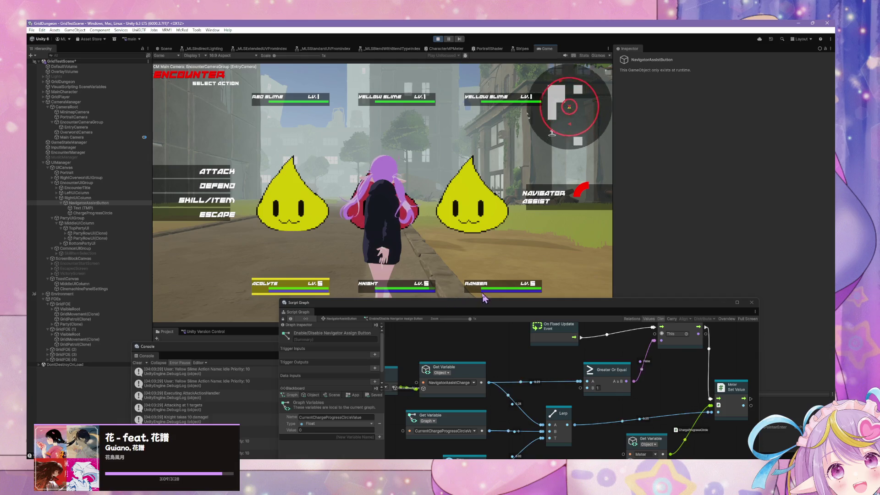
pyautogui.moveTo(468, 311); pyautogui.dragTo(385, 262)
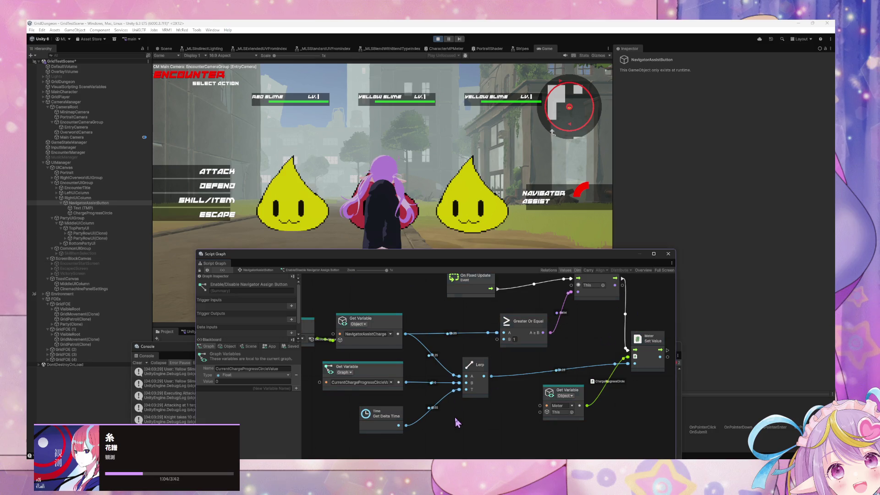
# - Add an Animation Curve node and connect its output to Lerp's T input
pyautogui.rightClick(480, 320)
pyautogui.write('ari')
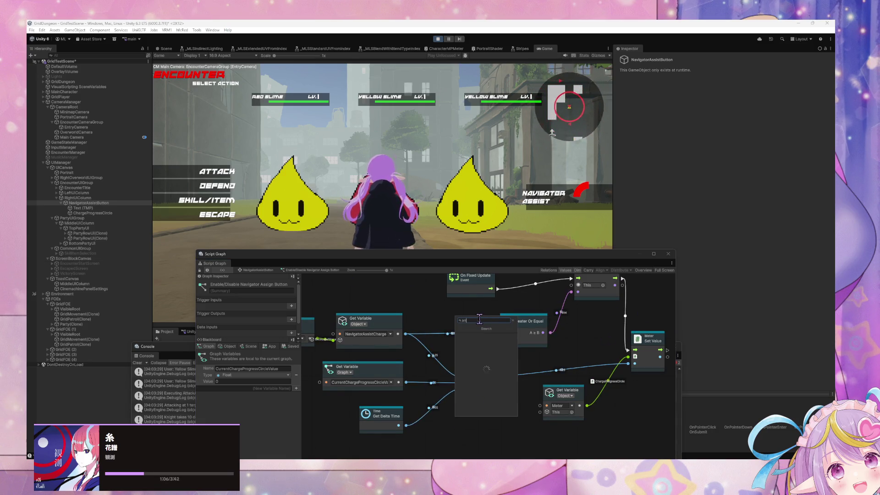
pyautogui.write('ion')
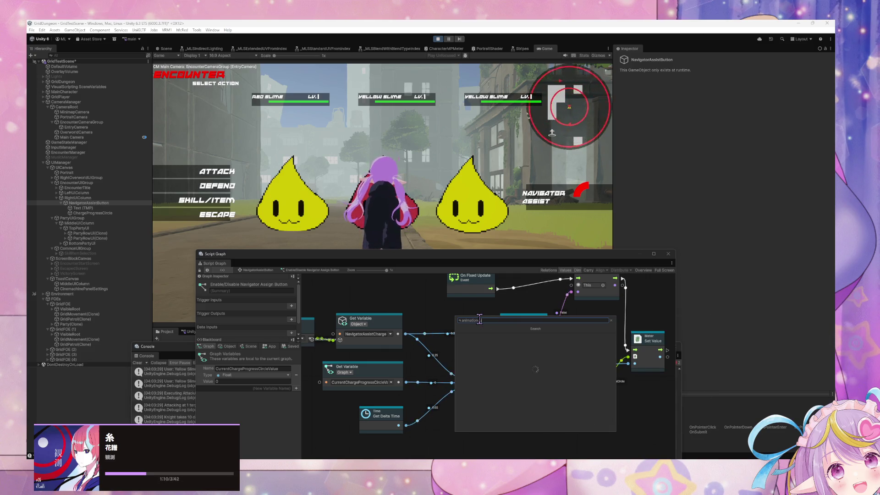
pyautogui.write(' cu')
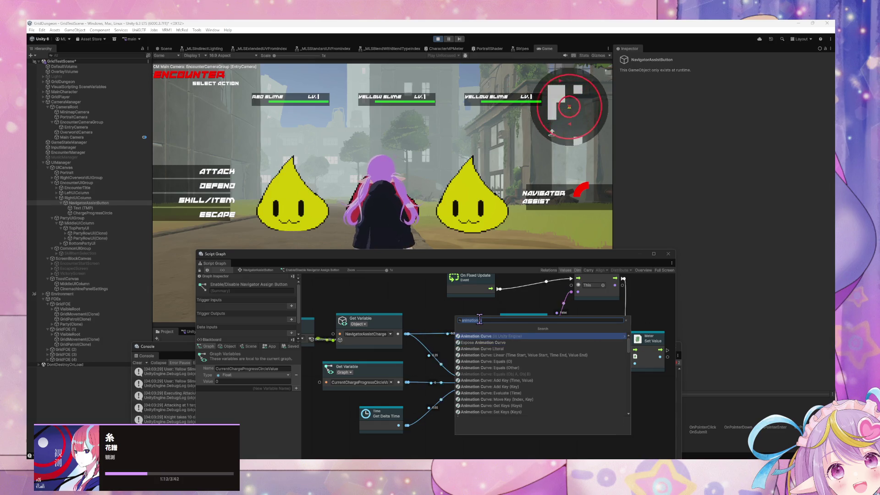
pyautogui.press('Return')
pyautogui.click(484, 336)
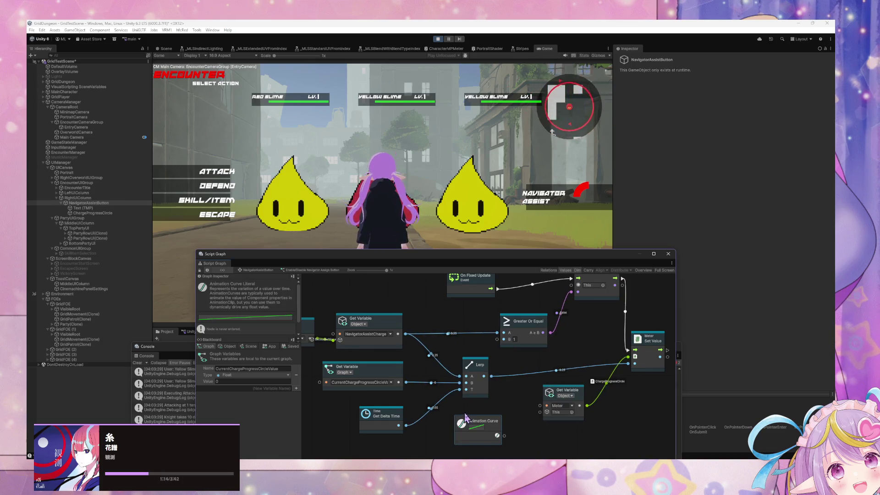
pyautogui.moveTo(483, 439)
pyautogui.mouseDown()
pyautogui.moveTo(418, 433)
pyautogui.moveTo(467, 397)
pyautogui.moveTo(460, 390)
pyautogui.mouseUp()
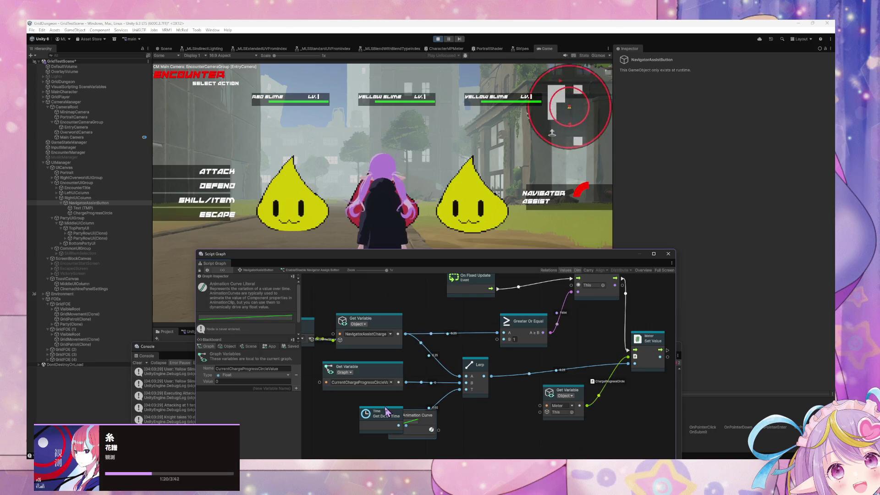
# - Delete the Animation Curve node and connect CurrentChargeProgressCircleValue into the Lerp
pyautogui.moveTo(388, 412); pyautogui.dragTo(370, 411)
pyautogui.moveTo(425, 419); pyautogui.dragTo(424, 406)
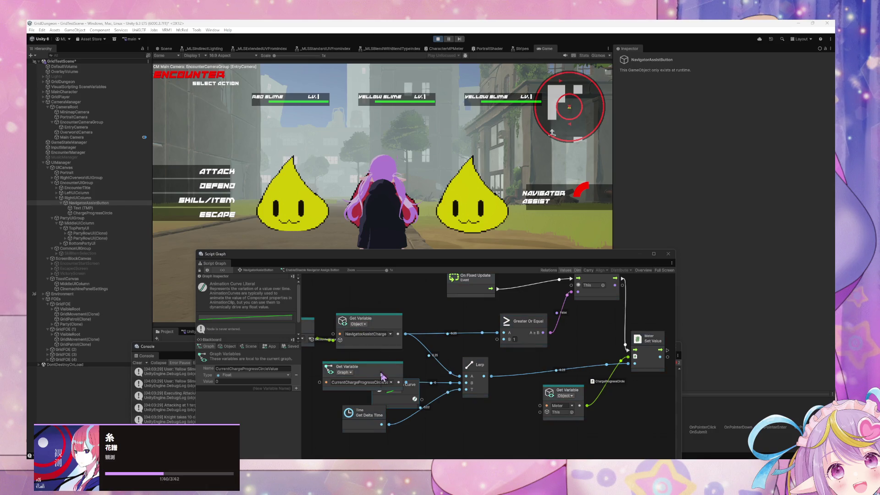
pyautogui.press('Delete')
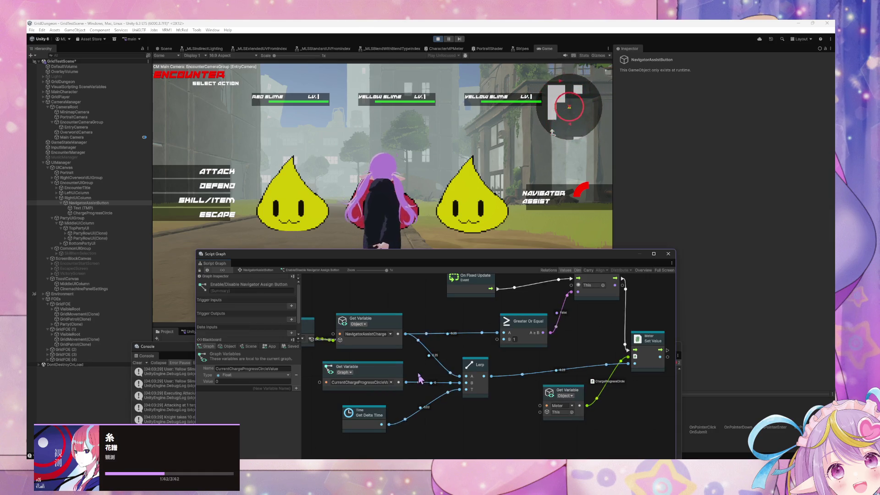
pyautogui.moveTo(404, 384); pyautogui.dragTo(463, 383)
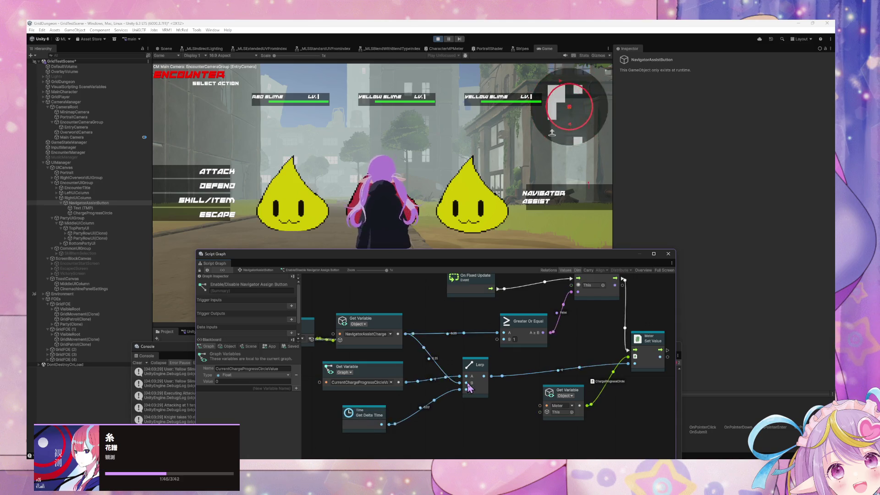
# - Delete the Get Delta Time node, also removing an Expose Time node added by mistake
pyautogui.click(380, 415)
pyautogui.press('Delete')
pyautogui.rightClick(398, 417)
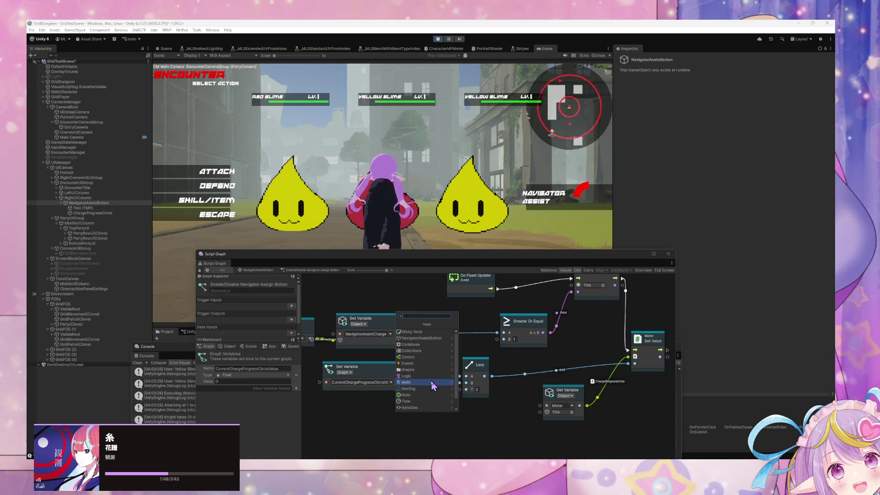
pyautogui.write('lin')
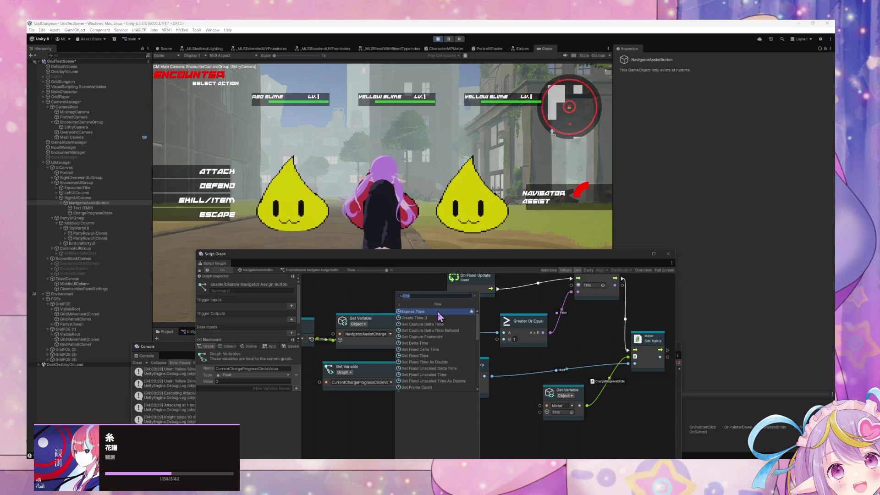
pyautogui.click(438, 316)
pyautogui.moveTo(464, 415); pyautogui.dragTo(444, 370)
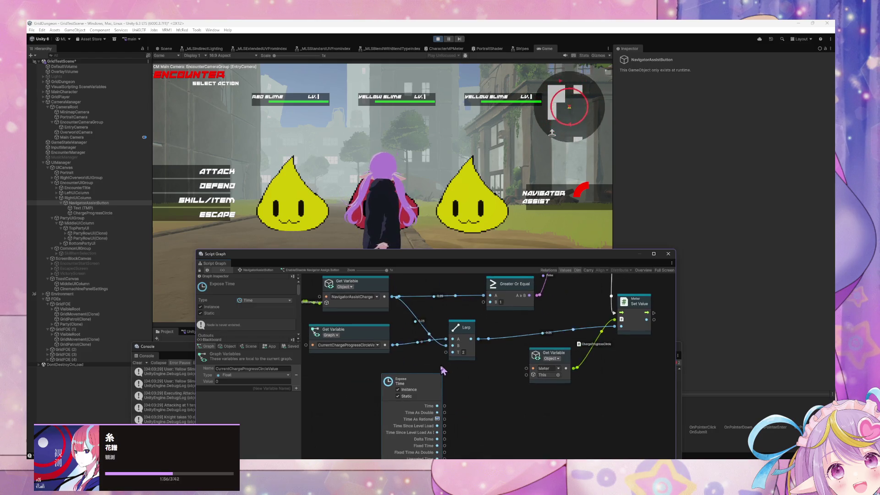
pyautogui.press('Delete')
# - Add a Get Time node wired into Lerp's T input, then choose Defend for the Ranger
pyautogui.rightClick(407, 376)
pyautogui.write('get time')
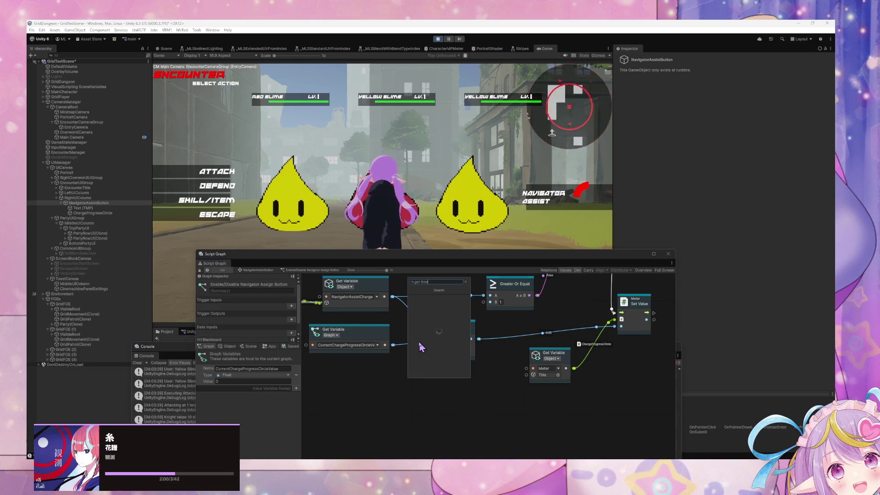
pyautogui.click(445, 304)
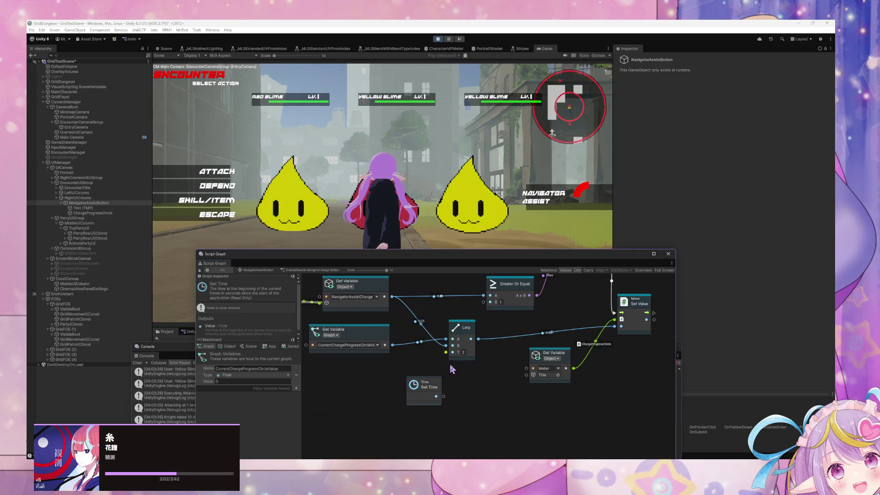
pyautogui.moveTo(444, 397); pyautogui.dragTo(446, 352)
pyautogui.moveTo(426, 384); pyautogui.dragTo(389, 378)
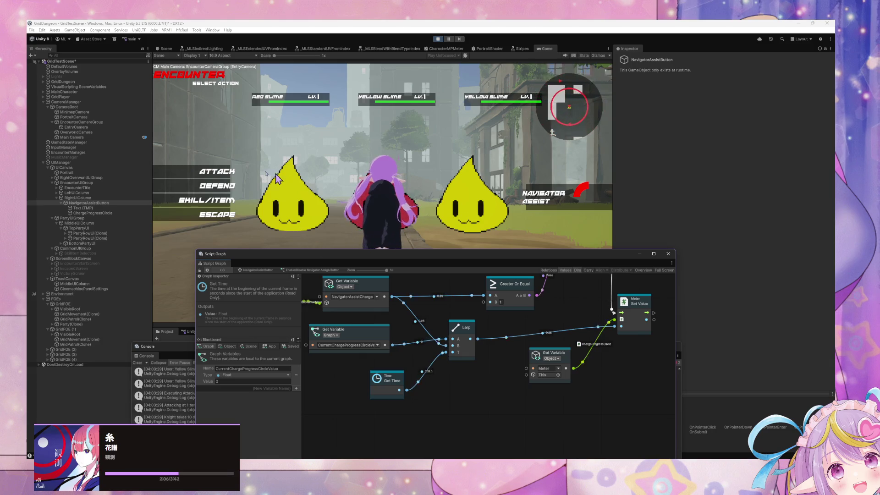
pyautogui.click(213, 195)
pyautogui.click(214, 186)
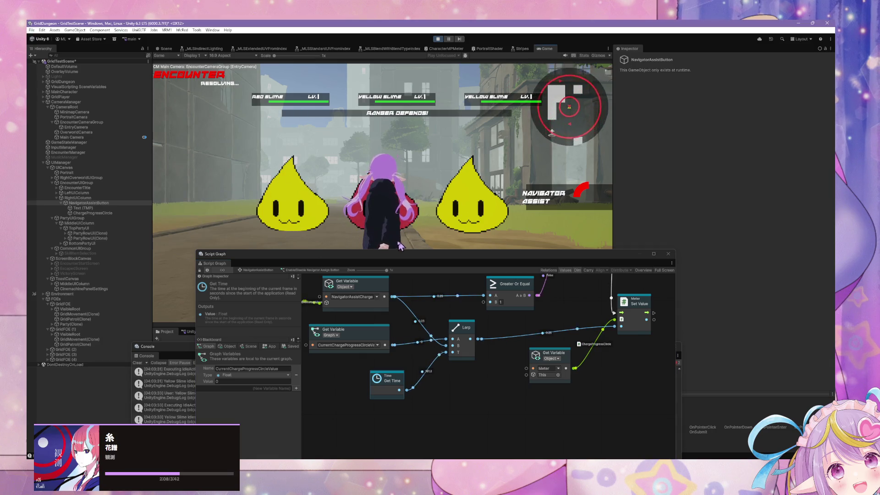
# - Confirm the Ranger's Defend, drag the Script Graph window bottom-right, and select RightUIColumn in the Hierarchy
pyautogui.click(389, 260)
pyautogui.moveTo(389, 260); pyautogui.dragTo(535, 337)
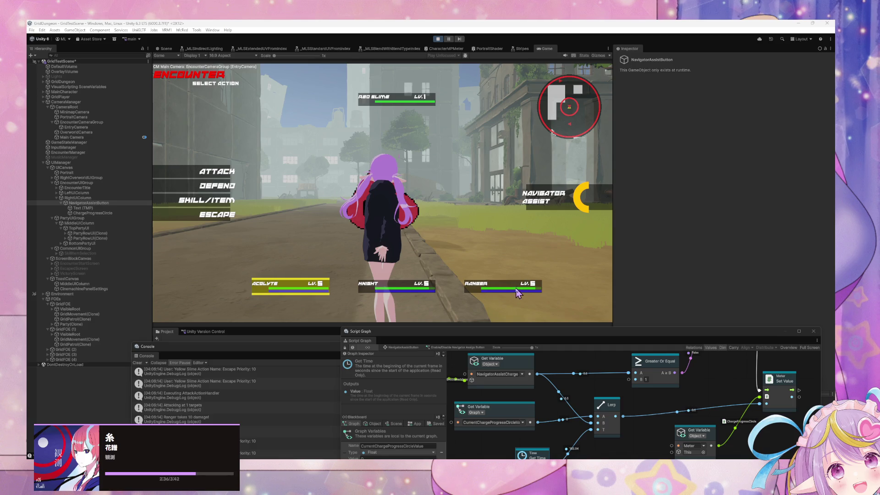
pyautogui.click(541, 270)
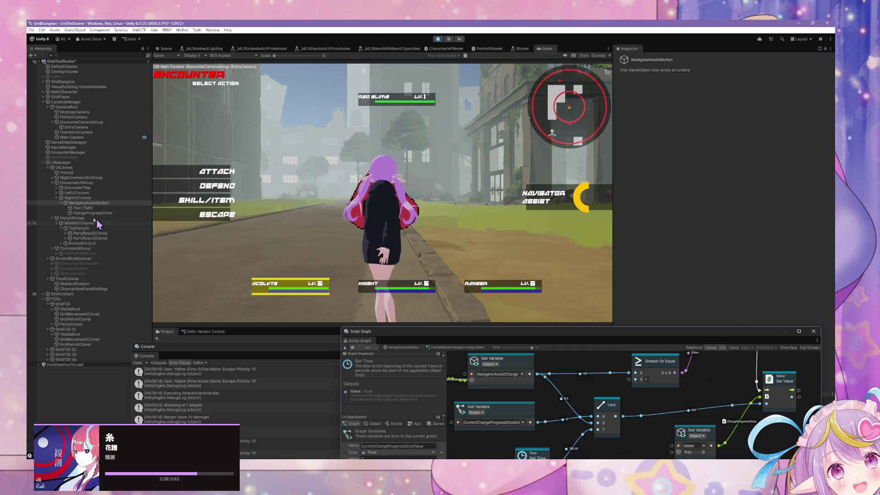
pyautogui.click(75, 198)
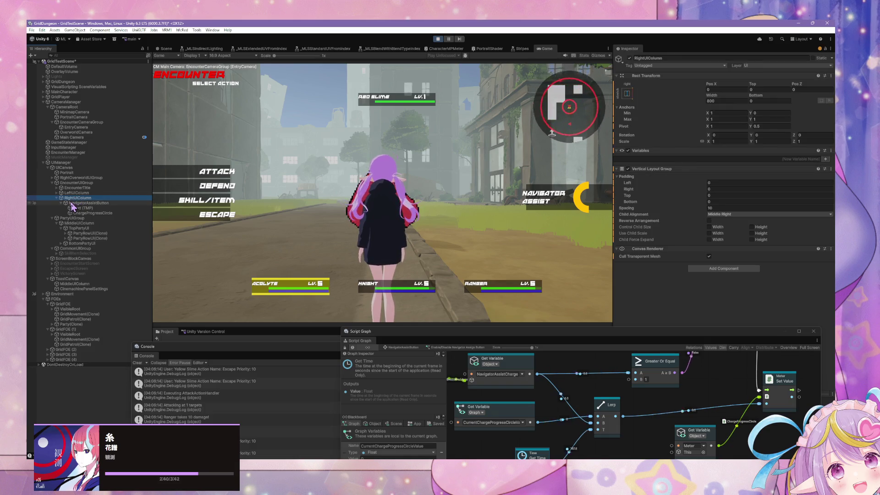